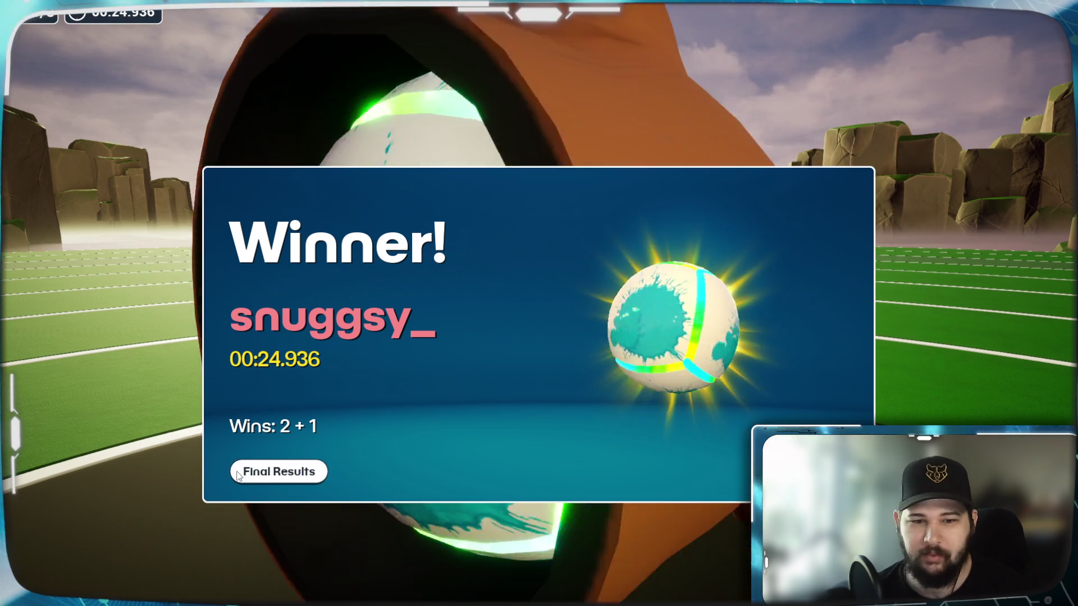
- Dismiss the Final Results screen, browse the Royale map grid, and cancel the quit prompt
{"action": "left_click", "coordinate": [279, 471]}
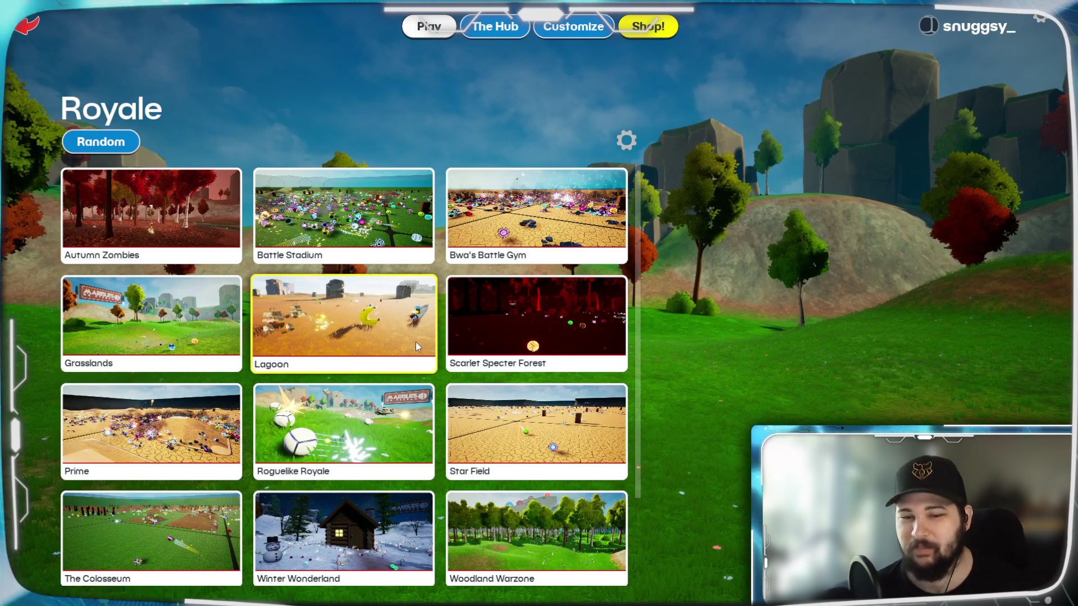
{"action": "scroll", "coordinate": [427, 426], "scroll_direction": "down", "scroll_amount": 3}
{"action": "scroll", "coordinate": [449, 510], "scroll_direction": "down", "scroll_amount": 1}
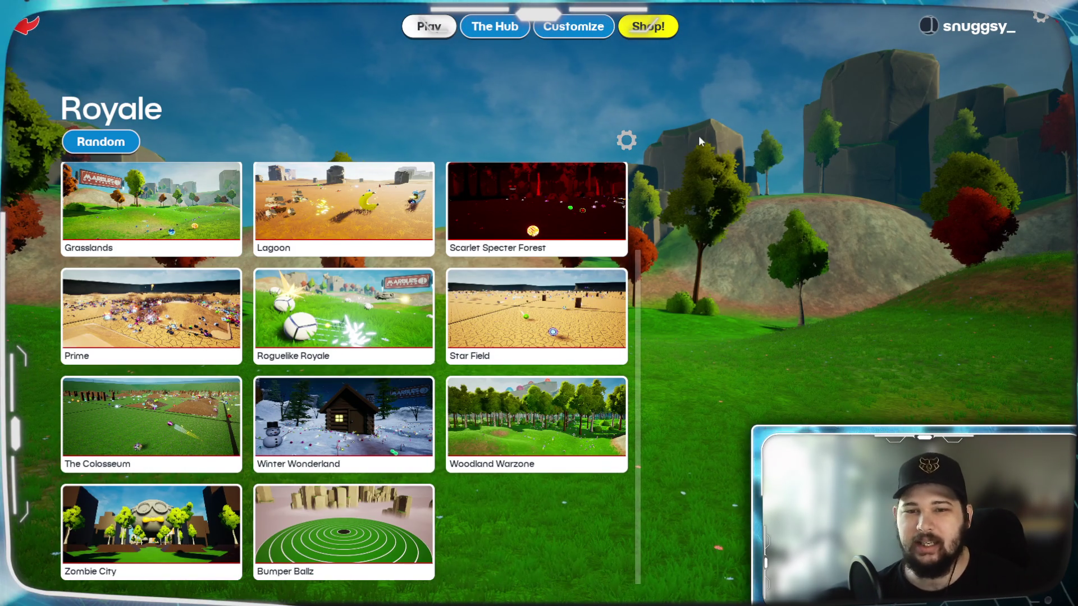
{"action": "key", "text": "Escape"}
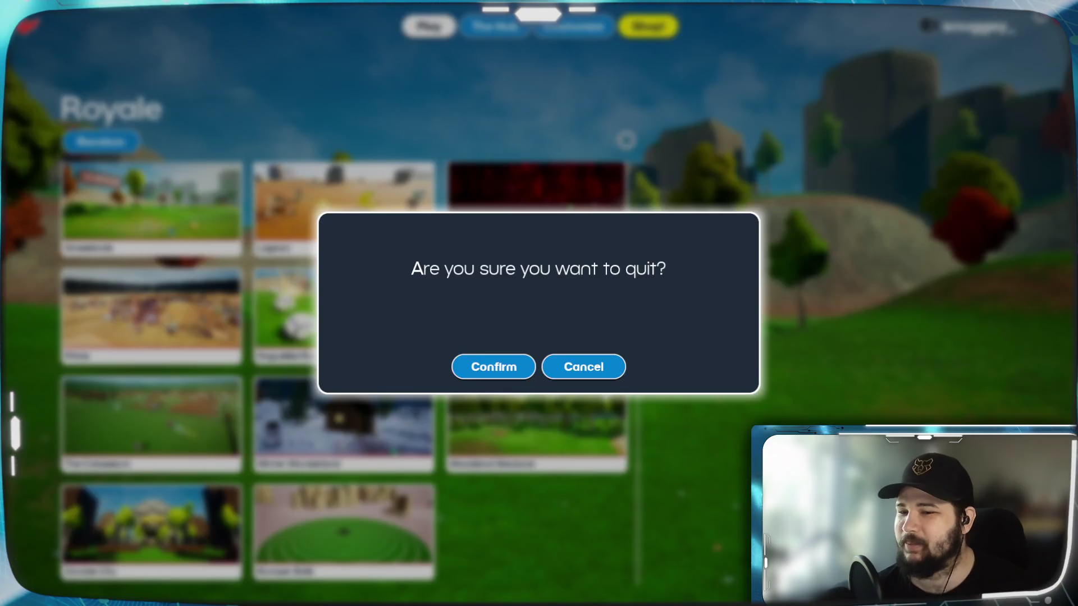
{"action": "key", "text": "Escape"}
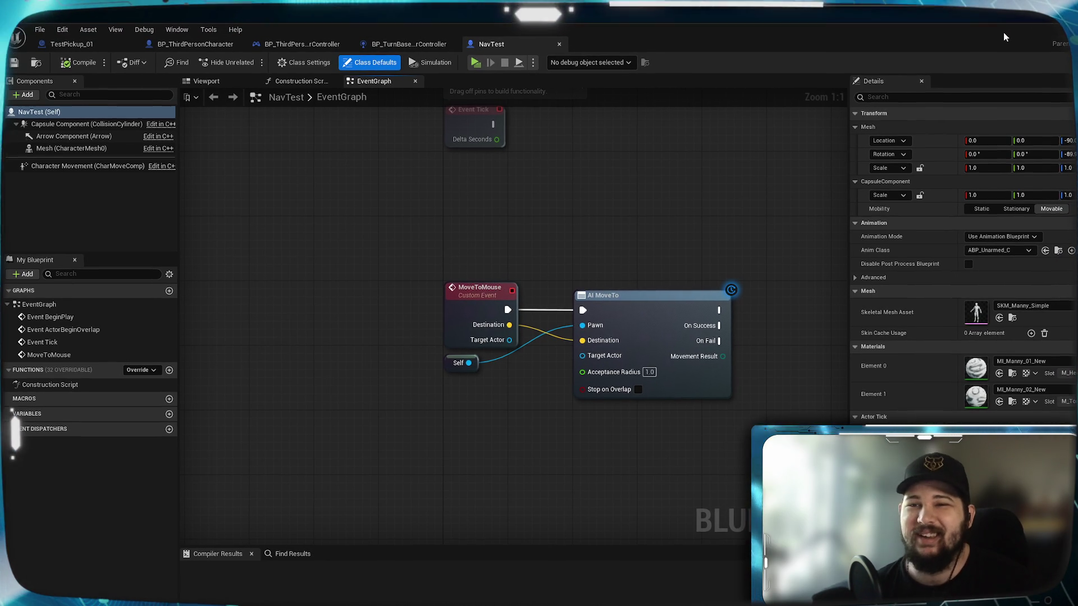
- Move and narrow the NavTest editor so Details fits, centre MoveToMouse and AI MoveTo, then minimise it
{"action": "mouse_move", "coordinate": [1001, 35]}
{"action": "left_mouse_down"}
{"action": "mouse_move", "coordinate": [988, 7]}
{"action": "mouse_move", "coordinate": [887, 44]}
{"action": "mouse_move", "coordinate": [842, 39]}
{"action": "left_mouse_up"}
{"action": "left_click_drag", "start_coordinate": [1077, 181], "coordinate": [1070, 181]}
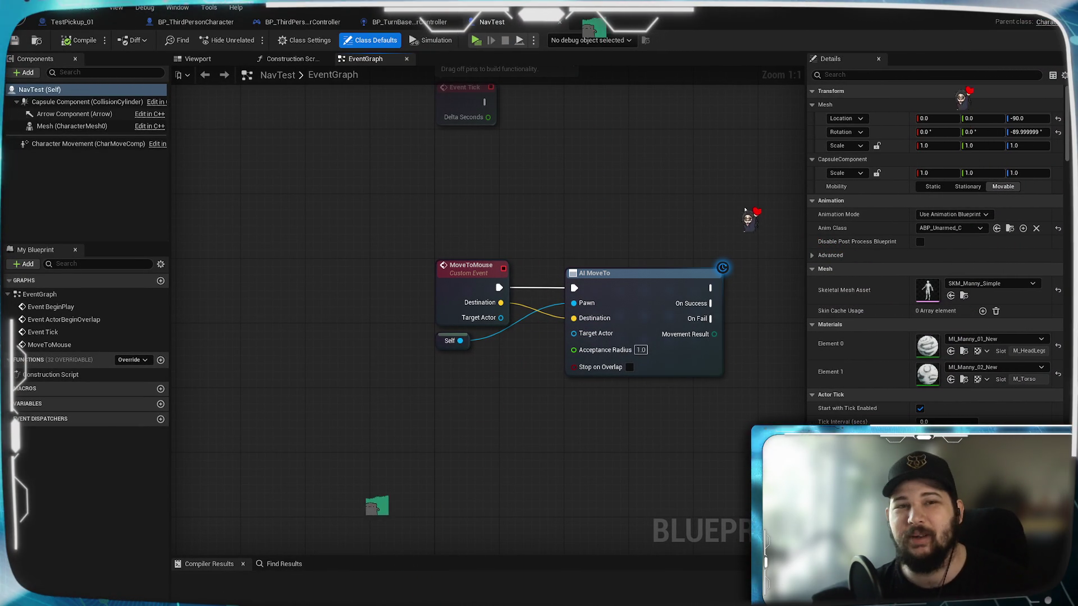
{"action": "mouse_move", "coordinate": [549, 160]}
{"action": "left_mouse_down"}
{"action": "mouse_move", "coordinate": [472, 149]}
{"action": "mouse_move", "coordinate": [540, 241]}
{"action": "left_mouse_up"}
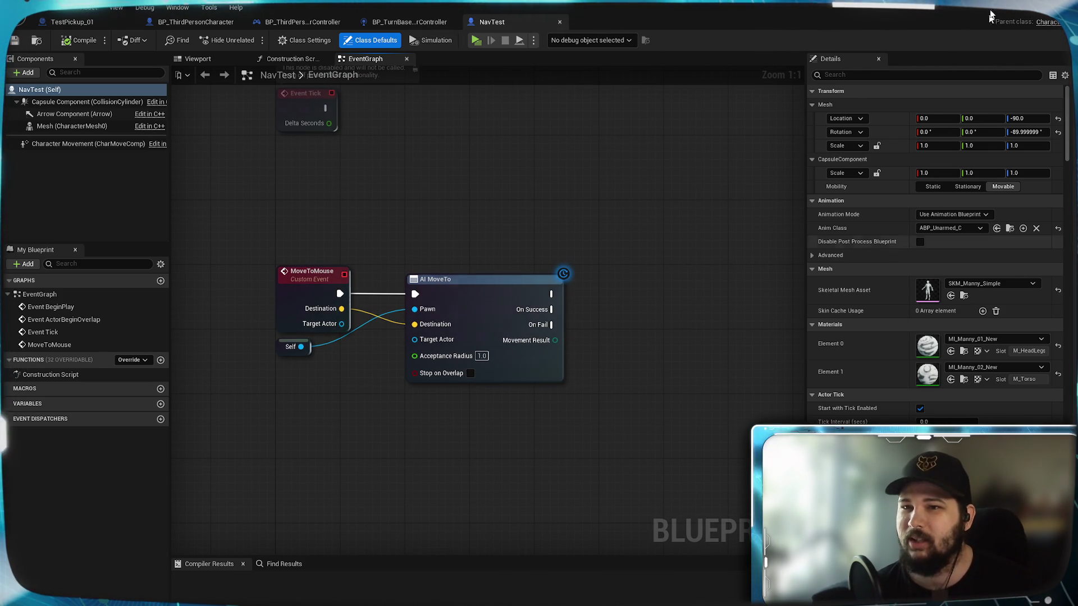
{"action": "left_click", "coordinate": [1026, 13]}
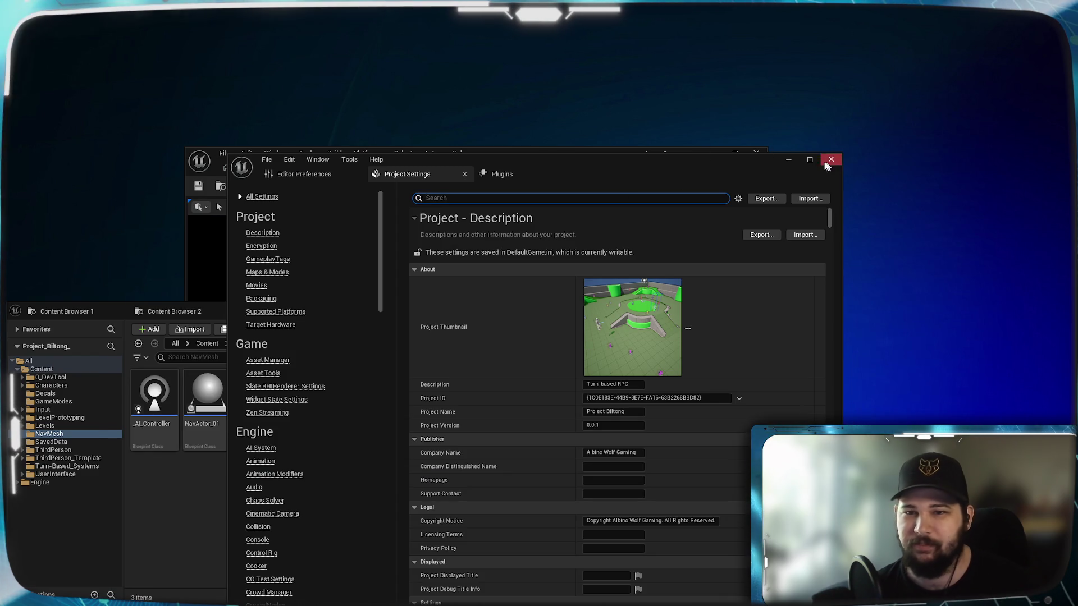
- Close Project Settings, minimise the Message Log, and move the main editor to the top and widen it
{"action": "left_click", "coordinate": [831, 160]}
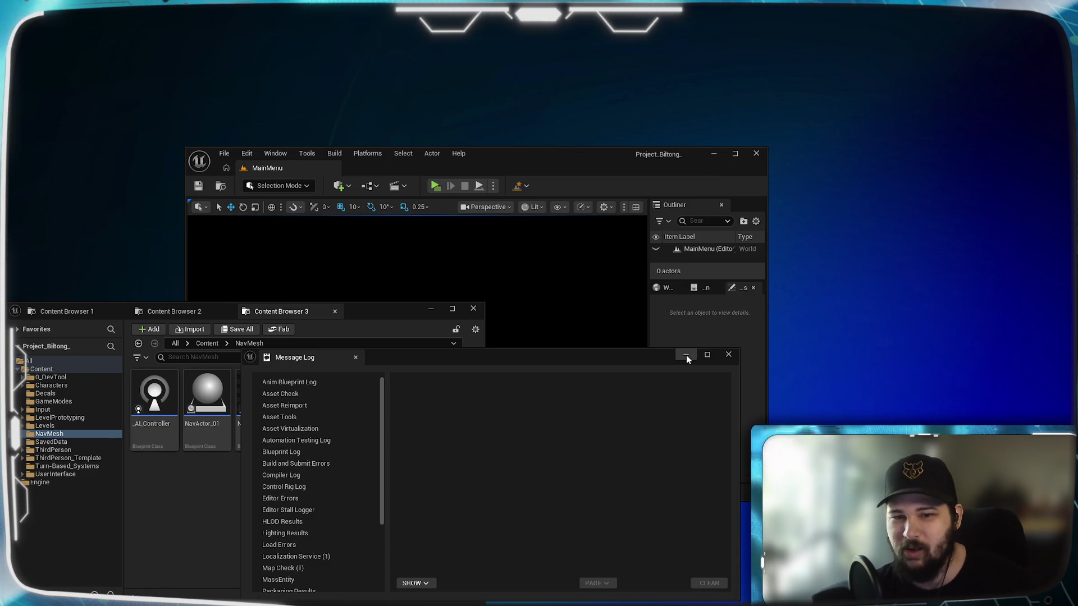
{"action": "left_click", "coordinate": [687, 359]}
{"action": "mouse_move", "coordinate": [592, 163]}
{"action": "left_mouse_down"}
{"action": "mouse_move", "coordinate": [815, 27]}
{"action": "mouse_move", "coordinate": [862, 27]}
{"action": "mouse_move", "coordinate": [835, 35]}
{"action": "left_mouse_up"}
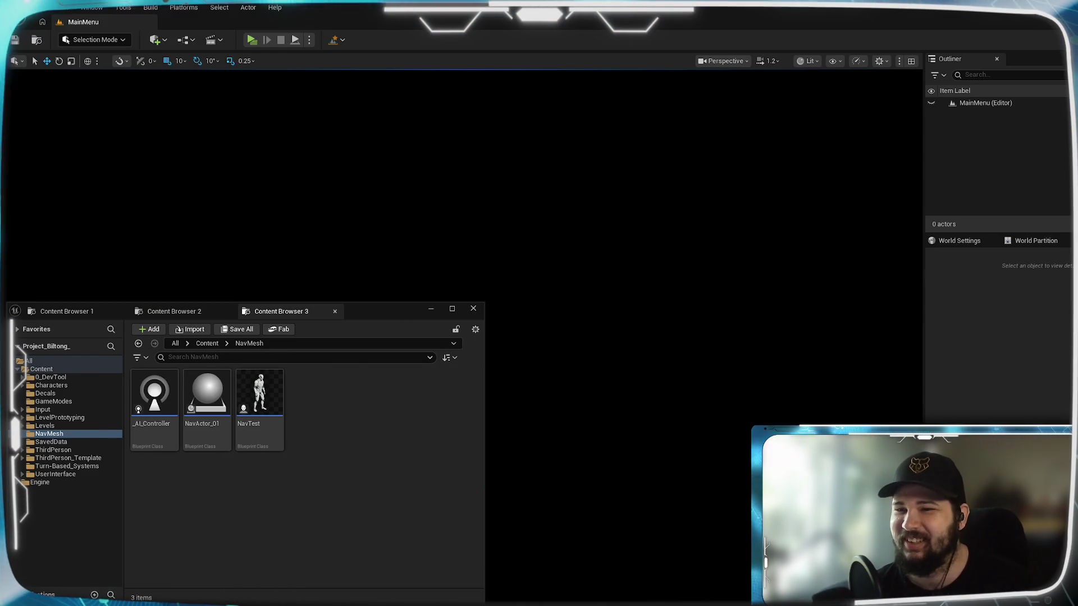
{"action": "left_click_drag", "start_coordinate": [1077, 288], "coordinate": [1071, 288]}
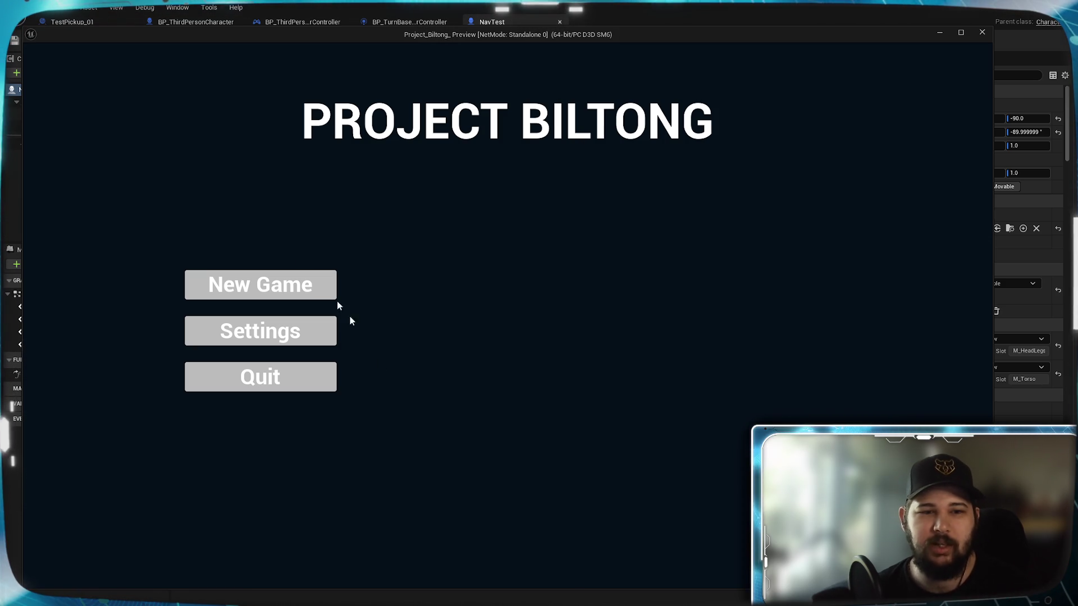
- Start a New Game from the Project Biltong main menu
{"action": "left_click", "coordinate": [261, 285]}
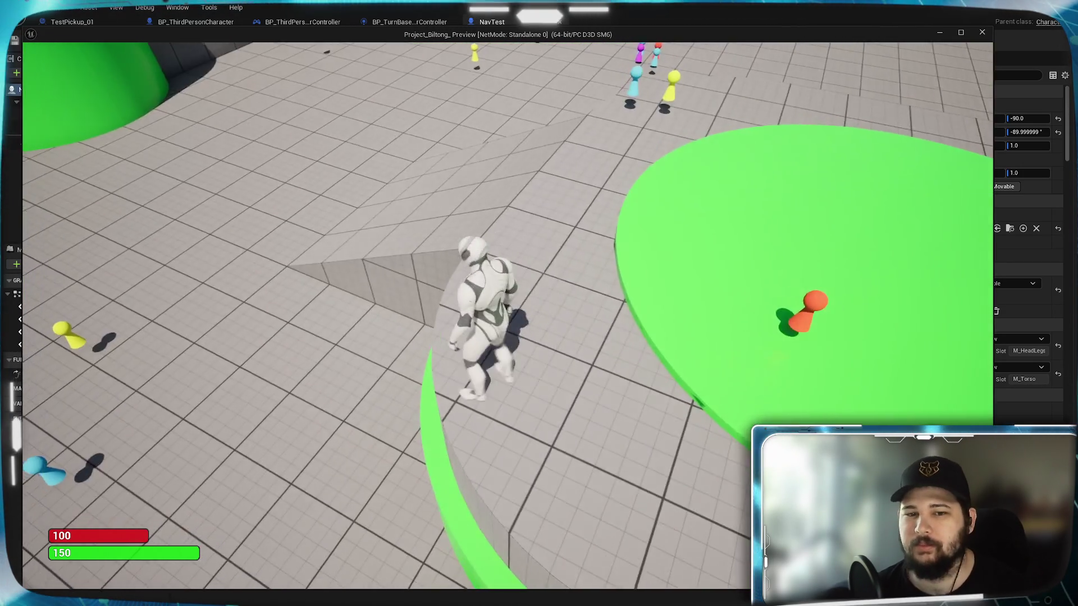
- Zoom the game camera out, walk the character to a floor spot, and rotate the camera with Q
{"action": "scroll", "coordinate": [245, 413], "scroll_direction": "down", "scroll_amount": 5}
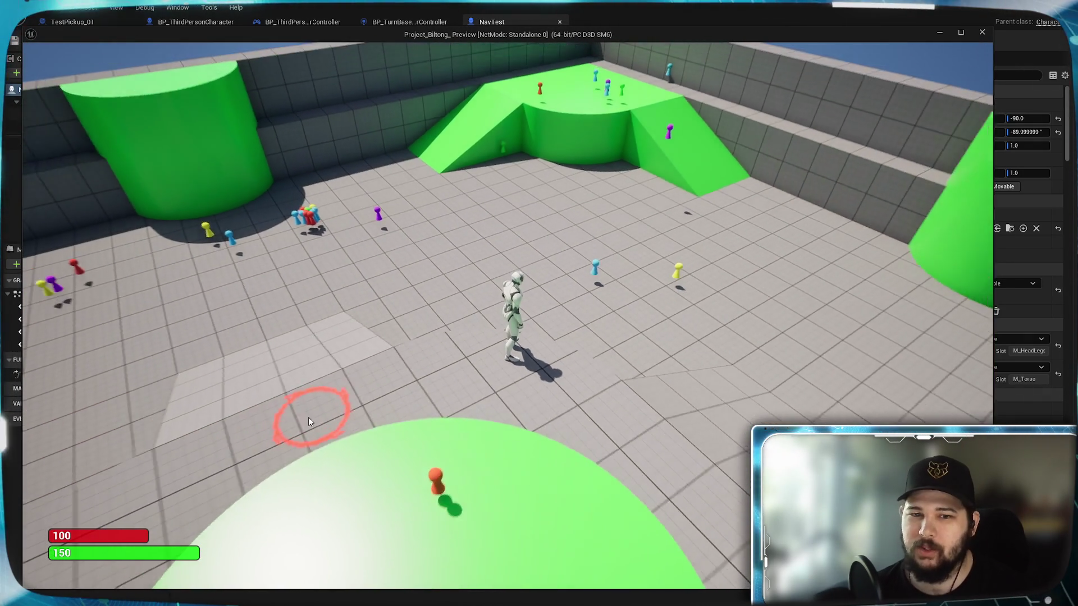
{"action": "left_click", "coordinate": [699, 278]}
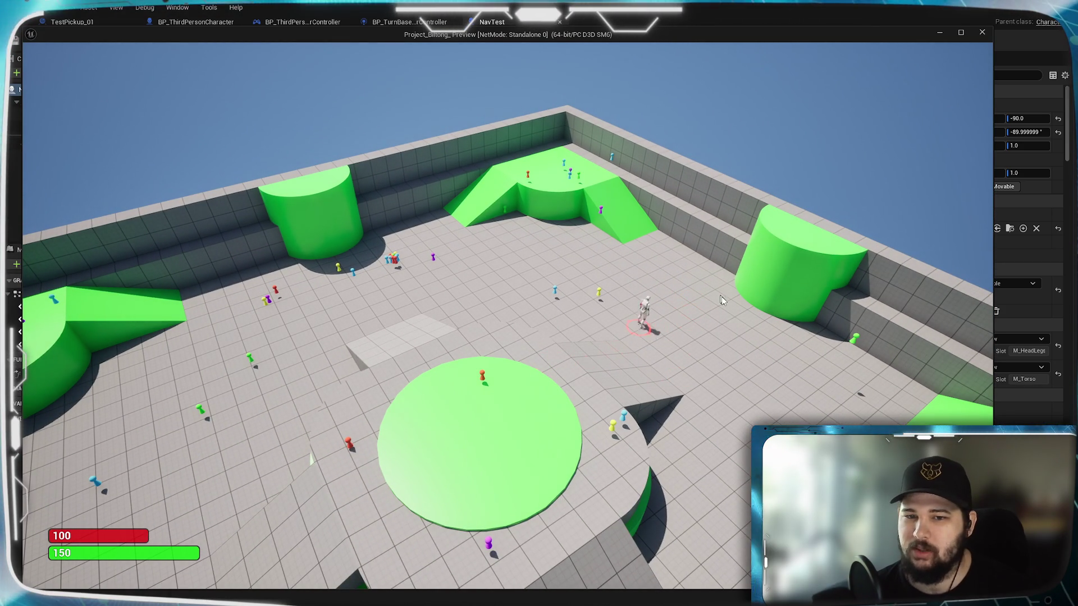
{"action": "key", "text": "q"}
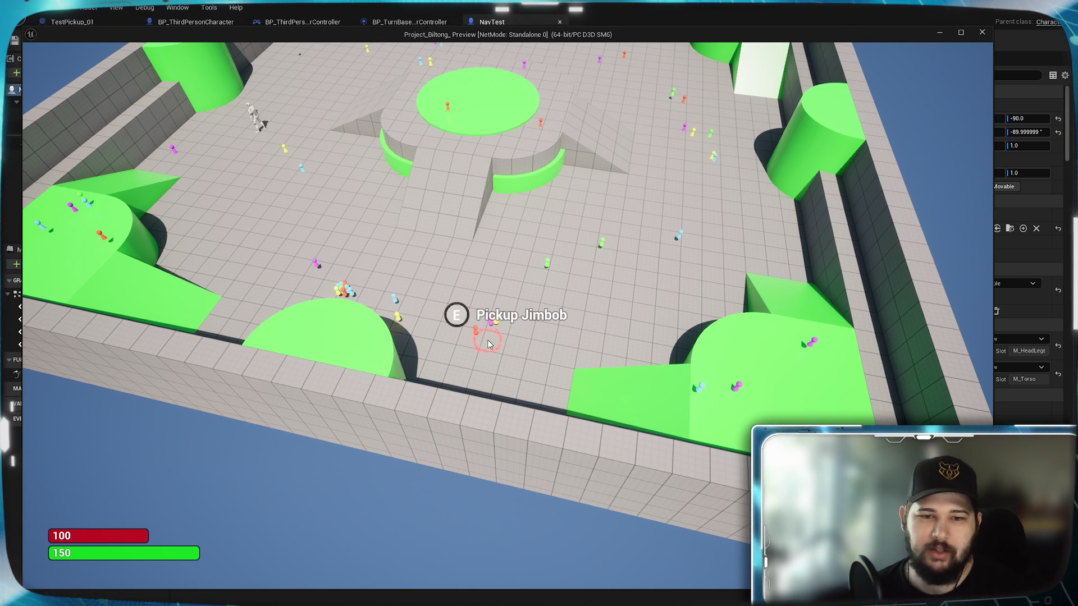
- Orbit the camera while walking the character around the arena, then stop the play test
{"action": "mouse_move", "coordinate": [596, 320]}
{"action": "left_mouse_down"}
{"action": "mouse_move", "coordinate": [348, 306]}
{"action": "mouse_move", "coordinate": [315, 292]}
{"action": "mouse_move", "coordinate": [393, 337]}
{"action": "mouse_move", "coordinate": [438, 397]}
{"action": "left_mouse_up"}
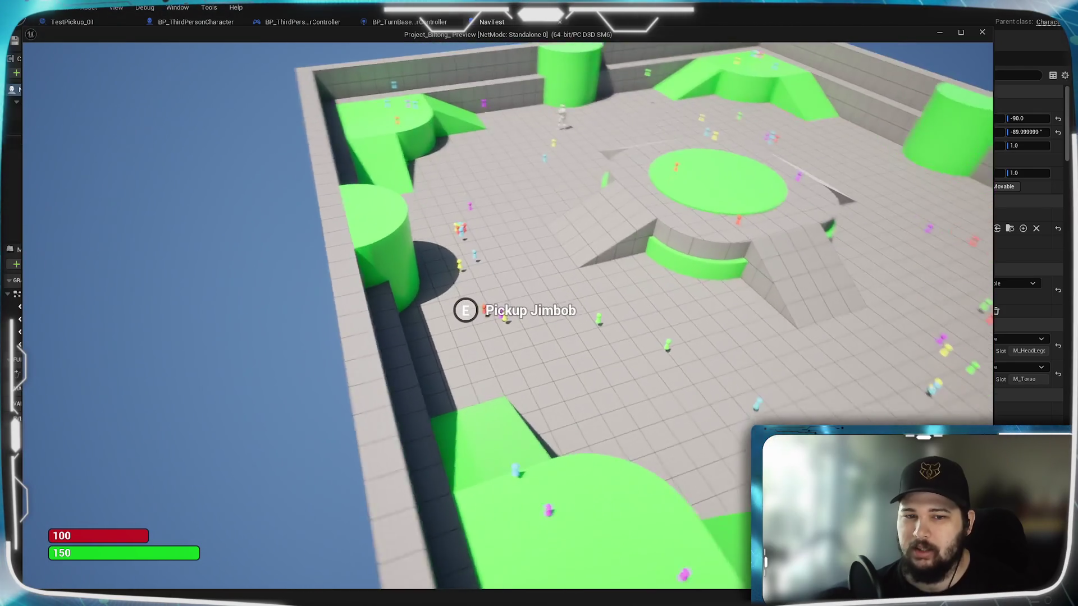
{"action": "left_click", "coordinate": [438, 398]}
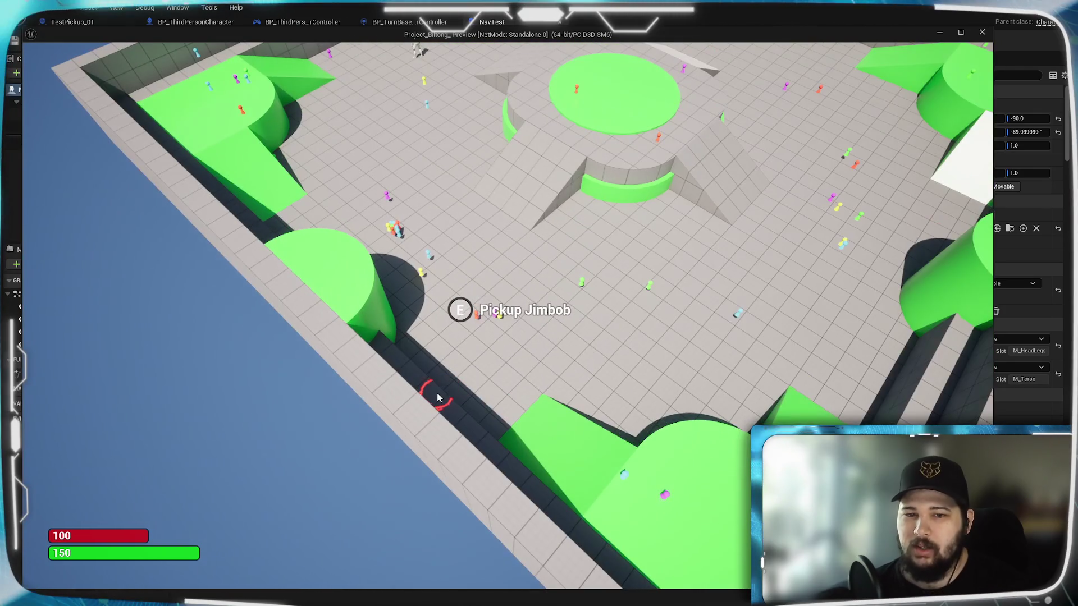
{"action": "mouse_move", "coordinate": [543, 327]}
{"action": "left_mouse_down"}
{"action": "mouse_move", "coordinate": [444, 325]}
{"action": "mouse_move", "coordinate": [538, 325]}
{"action": "mouse_move", "coordinate": [461, 303]}
{"action": "mouse_move", "coordinate": [405, 325]}
{"action": "left_mouse_up"}
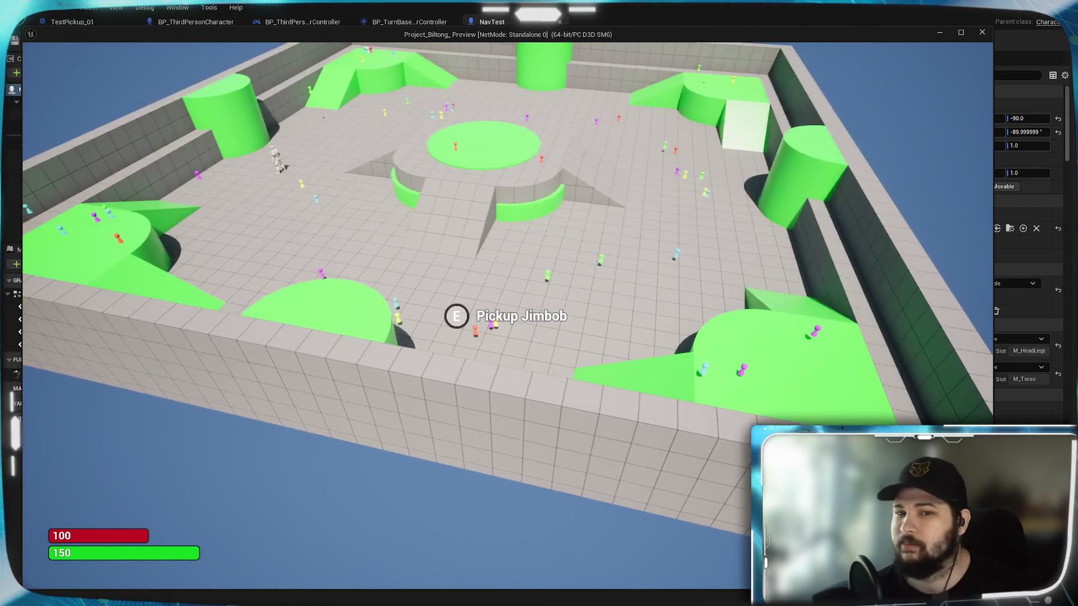
{"action": "left_click", "coordinate": [648, 274]}
{"action": "left_click_drag", "start_coordinate": [645, 275], "coordinate": [574, 284]}
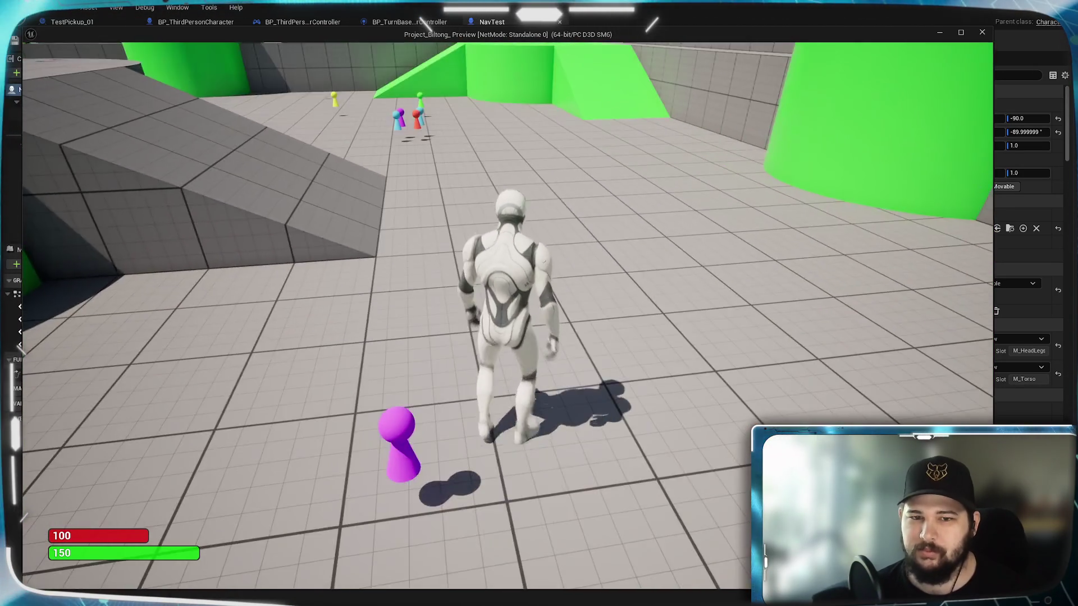
{"action": "key", "text": "Escape"}
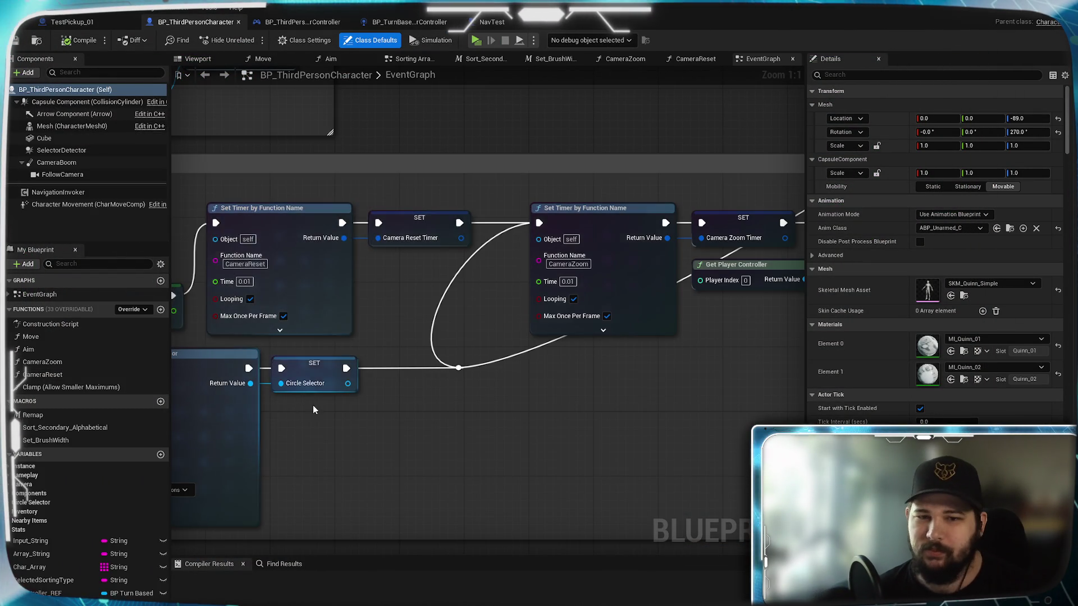
- Pan the event graph to bring the Pause Menu nodes into view
{"action": "scroll", "coordinate": [312, 405], "scroll_direction": "down", "scroll_amount": 4}
{"action": "scroll", "coordinate": [698, 251], "scroll_direction": "up", "scroll_amount": 4}
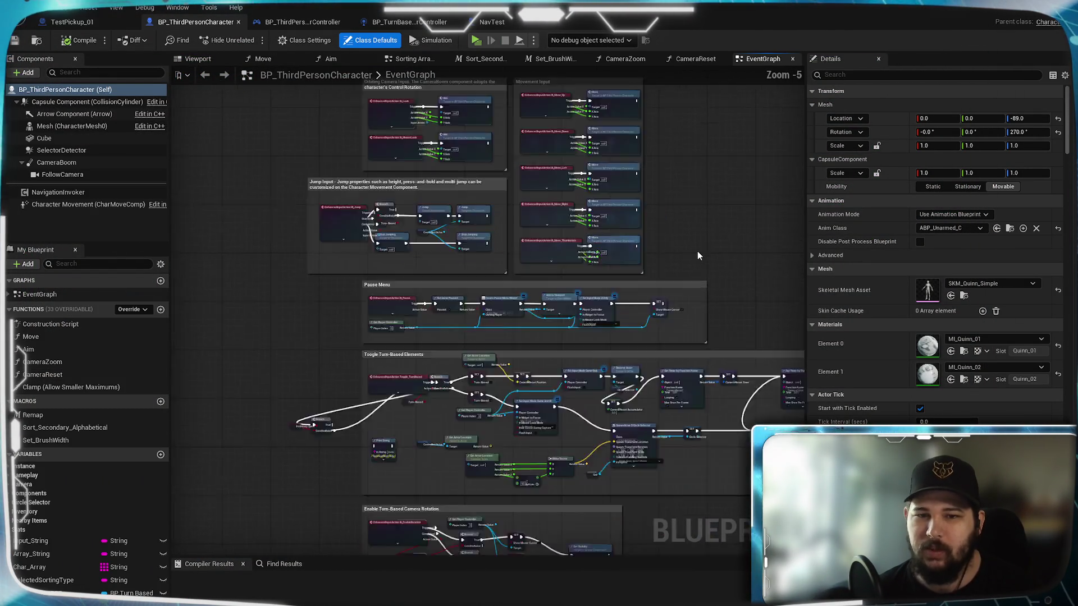
{"action": "scroll", "coordinate": [635, 291], "scroll_direction": "down", "scroll_amount": 3}
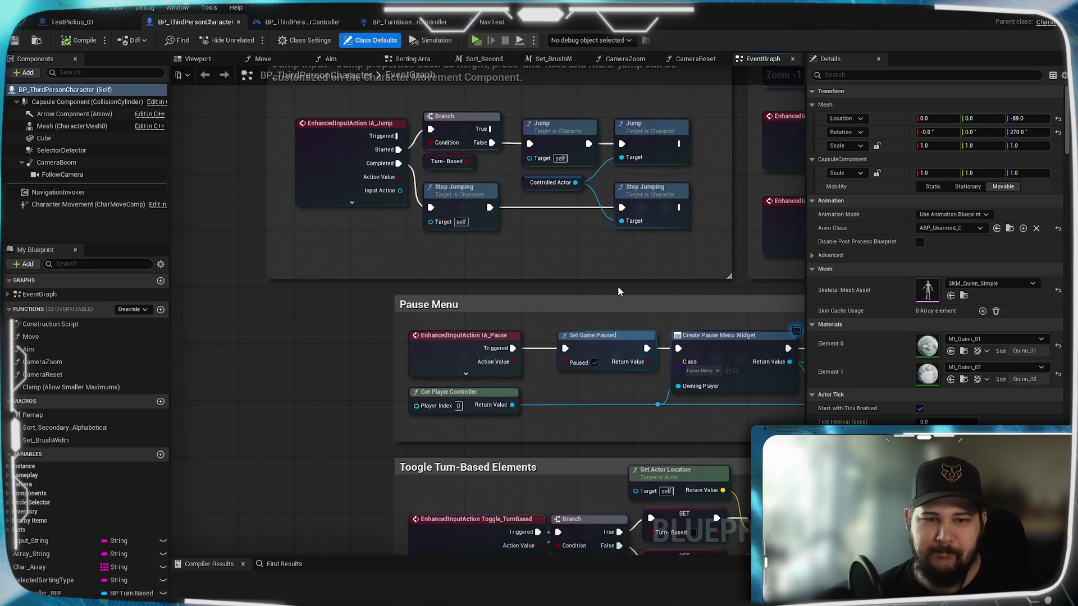
{"action": "scroll", "coordinate": [621, 288], "scroll_direction": "up", "scroll_amount": 3}
{"action": "left_click_drag", "start_coordinate": [517, 526], "coordinate": [442, 337]}
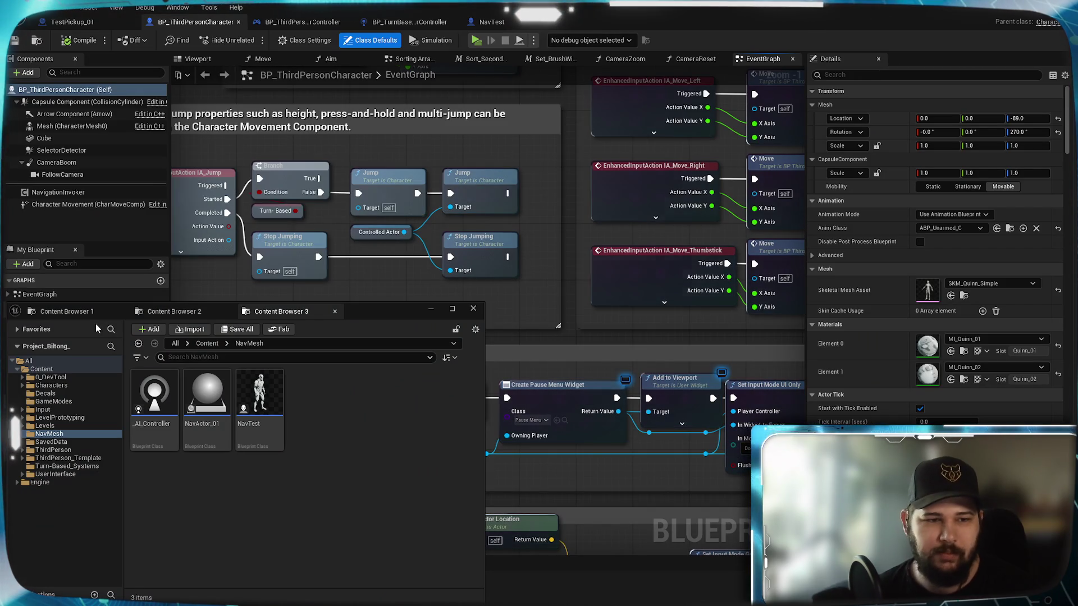
- In Content Browser 3, go up to the Content folder, open the Input folder, and hide the browser
{"action": "left_click", "coordinate": [75, 310]}
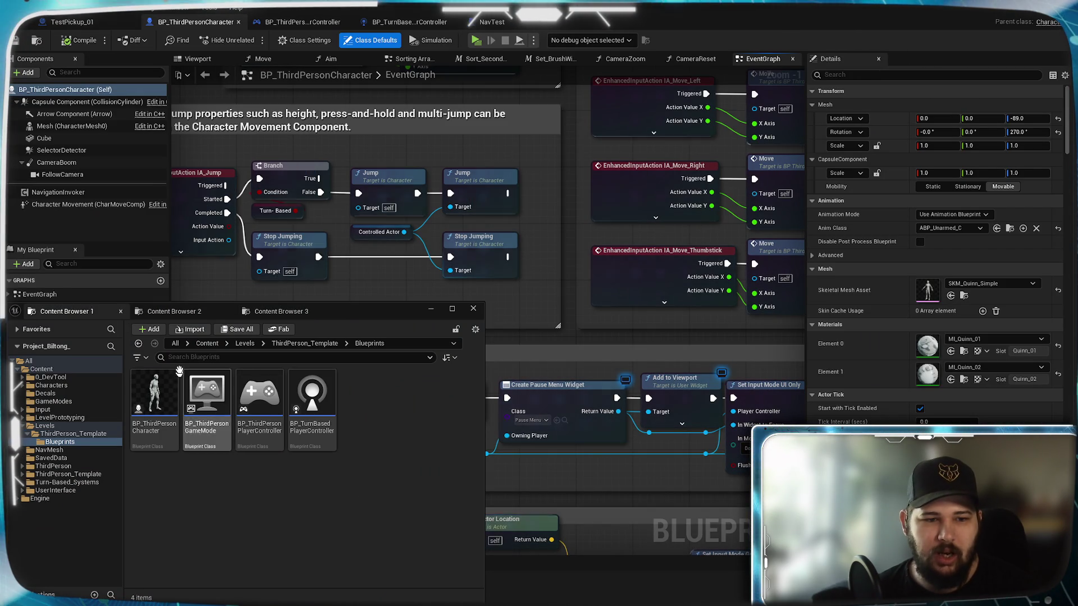
{"action": "left_click", "coordinate": [185, 312]}
{"action": "left_click", "coordinate": [292, 316]}
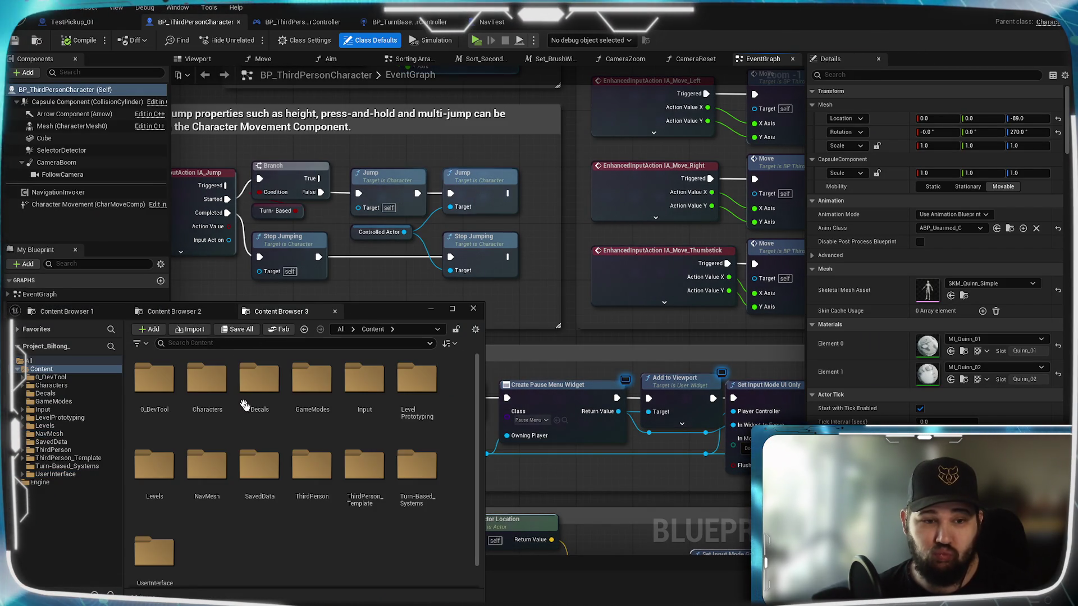
{"action": "left_click", "coordinate": [217, 344]}
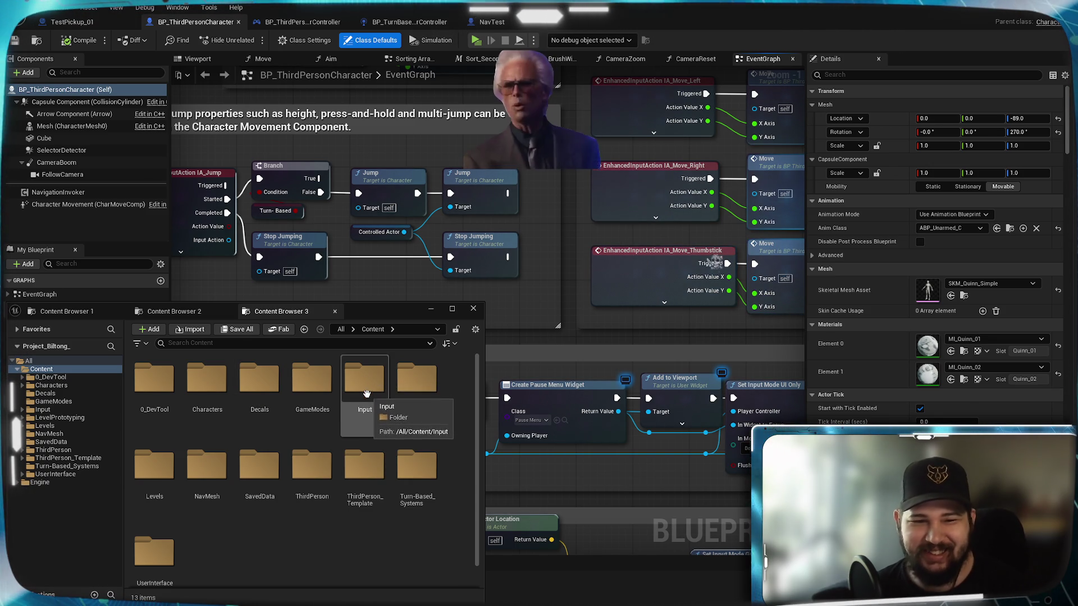
{"action": "double_click", "coordinate": [368, 381]}
{"action": "key", "text": "ctrl+space"}
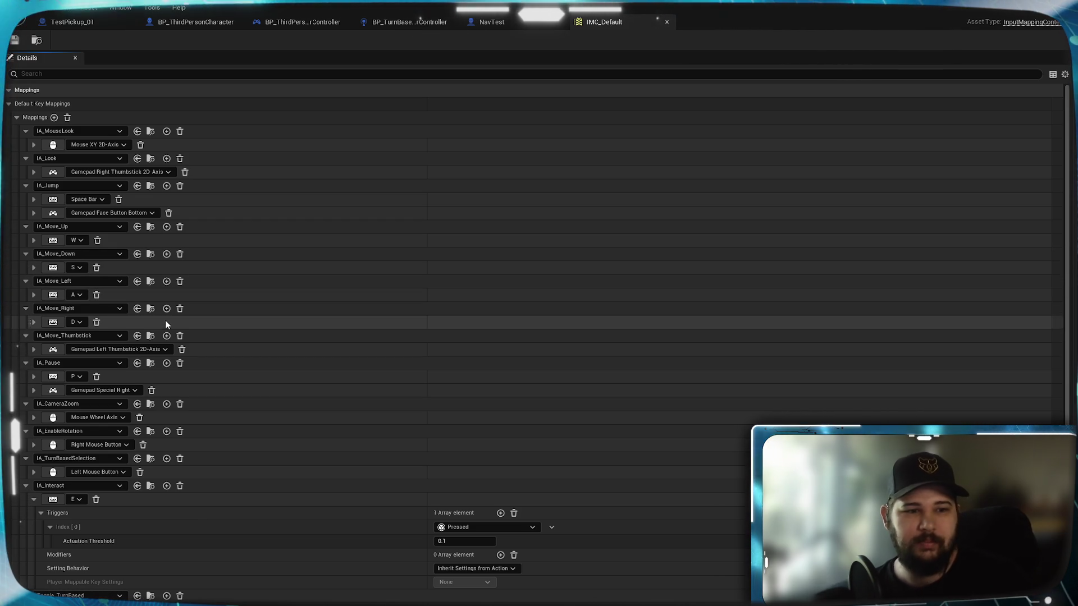
- Scroll through the IMC_Default key mappings, then return to the NavTest event graph
{"action": "scroll", "coordinate": [138, 348], "scroll_direction": "down", "scroll_amount": 3}
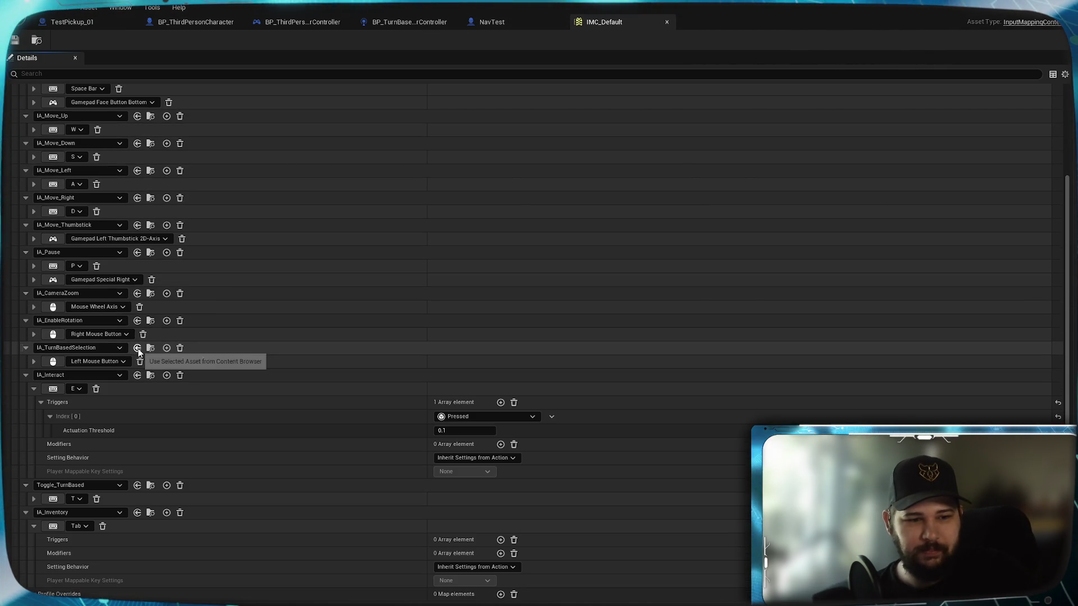
{"action": "scroll", "coordinate": [210, 432], "scroll_direction": "up", "scroll_amount": 3}
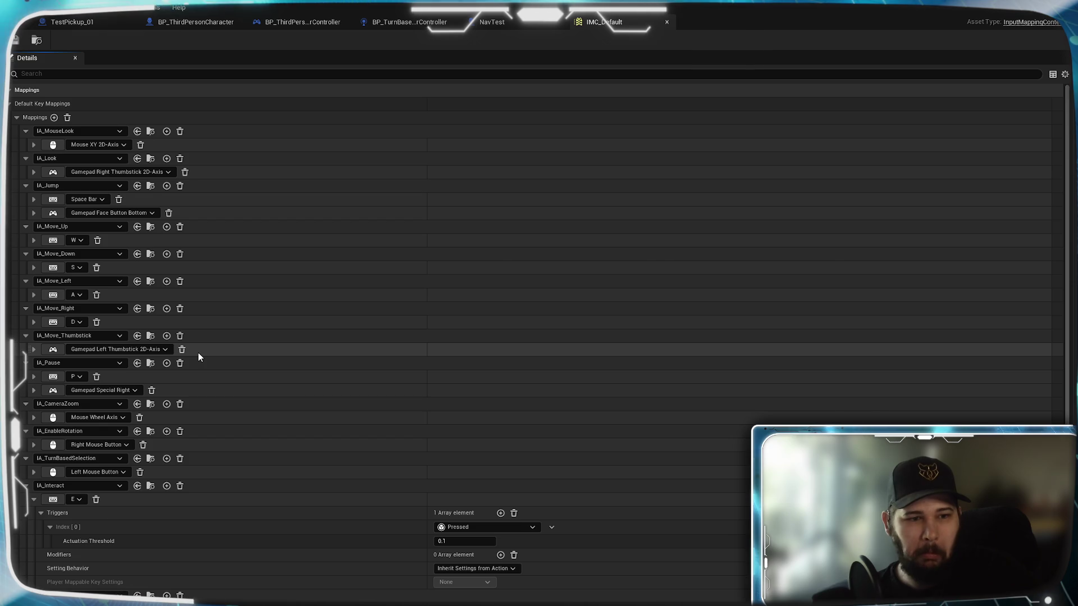
{"action": "scroll", "coordinate": [198, 353], "scroll_direction": "down", "scroll_amount": 3}
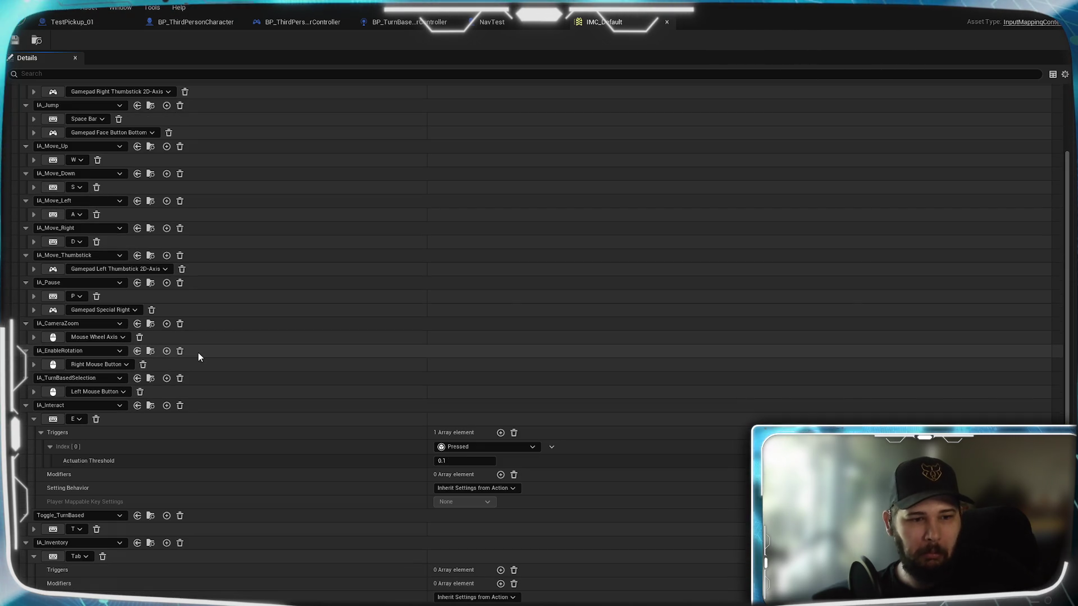
{"action": "scroll", "coordinate": [198, 354], "scroll_direction": "up", "scroll_amount": 3}
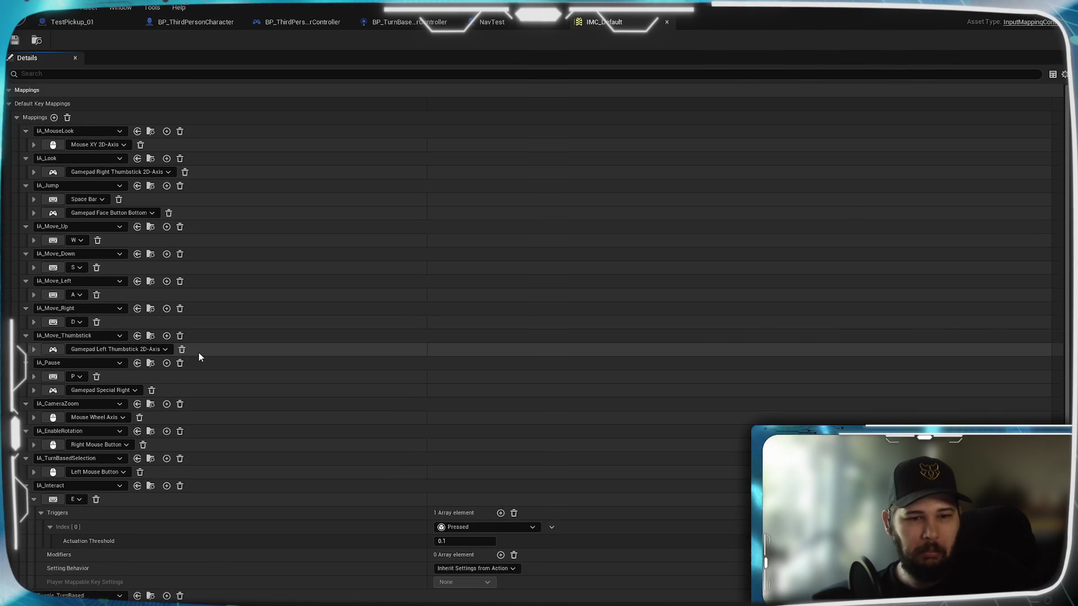
{"action": "scroll", "coordinate": [199, 353], "scroll_direction": "down", "scroll_amount": 3}
{"action": "scroll", "coordinate": [202, 354], "scroll_direction": "up", "scroll_amount": 3}
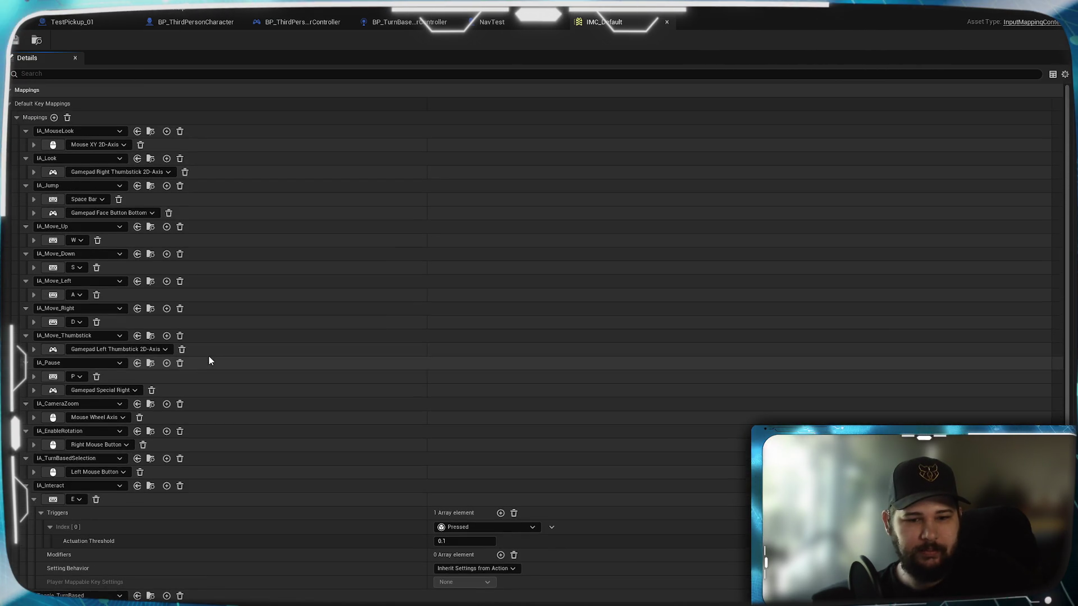
{"action": "scroll", "coordinate": [216, 359], "scroll_direction": "down", "scroll_amount": 3}
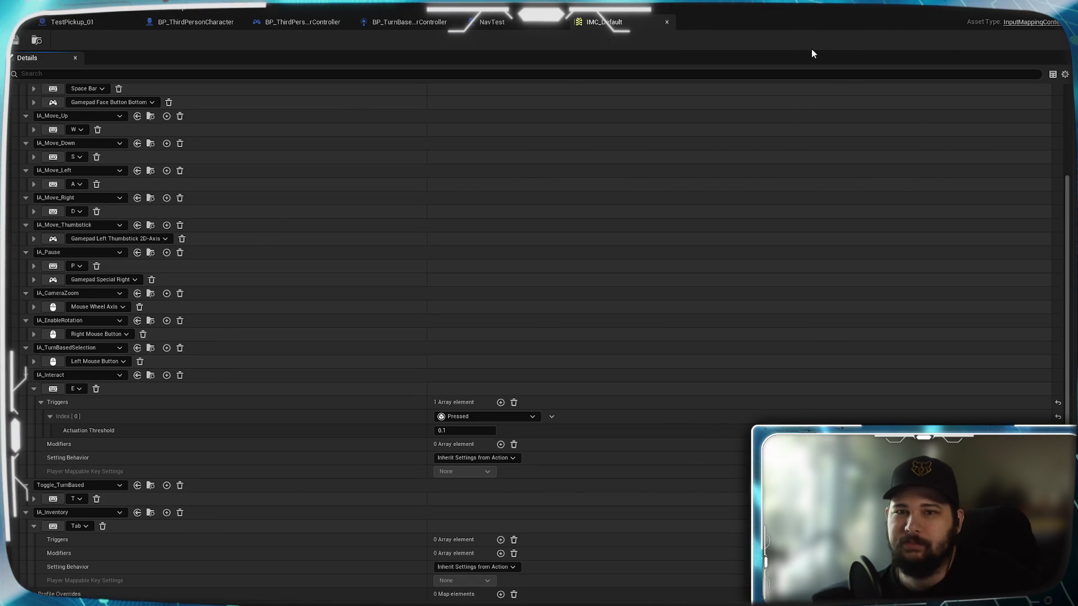
{"action": "left_click", "coordinate": [484, 26]}
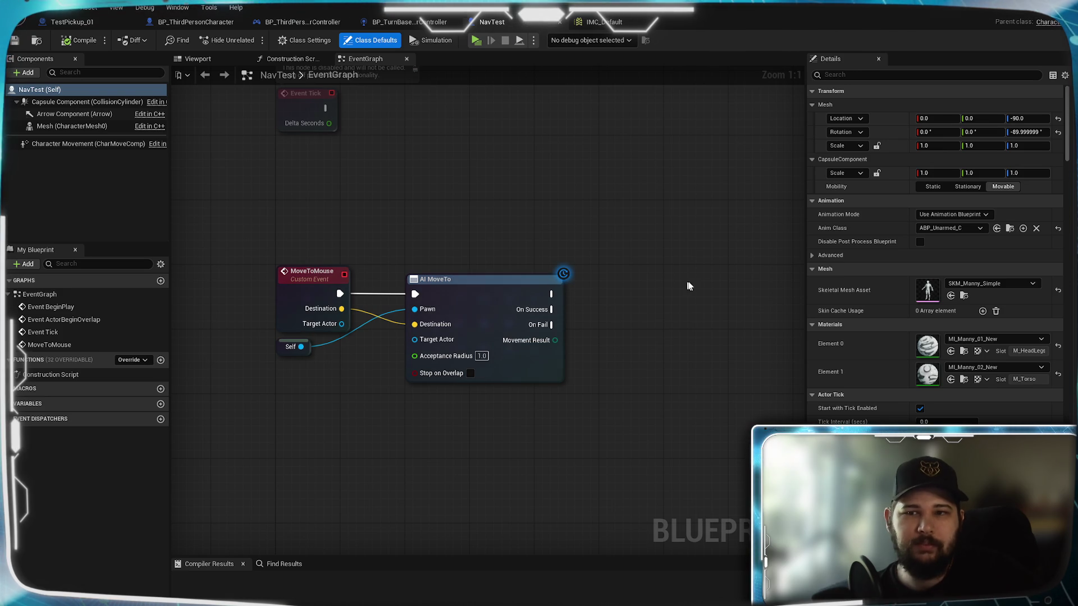
- Set the Character Movement's Max Walk Speed to 500 and launch a play-test with Alt+P
{"action": "left_click", "coordinate": [51, 144]}
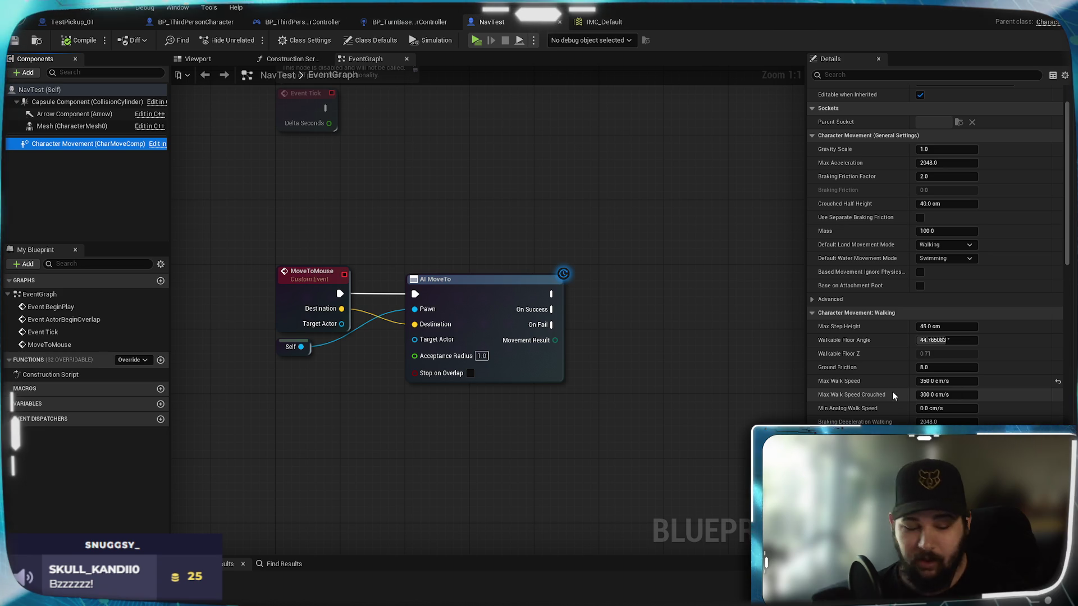
{"action": "left_click", "coordinate": [939, 328]}
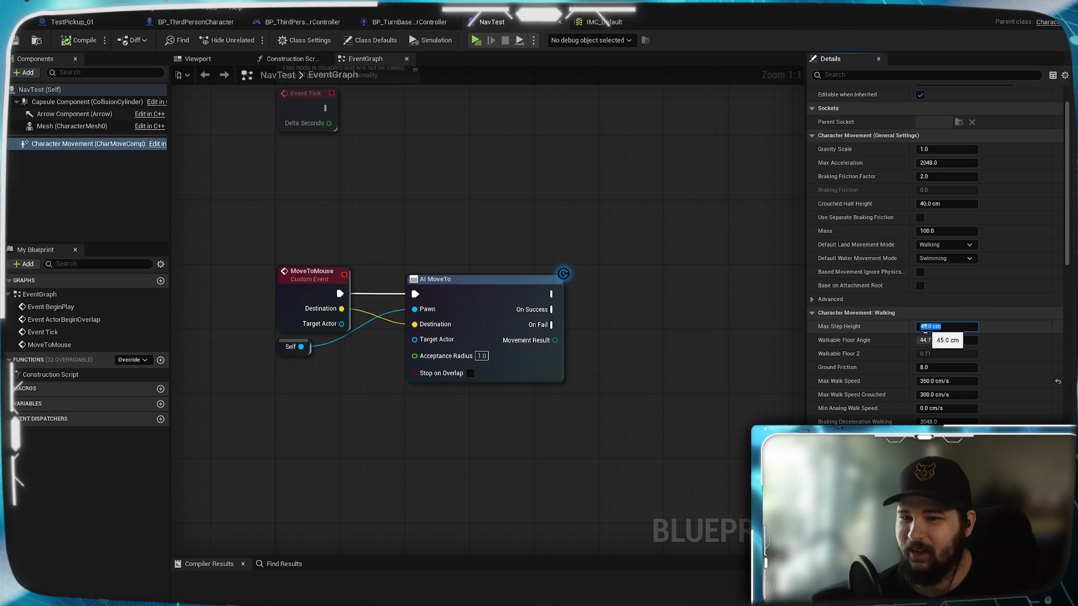
{"action": "left_click", "coordinate": [934, 382]}
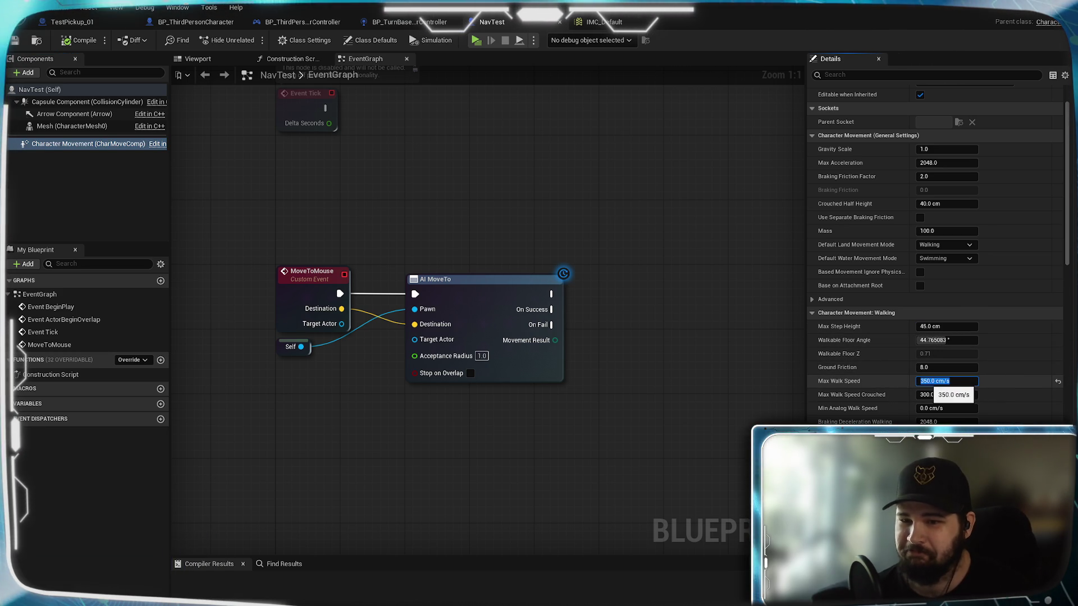
{"action": "type", "text": "500"}
{"action": "key", "text": "Return"}
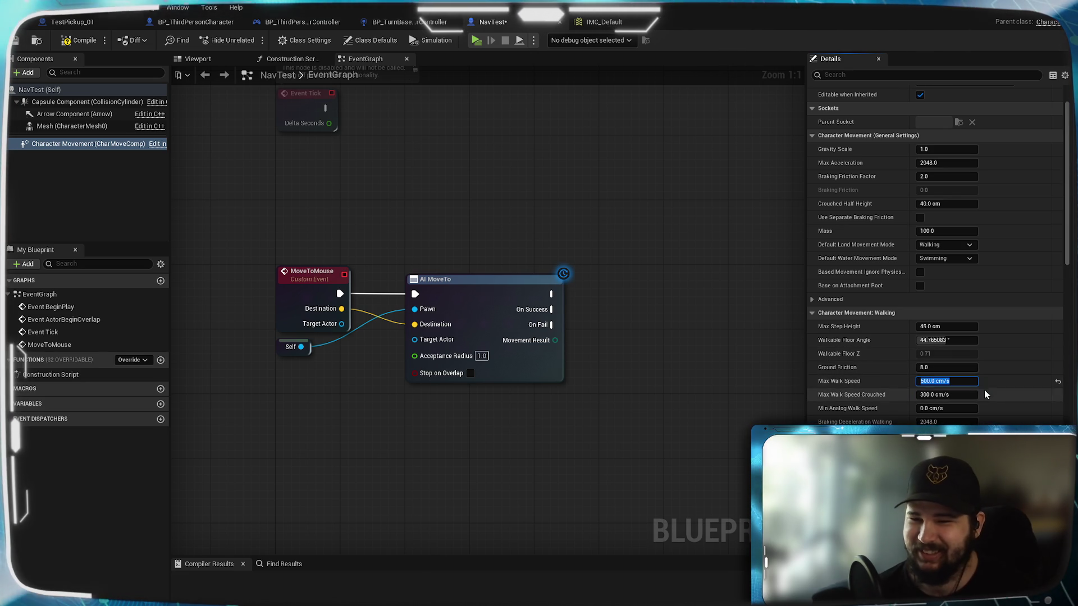
{"action": "left_click", "coordinate": [952, 394]}
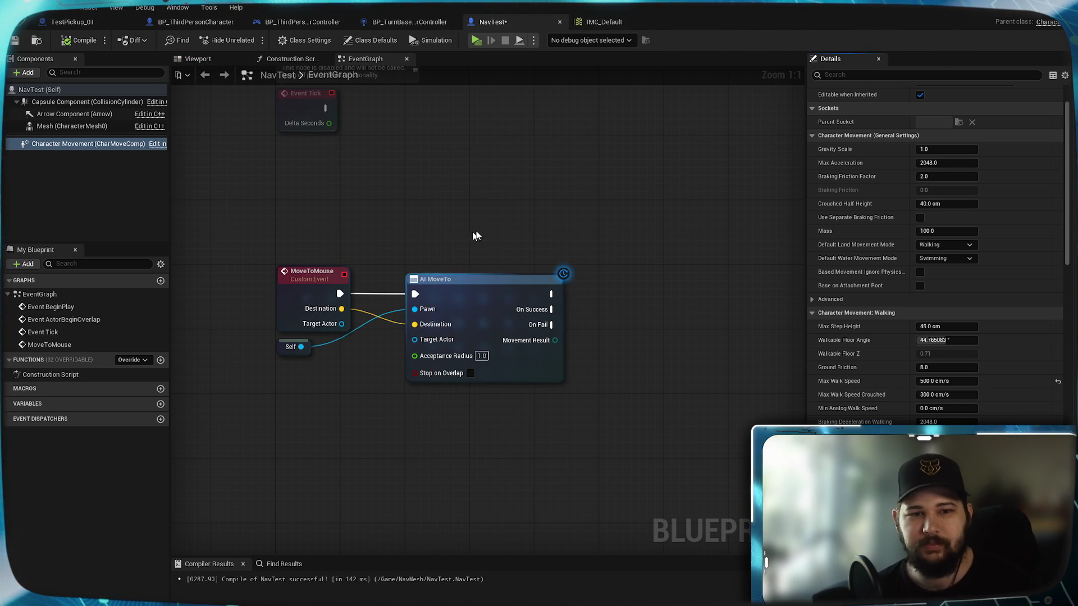
{"action": "key", "text": "alt+p"}
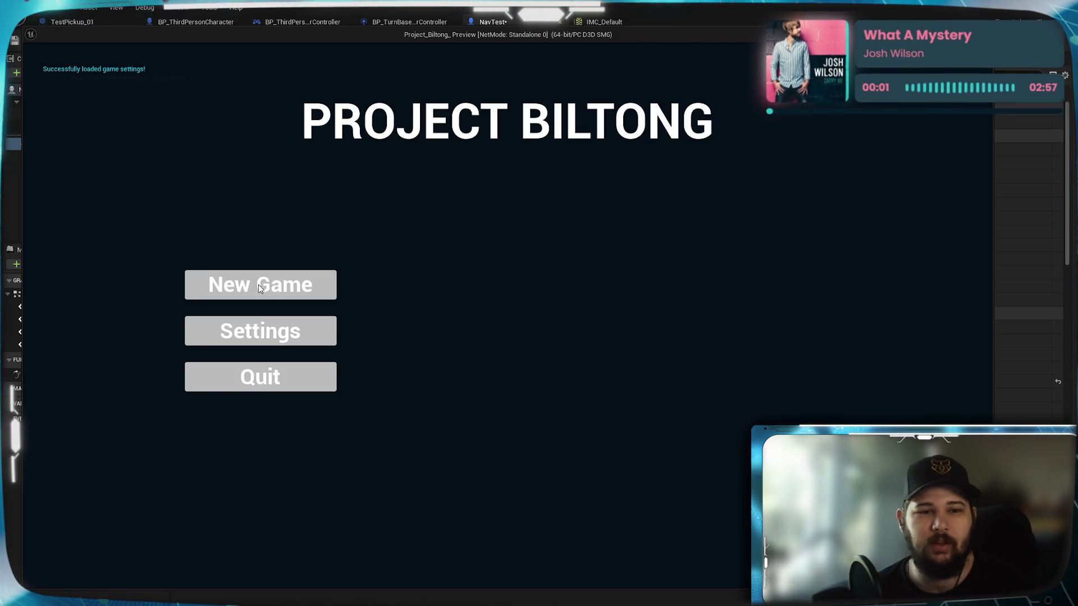
- Start a New Game, walk the character forward with W, then end the play-test
{"action": "left_click", "coordinate": [242, 285]}
{"action": "key", "text": "w"}
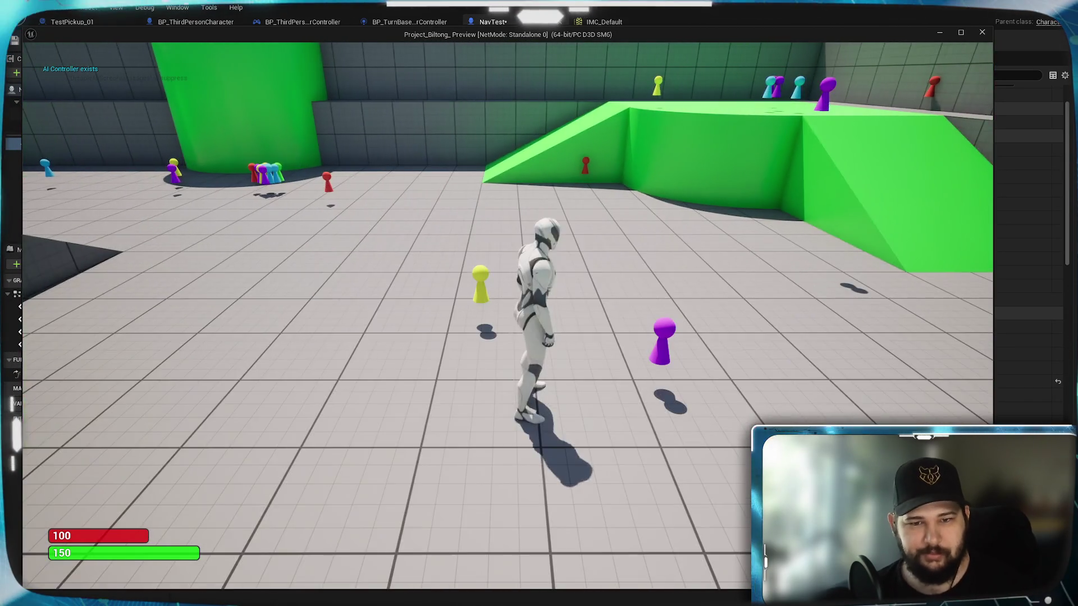
{"action": "key", "text": "Escape"}
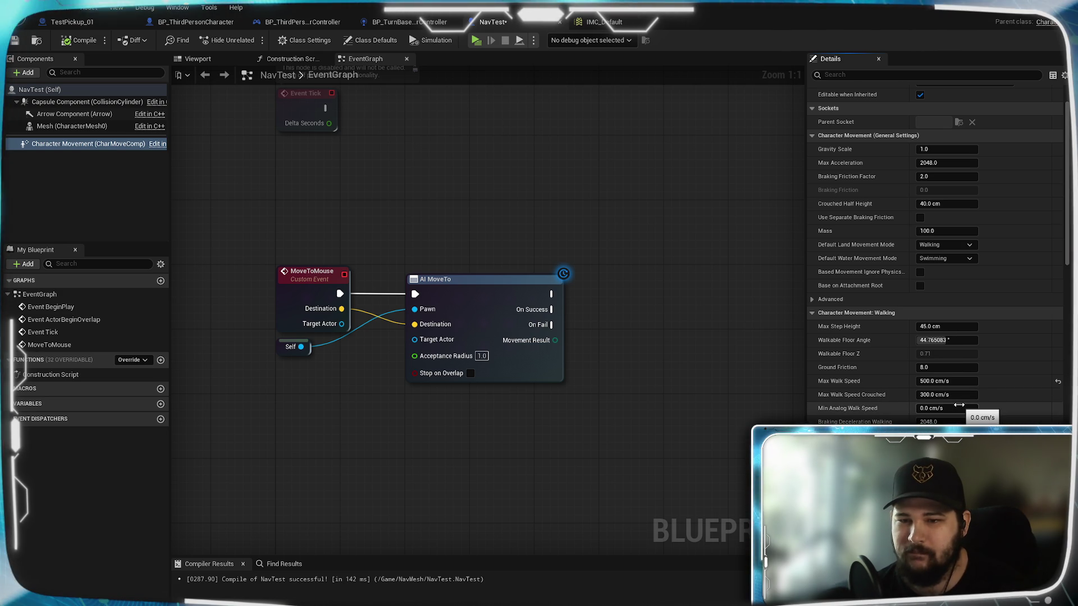
{"action": "scroll", "coordinate": [884, 383], "scroll_direction": "down", "scroll_amount": 3}
{"action": "scroll", "coordinate": [885, 384], "scroll_direction": "down", "scroll_amount": 6}
{"action": "scroll", "coordinate": [885, 383], "scroll_direction": "down", "scroll_amount": 7}
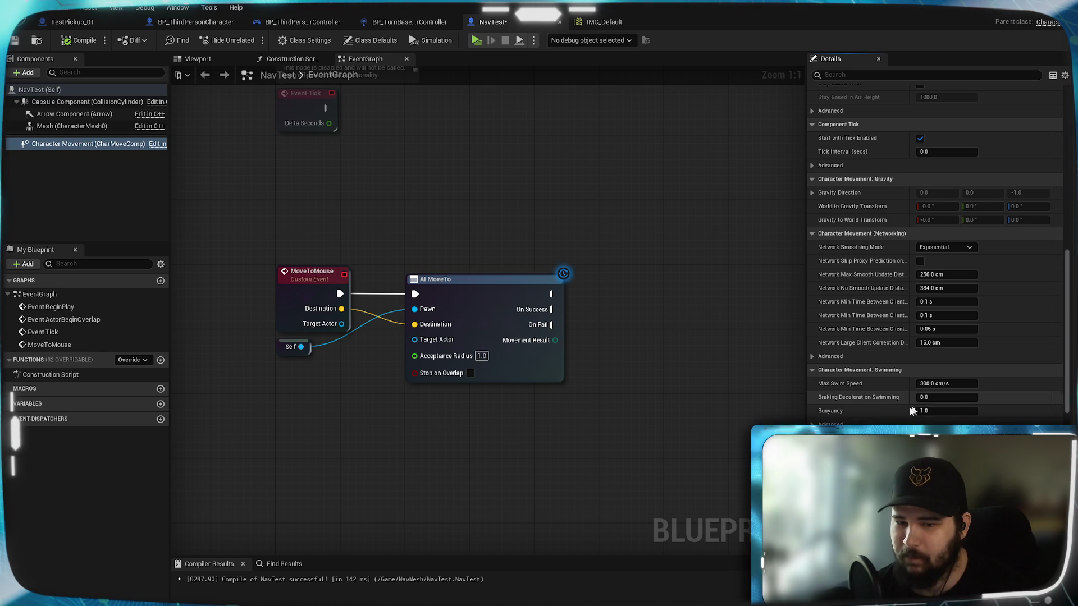
{"action": "scroll", "coordinate": [878, 400], "scroll_direction": "down", "scroll_amount": 3}
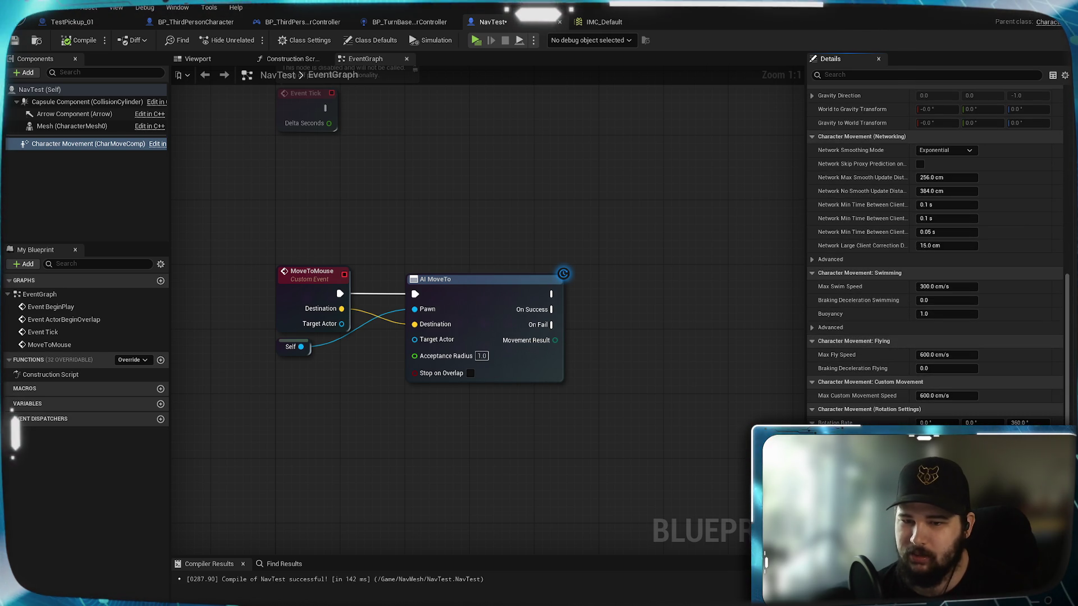
{"action": "scroll", "coordinate": [885, 337], "scroll_direction": "down", "scroll_amount": 5}
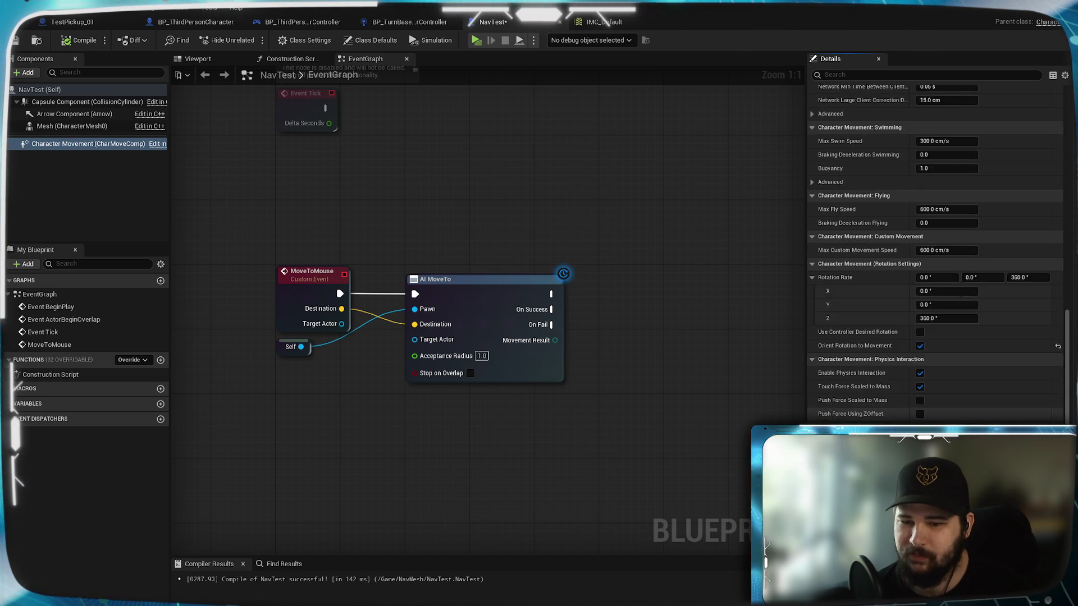
{"action": "scroll", "coordinate": [934, 252], "scroll_direction": "up", "scroll_amount": 10}
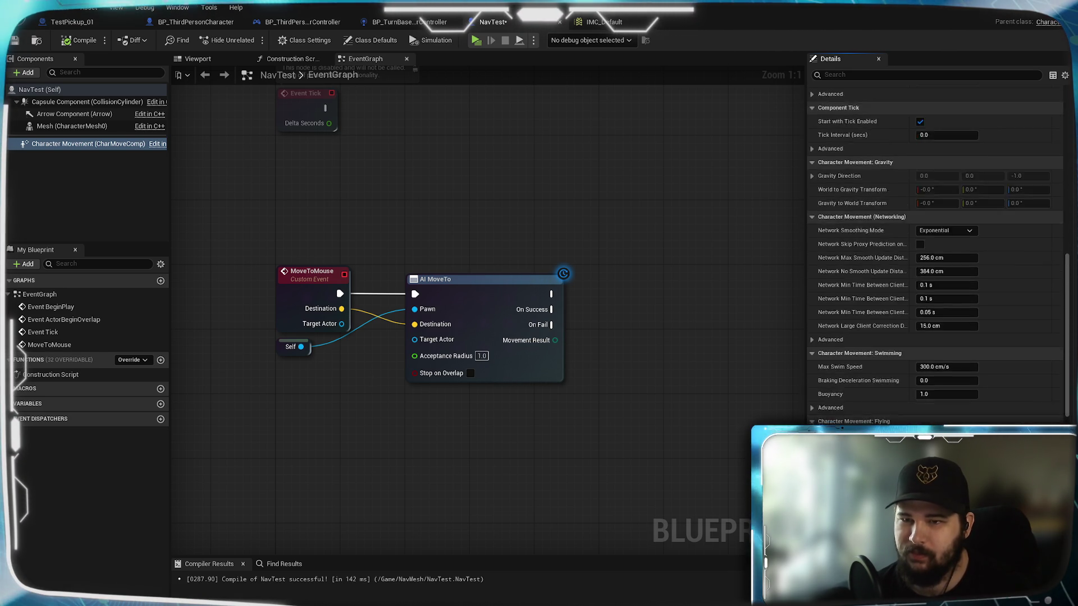
{"action": "scroll", "coordinate": [934, 252], "scroll_direction": "up", "scroll_amount": 6}
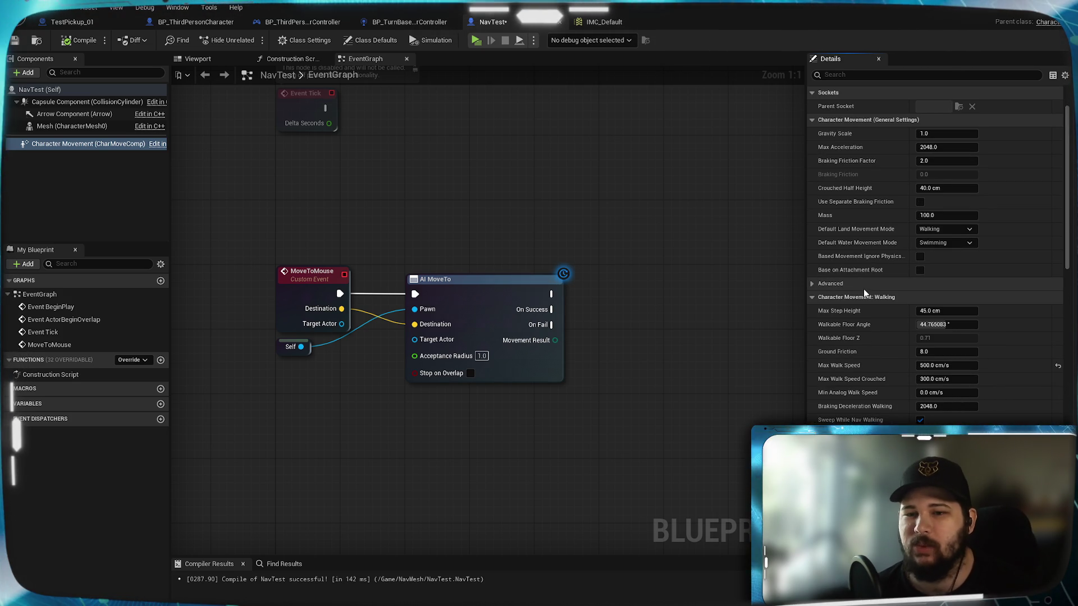
{"action": "scroll", "coordinate": [864, 305], "scroll_direction": "up", "scroll_amount": 1}
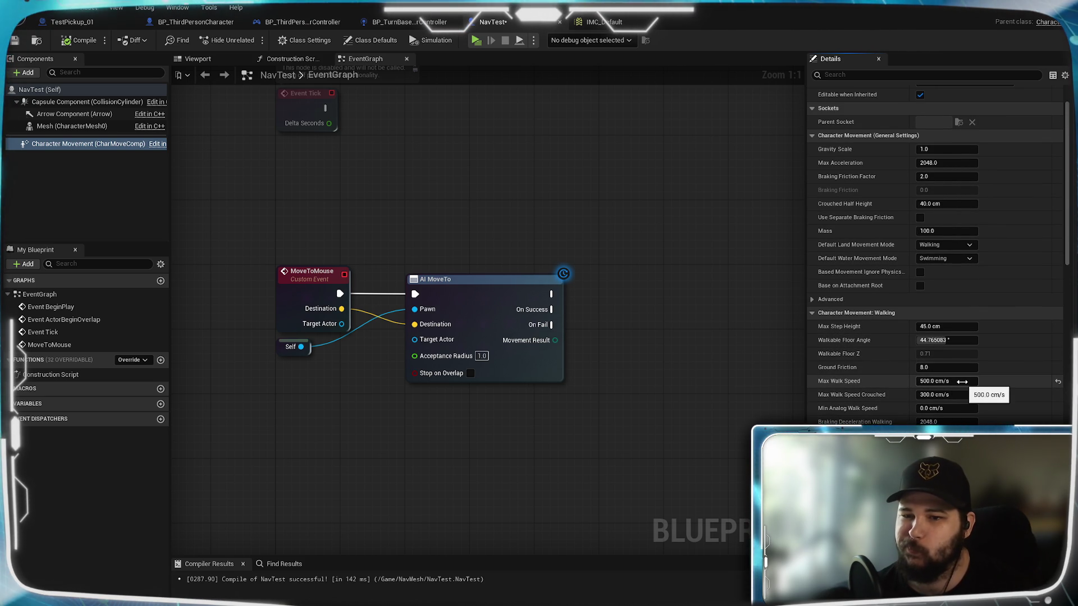
{"action": "left_click", "coordinate": [89, 174]}
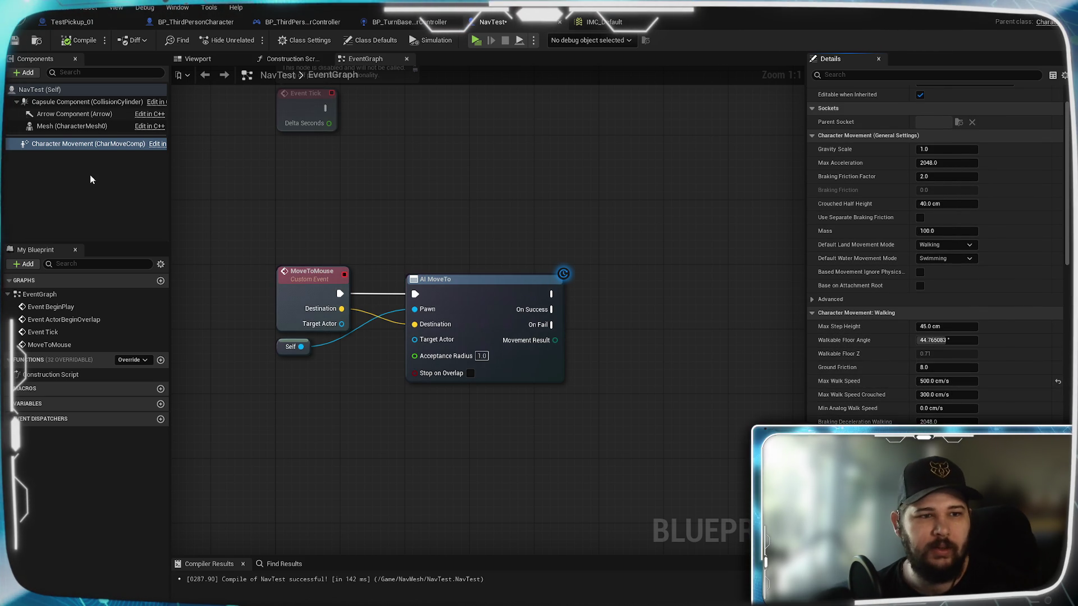
{"action": "left_click", "coordinate": [88, 143]}
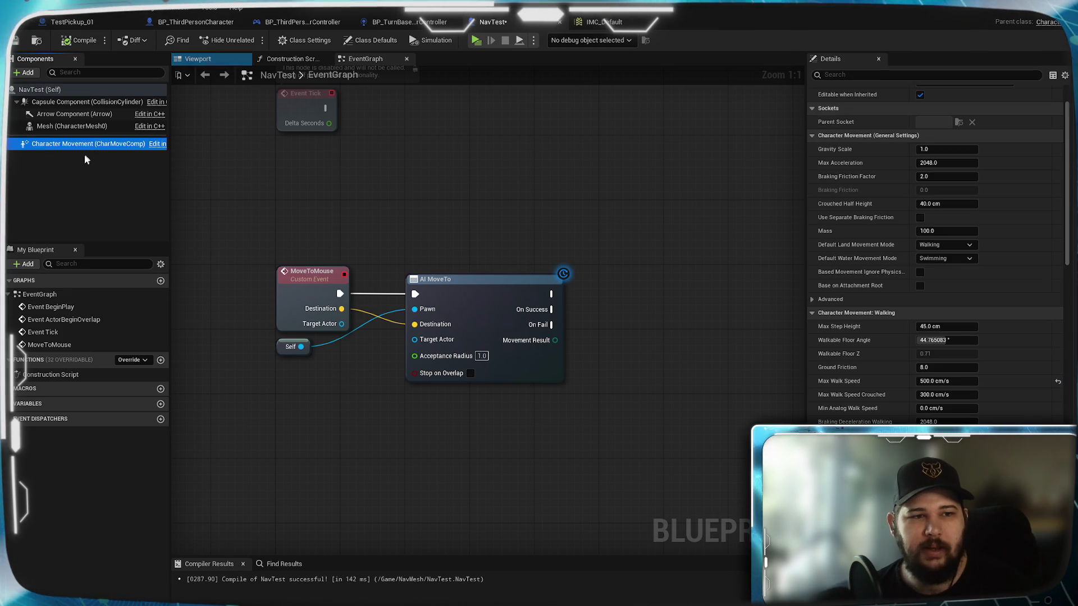
{"action": "left_click", "coordinate": [81, 164]}
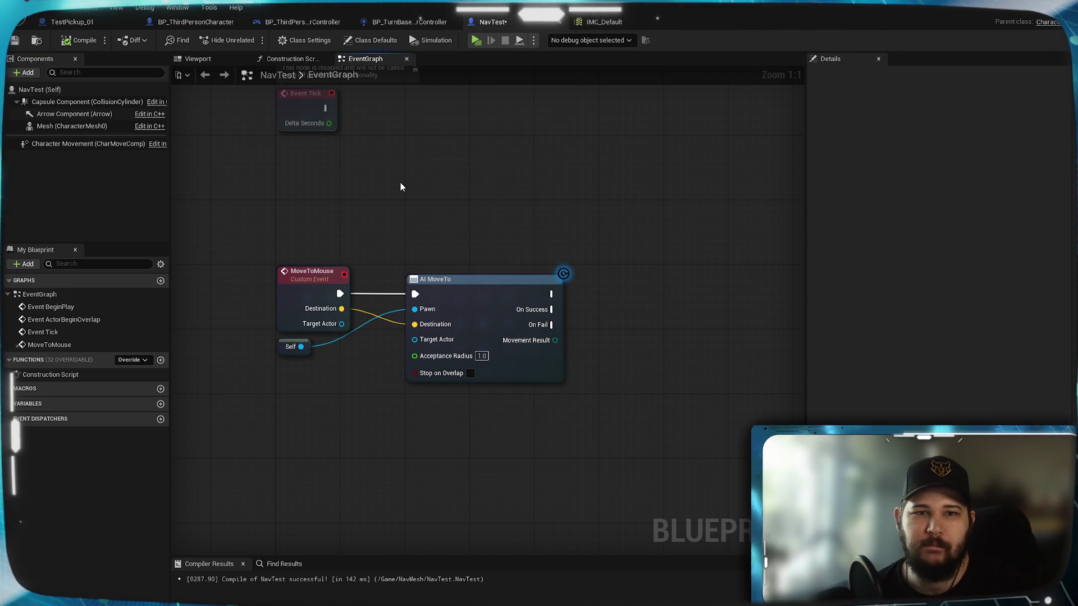
- Place a Character Movement reference and pull a SET Max Walk Speed node off it
{"action": "mouse_move", "coordinate": [363, 189]}
{"action": "left_mouse_down"}
{"action": "mouse_move", "coordinate": [391, 124]}
{"action": "mouse_move", "coordinate": [354, 284]}
{"action": "mouse_move", "coordinate": [385, 238]}
{"action": "mouse_move", "coordinate": [424, 134]}
{"action": "left_mouse_up"}
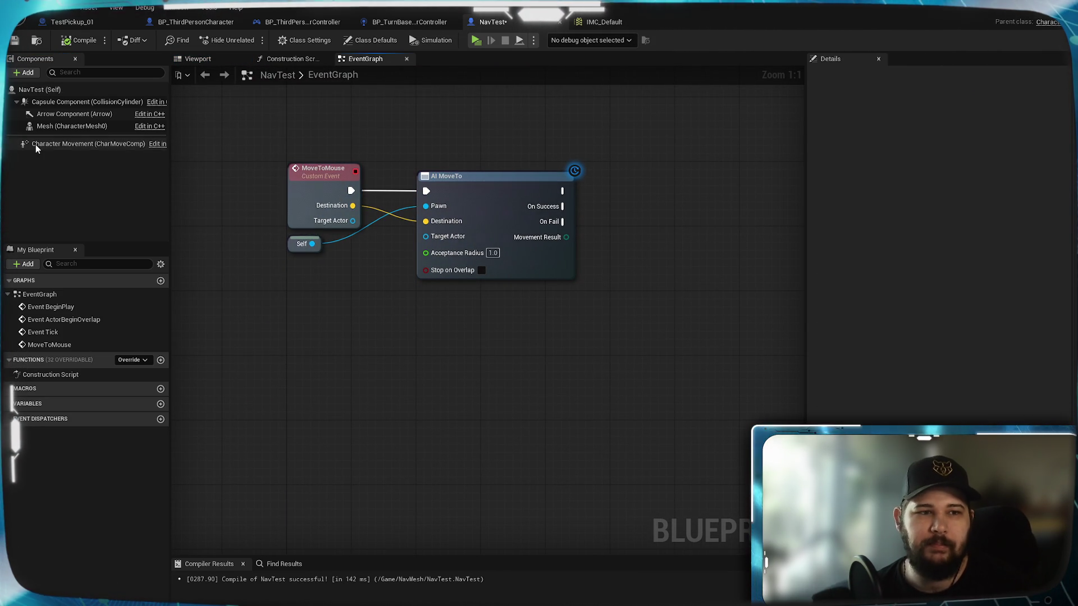
{"action": "mouse_move", "coordinate": [35, 144]}
{"action": "left_mouse_down"}
{"action": "mouse_move", "coordinate": [240, 341]}
{"action": "mouse_move", "coordinate": [307, 344]}
{"action": "left_mouse_up"}
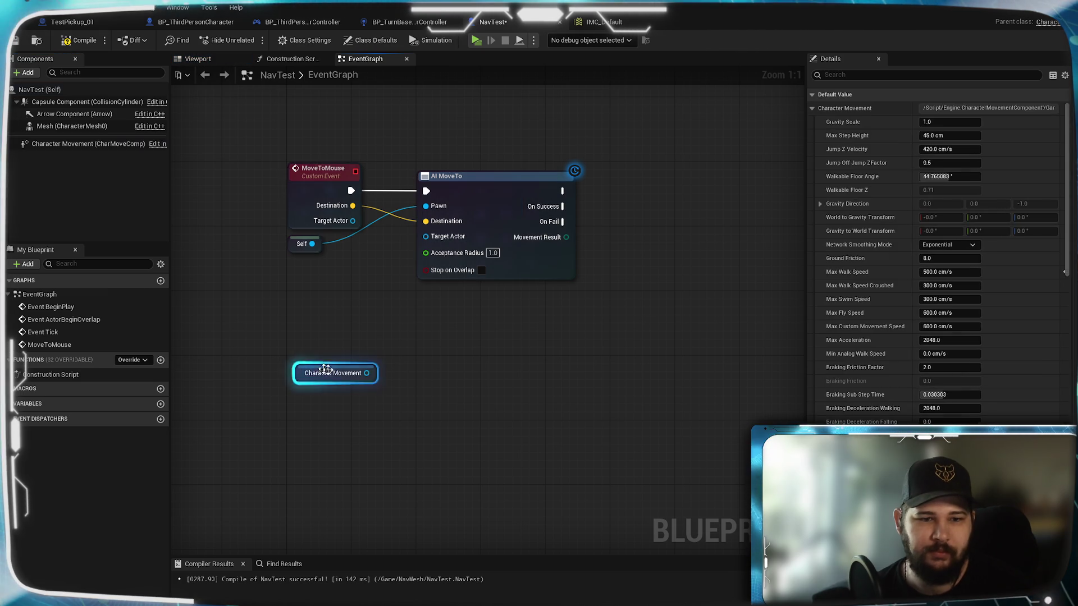
{"action": "left_click_drag", "start_coordinate": [366, 374], "coordinate": [430, 394]}
{"action": "type", "text": "max w2a"}
{"action": "key", "text": "BackSpace"}
{"action": "key", "text": "BackSpace"}
{"action": "type", "text": "alk"}
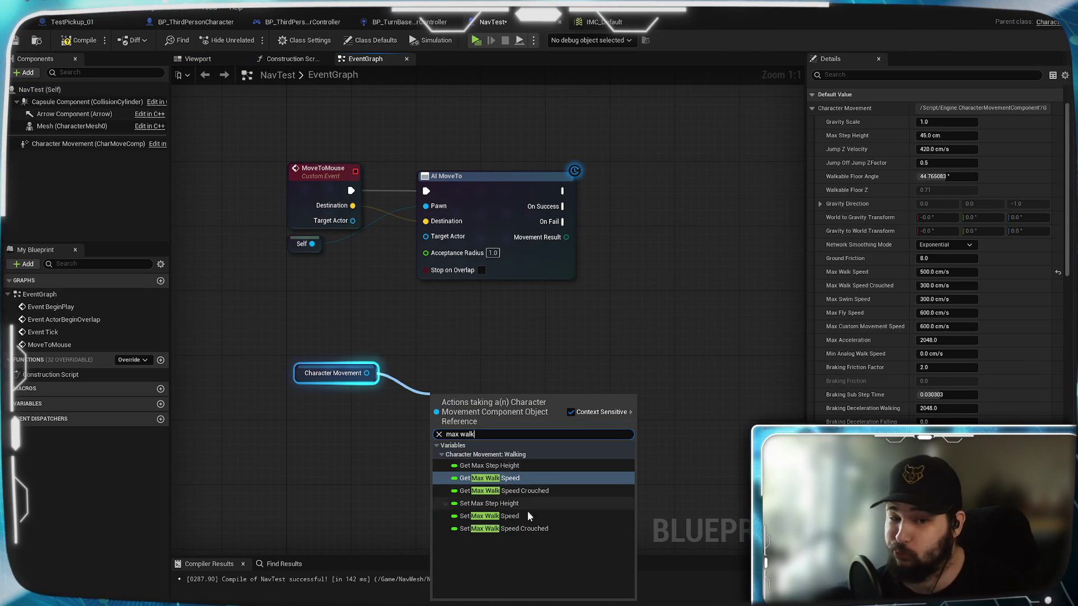
{"action": "left_click", "coordinate": [521, 517]}
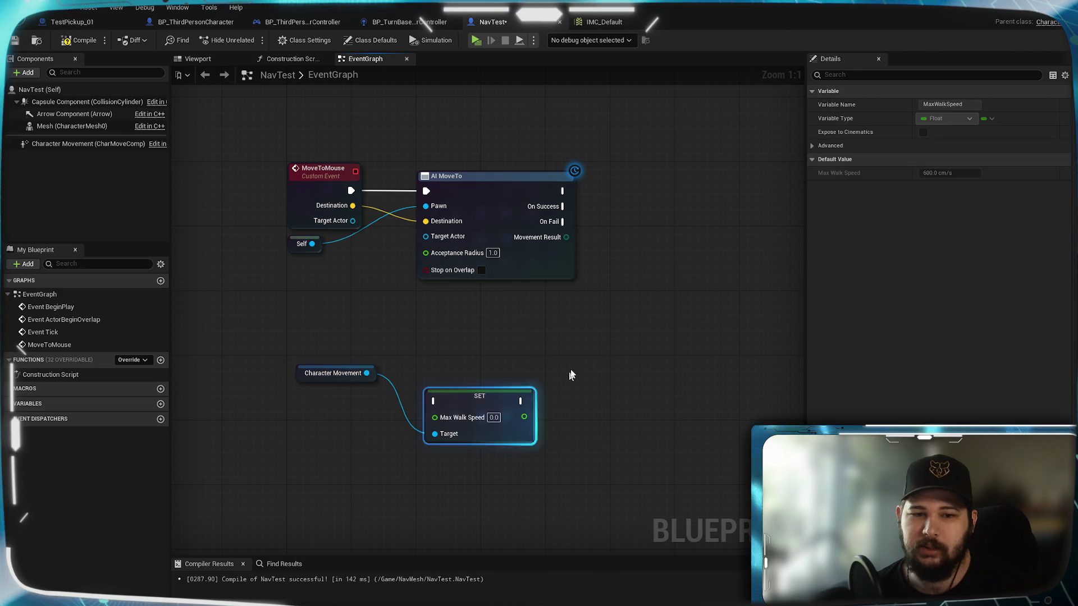
- Line up the Character Movement and SET Max Walk Speed nodes beneath the AI MoveTo logic
{"action": "left_click_drag", "start_coordinate": [459, 382], "coordinate": [451, 350]}
{"action": "left_click_drag", "start_coordinate": [331, 374], "coordinate": [311, 416]}
{"action": "left_click", "coordinate": [342, 432]}
{"action": "left_click", "coordinate": [510, 326]}
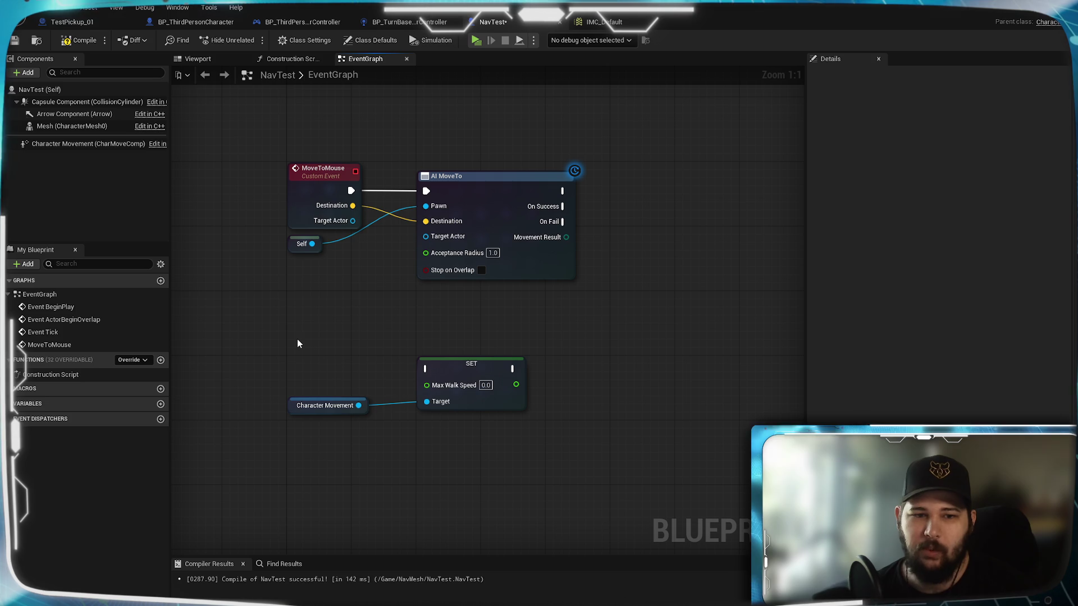
{"action": "right_click", "coordinate": [296, 355]}
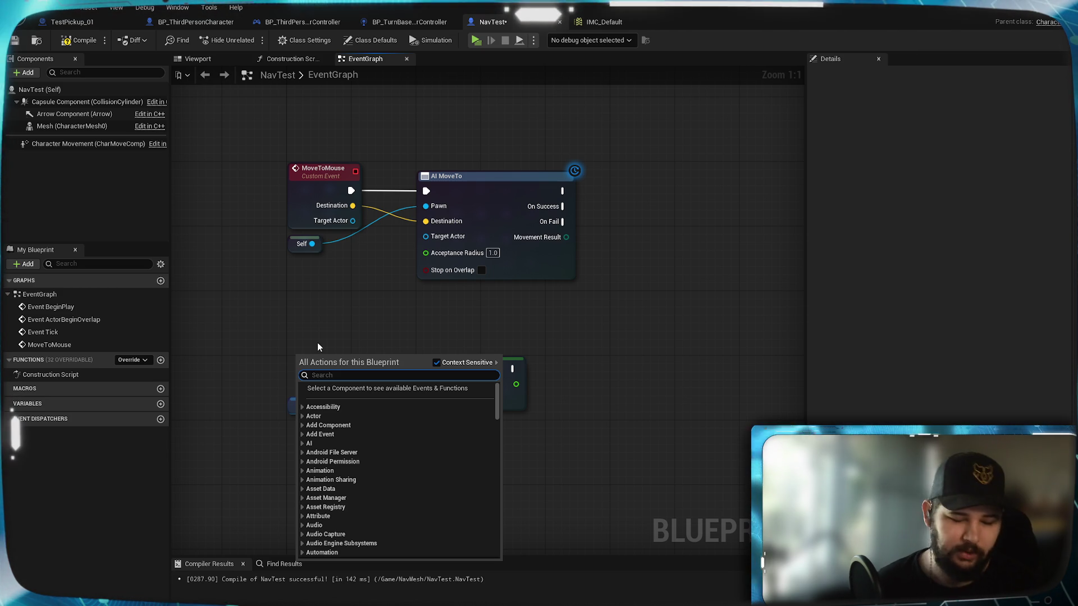
- Add a custom event named 'Set Move Speed' and wire its execution into the SET Max Walk Speed node
{"action": "left_click", "coordinate": [302, 435]}
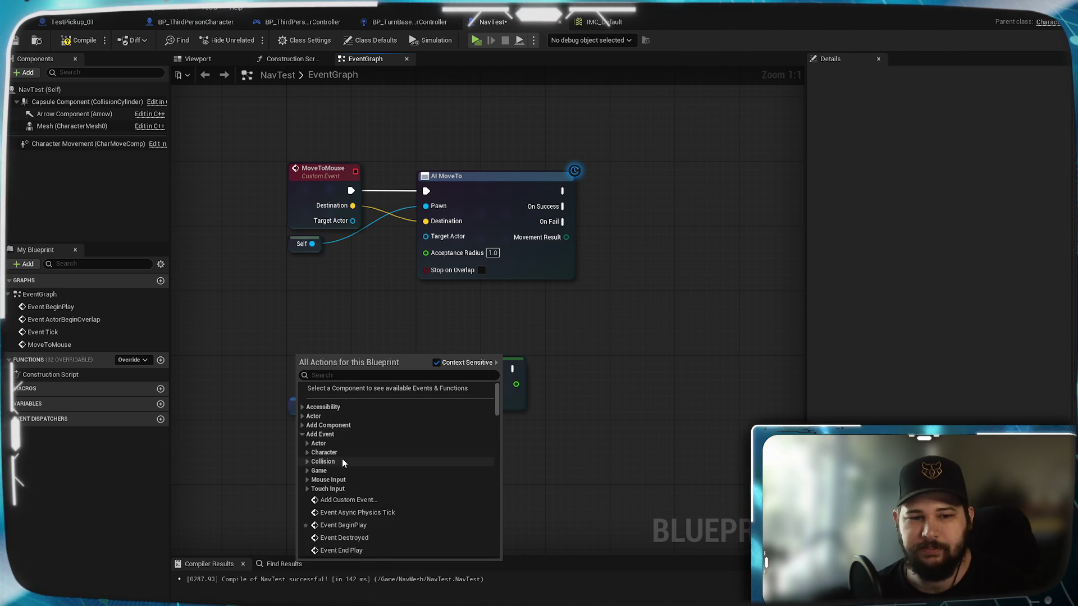
{"action": "scroll", "coordinate": [341, 460], "scroll_direction": "down", "scroll_amount": 4}
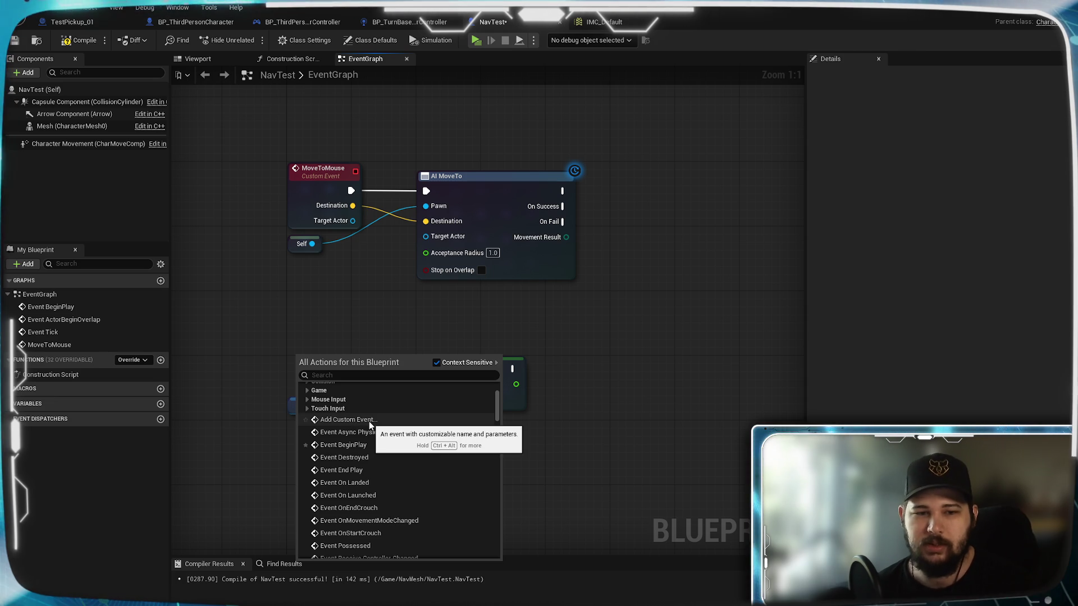
{"action": "left_click", "coordinate": [369, 421]}
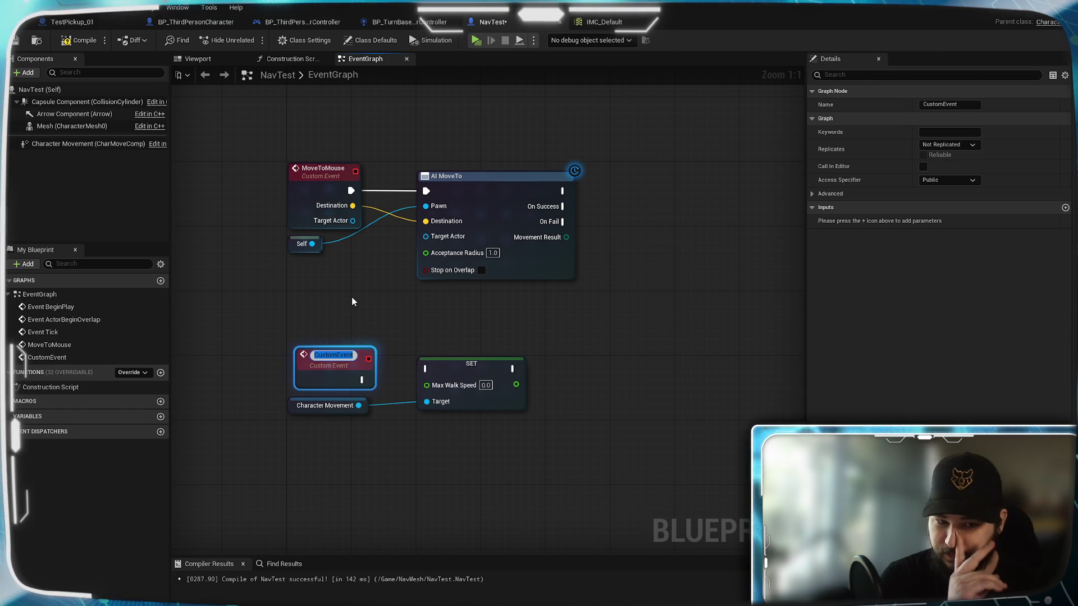
{"action": "type", "text": "Set"}
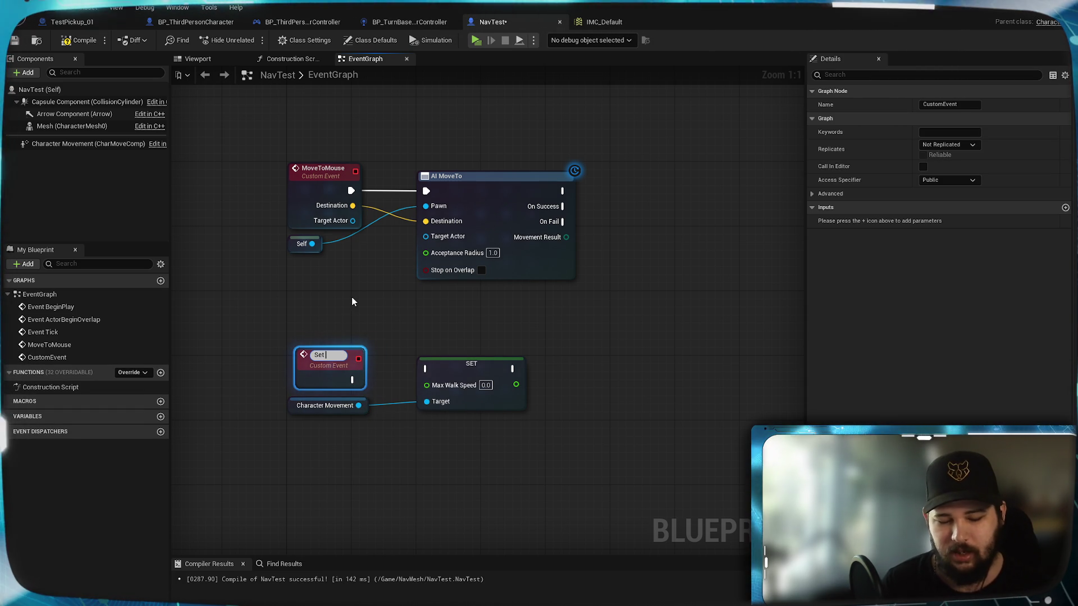
{"action": "type", "text": " Move"}
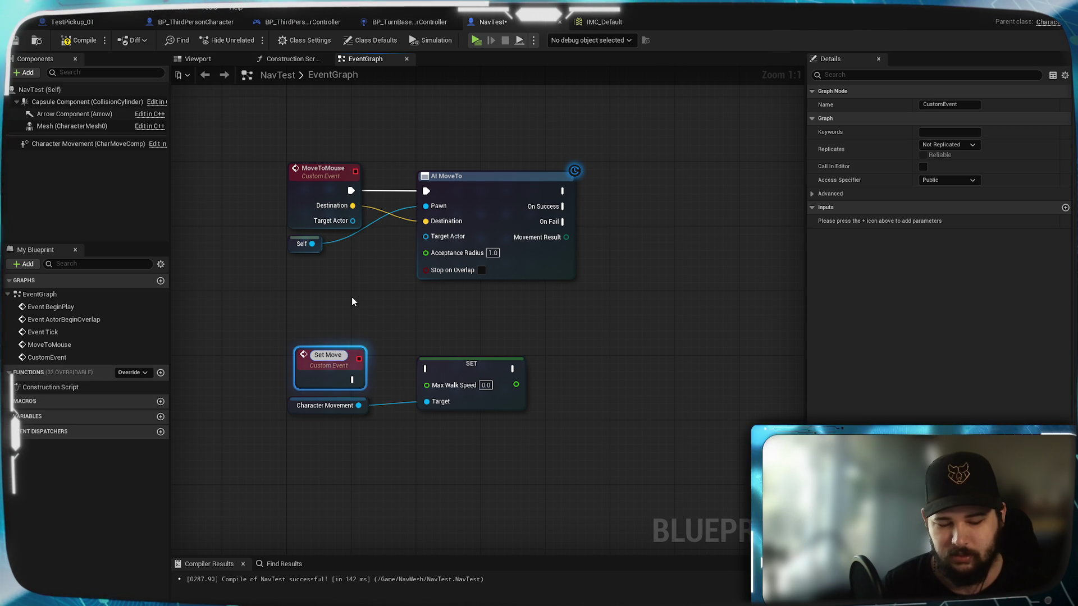
{"action": "type", "text": " Speed"}
{"action": "key", "text": "Return"}
{"action": "mouse_move", "coordinate": [324, 378]}
{"action": "left_mouse_down"}
{"action": "mouse_move", "coordinate": [317, 386]}
{"action": "mouse_move", "coordinate": [420, 384]}
{"action": "mouse_move", "coordinate": [426, 371]}
{"action": "mouse_move", "coordinate": [338, 344]}
{"action": "mouse_move", "coordinate": [423, 242]}
{"action": "left_mouse_up"}
{"action": "left_click", "coordinate": [363, 328]}
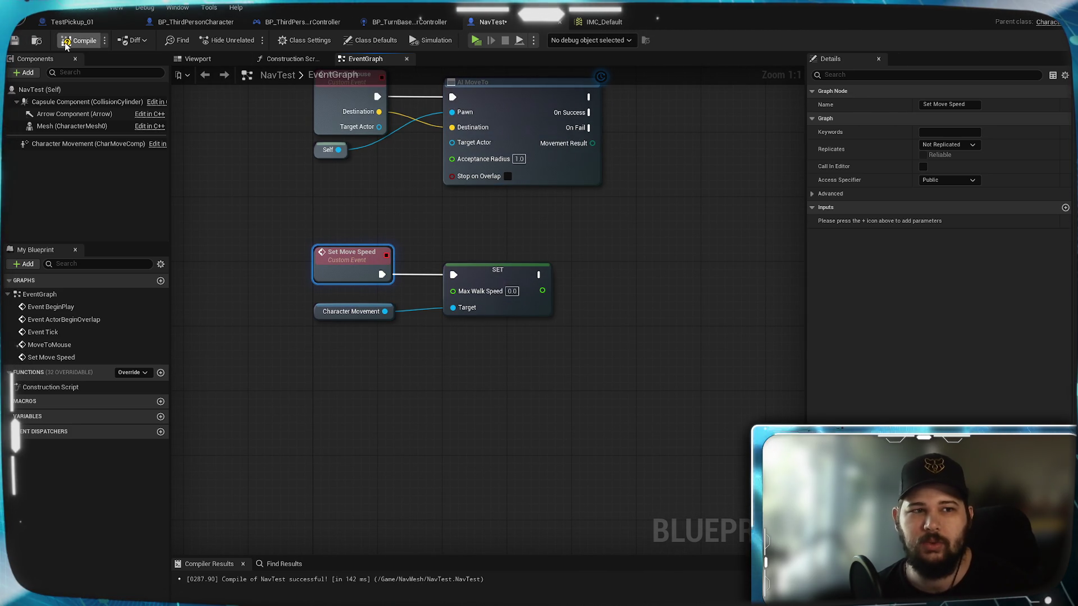
- Open IMC_Default and browse to the Input > Actions folder in the Content Browser
{"action": "left_click", "coordinate": [617, 22]}
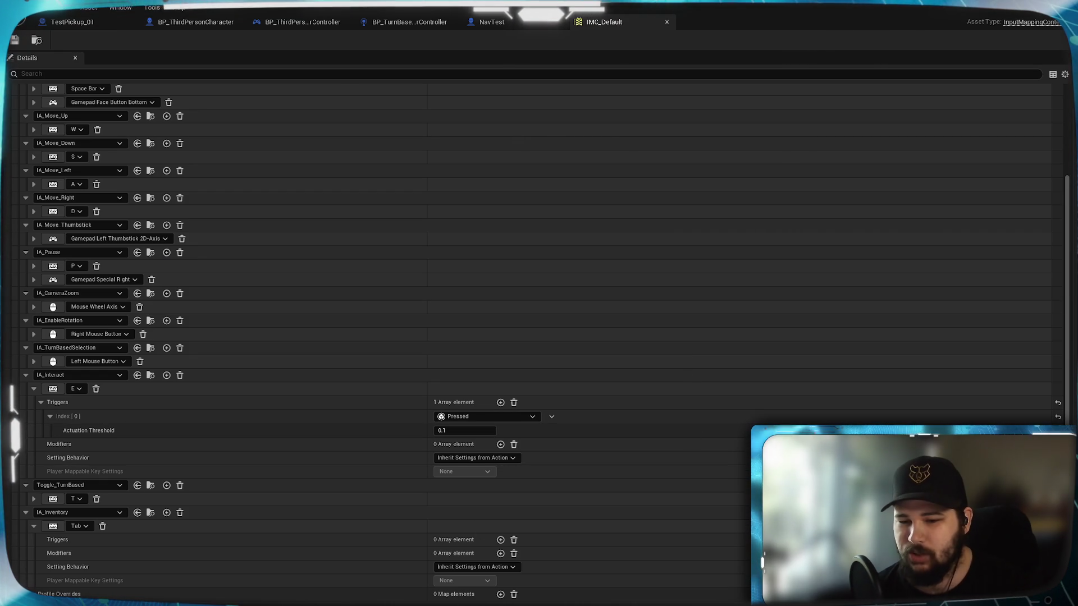
{"action": "key", "text": "alt+Tab"}
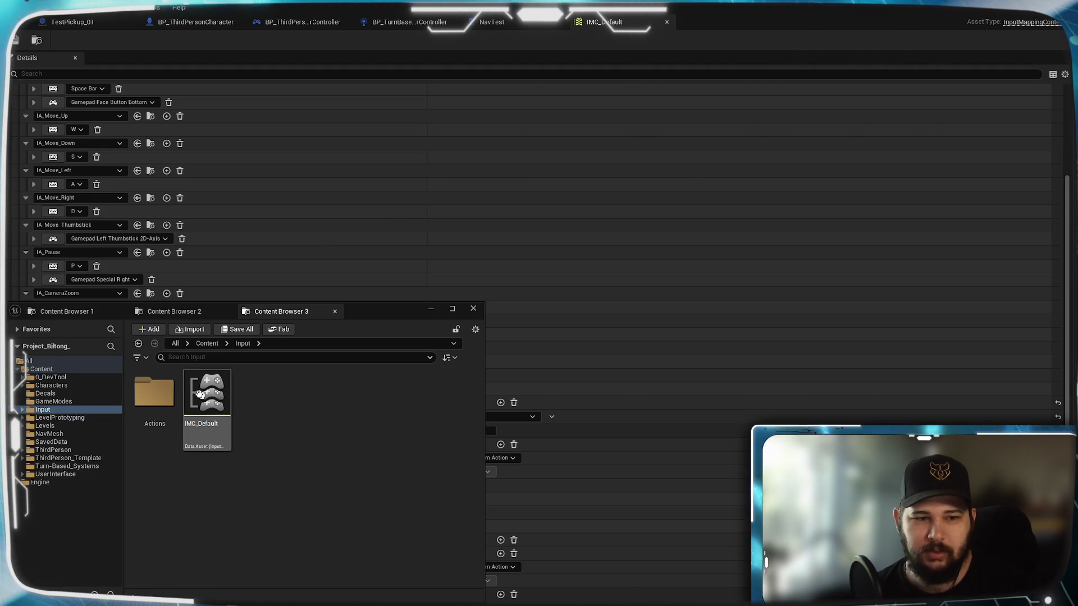
{"action": "double_click", "coordinate": [158, 392]}
{"action": "scroll", "coordinate": [356, 569], "scroll_direction": "down", "scroll_amount": 1}
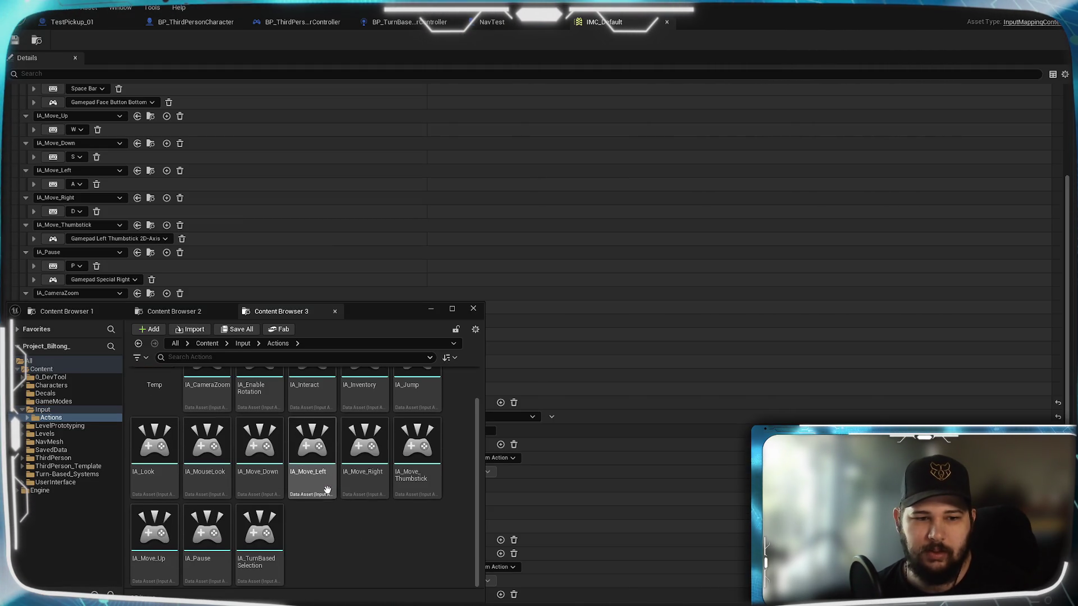
- Create a new Input Action asset named IA_Sprint and open it in its editor
{"action": "right_click", "coordinate": [345, 550]}
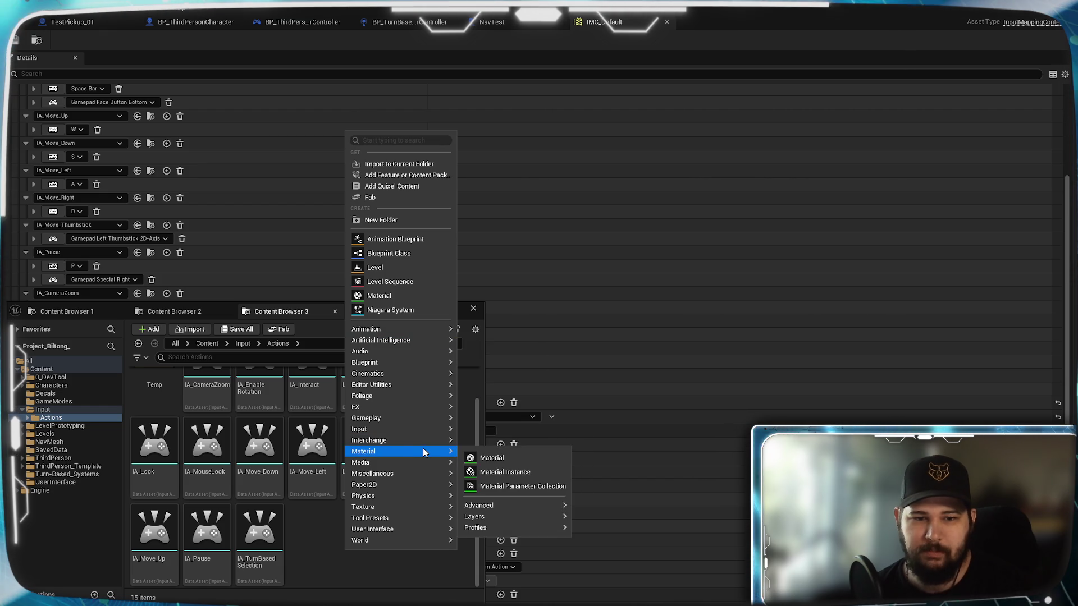
{"action": "mouse_move", "coordinate": [448, 432]}
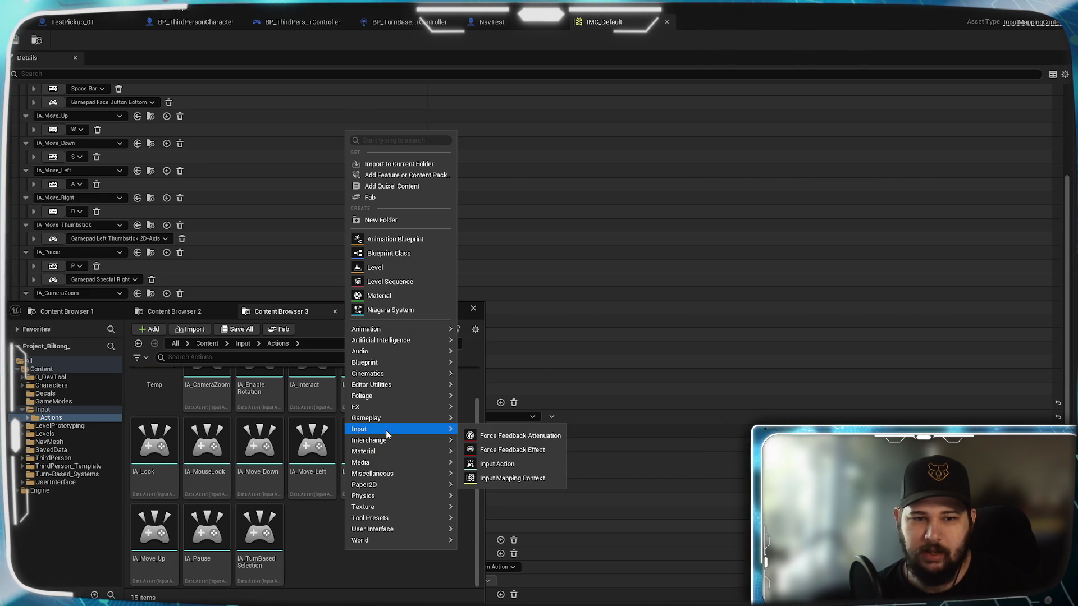
{"action": "left_click", "coordinate": [496, 464]}
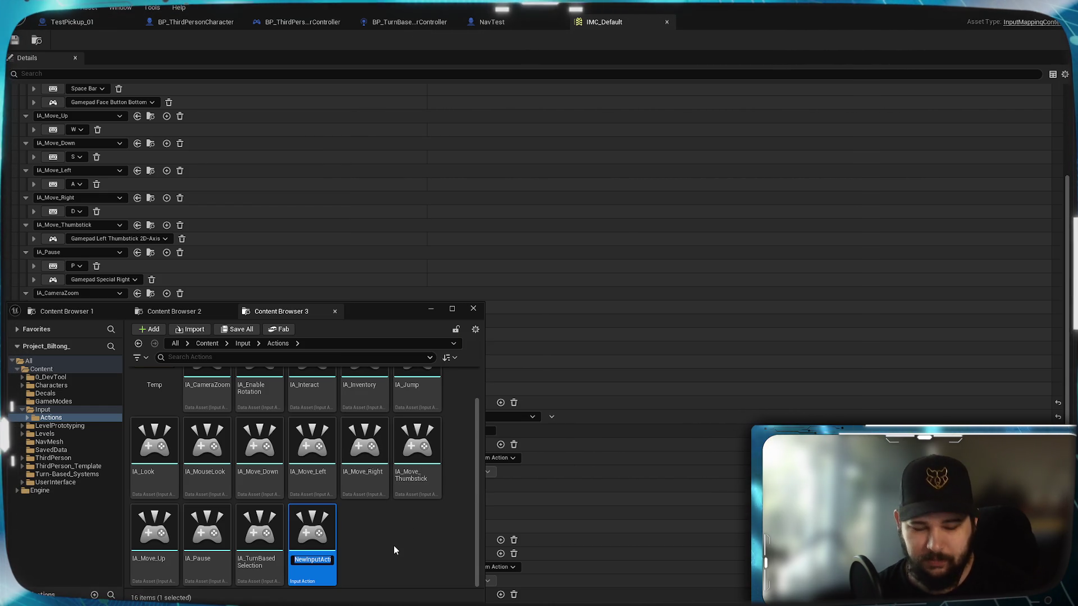
{"action": "type", "text": "IA_"}
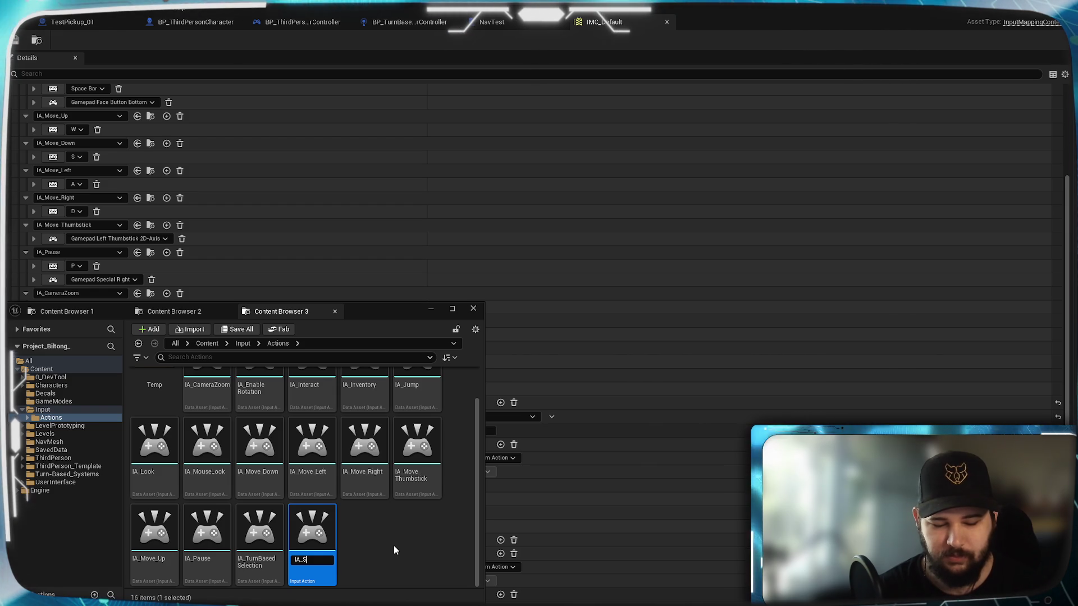
{"action": "type", "text": "Sprint"}
{"action": "key", "text": "Return"}
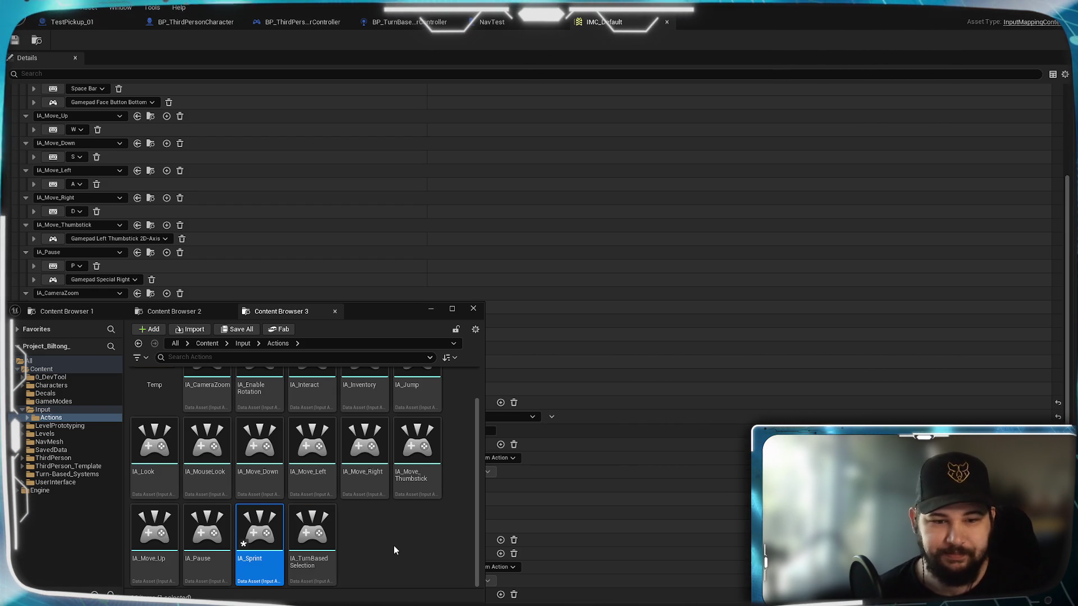
{"action": "double_click", "coordinate": [262, 540]}
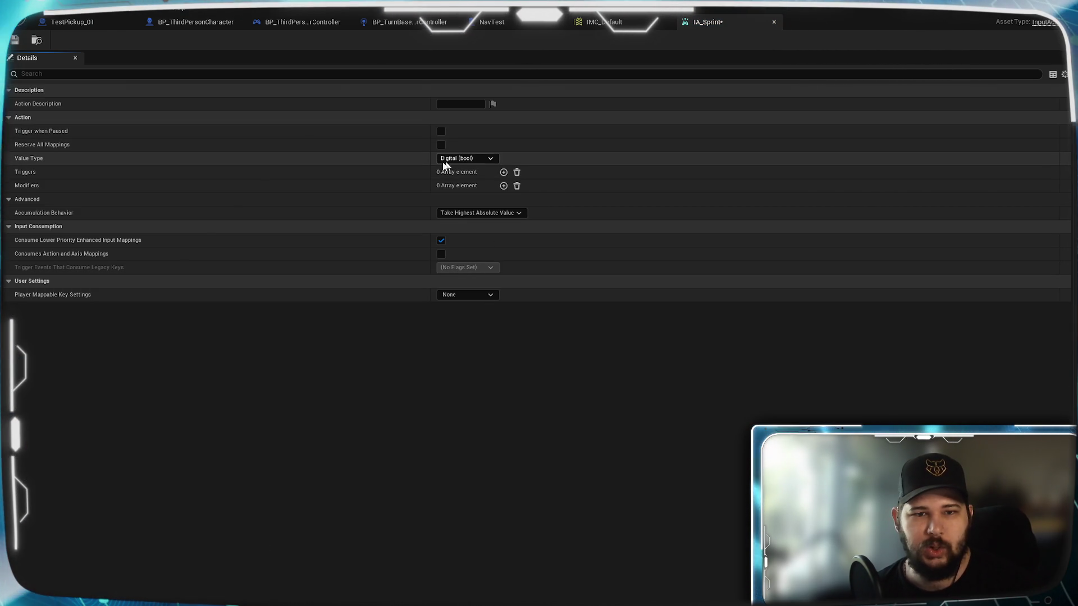
{"action": "left_click", "coordinate": [773, 23]}
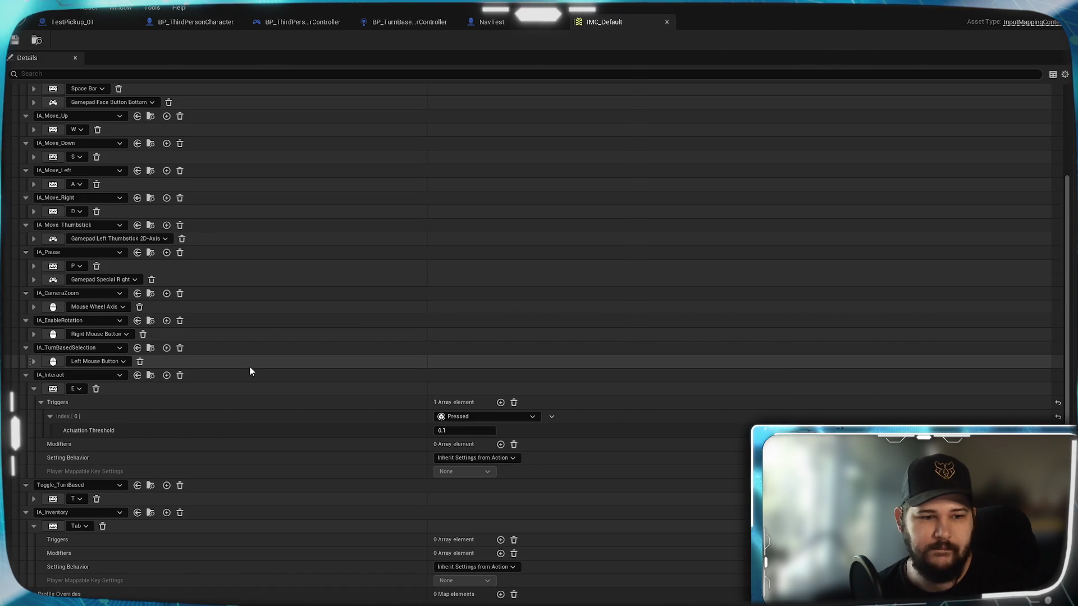
- Add a new mapping to IMC_Default that uses the IA_Sprint action
{"action": "scroll", "coordinate": [196, 392], "scroll_direction": "up", "scroll_amount": 3}
{"action": "scroll", "coordinate": [196, 392], "scroll_direction": "up", "scroll_amount": 2}
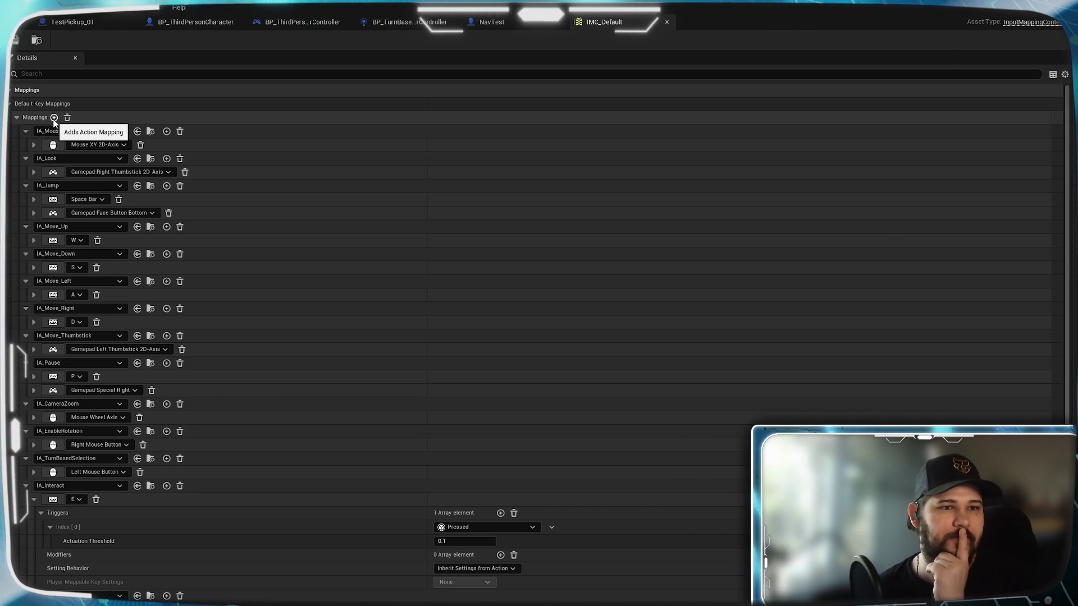
{"action": "left_click", "coordinate": [54, 118]}
{"action": "scroll", "coordinate": [265, 468], "scroll_direction": "down", "scroll_amount": 3}
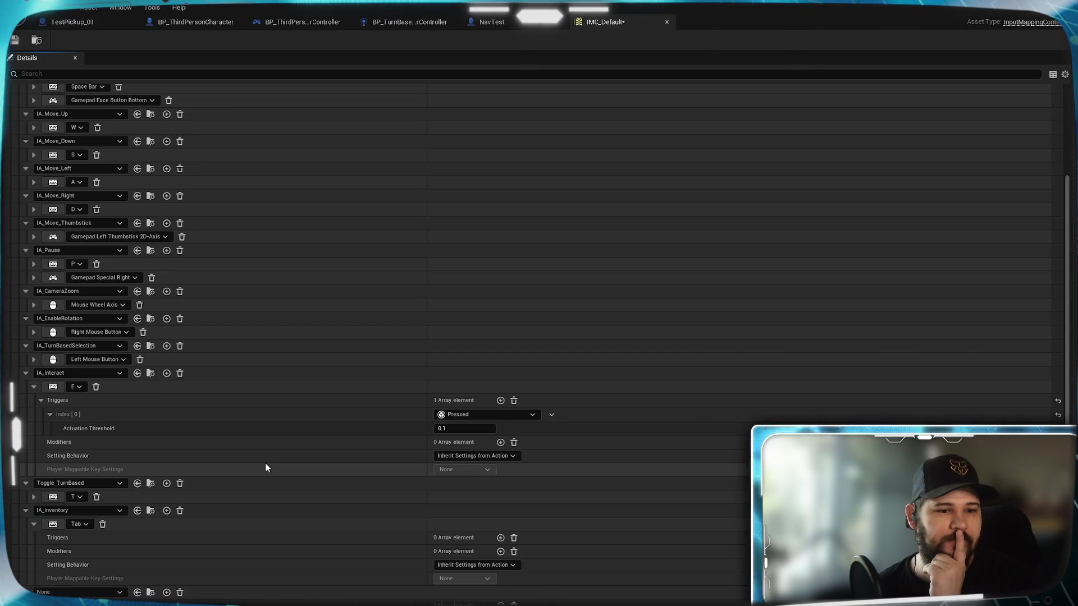
{"action": "left_click", "coordinate": [65, 594]}
{"action": "scroll", "coordinate": [144, 505], "scroll_direction": "down", "scroll_amount": 5}
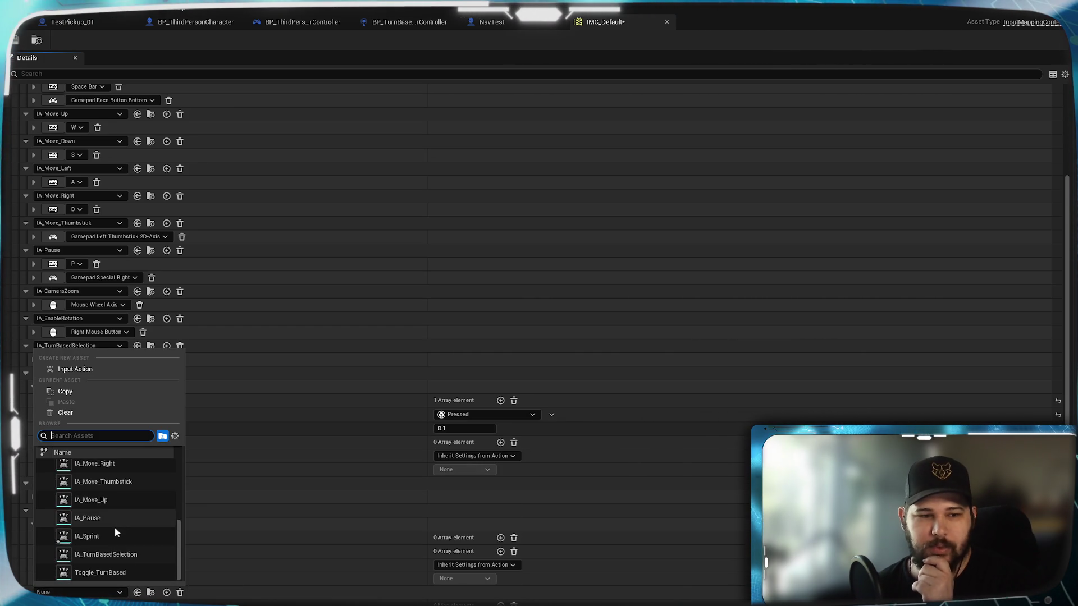
{"action": "left_click", "coordinate": [115, 535]}
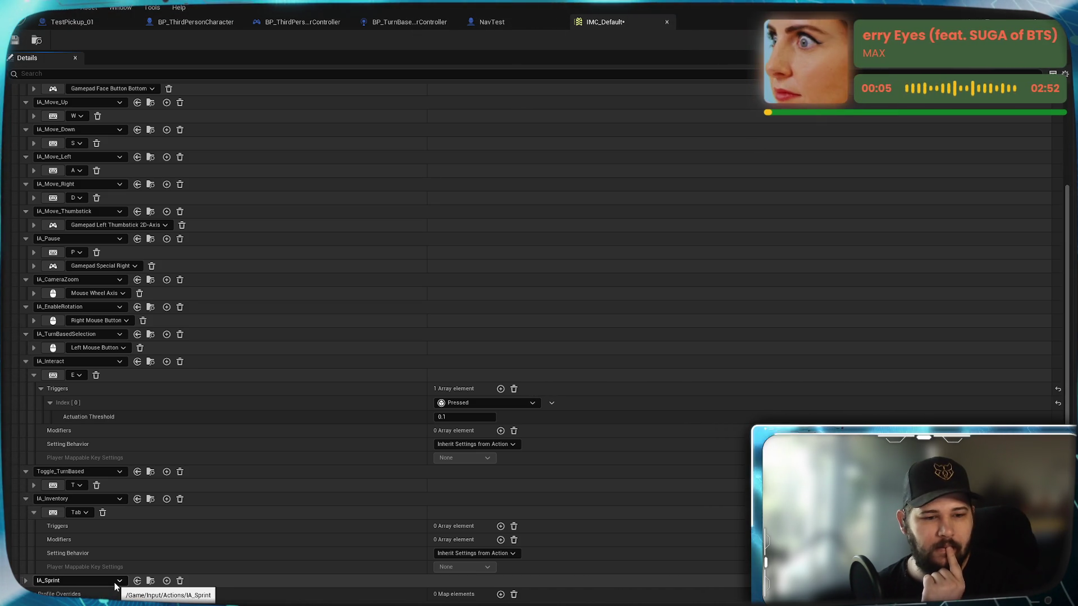
- Bind Left Shift to the IA_Sprint mapping, save IMC_Default, and return to BP_ThirdPersonCharacter
{"action": "left_click", "coordinate": [26, 581]}
{"action": "scroll", "coordinate": [55, 585], "scroll_direction": "down", "scroll_amount": 1}
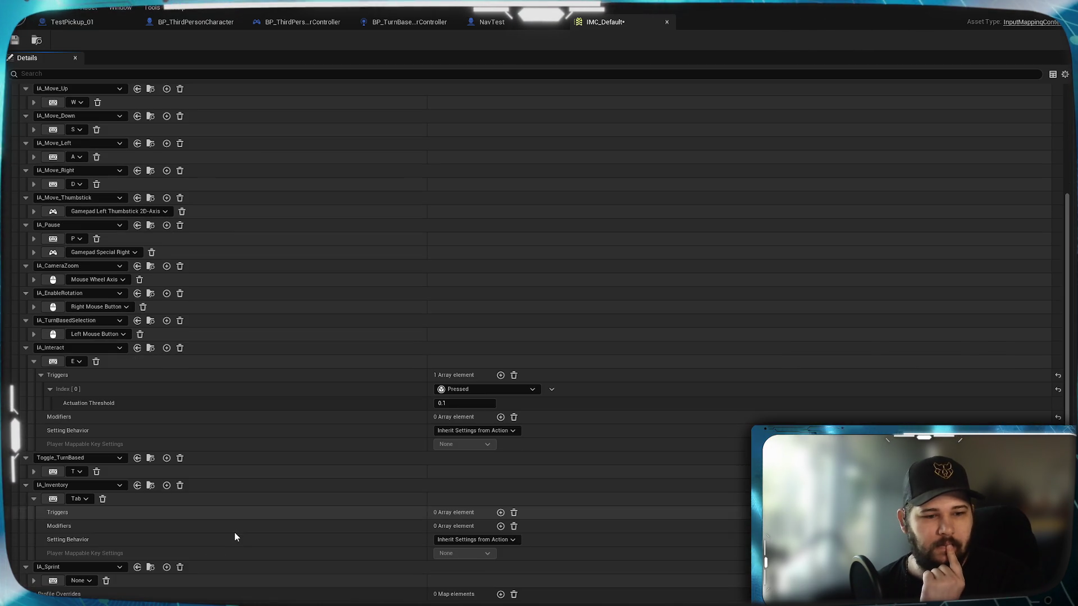
{"action": "left_click", "coordinate": [54, 582]}
{"action": "key", "text": "shift"}
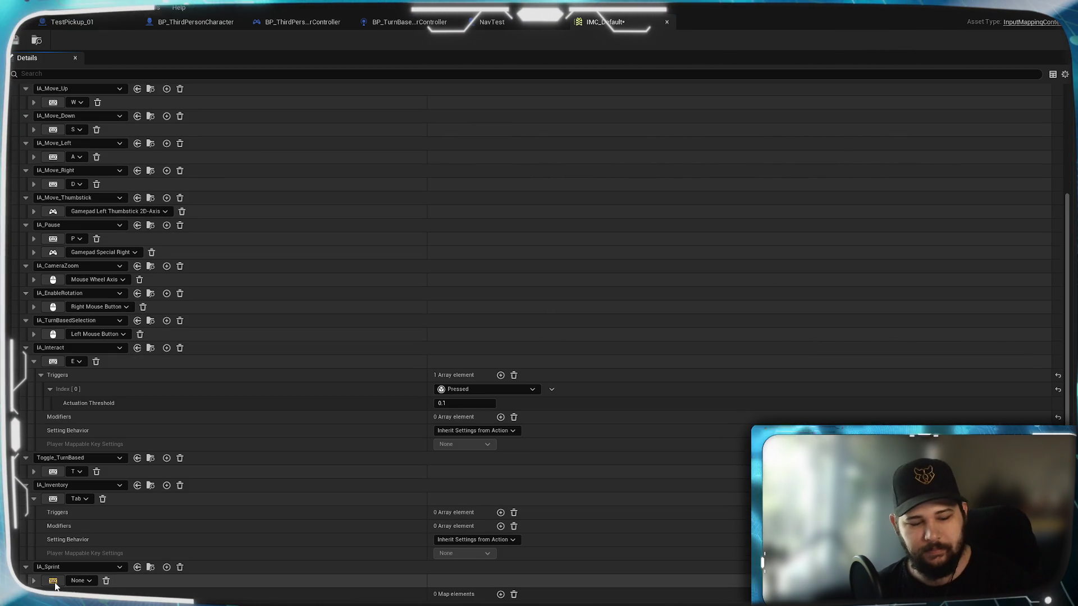
{"action": "left_click", "coordinate": [34, 580]}
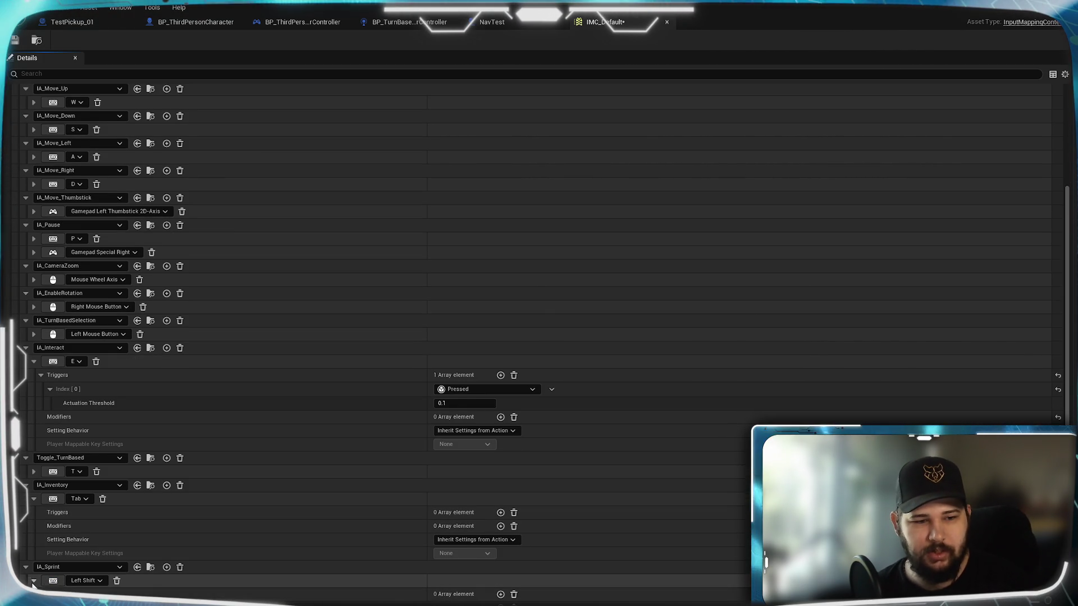
{"action": "scroll", "coordinate": [210, 544], "scroll_direction": "down", "scroll_amount": 2}
{"action": "scroll", "coordinate": [210, 544], "scroll_direction": "down", "scroll_amount": 1}
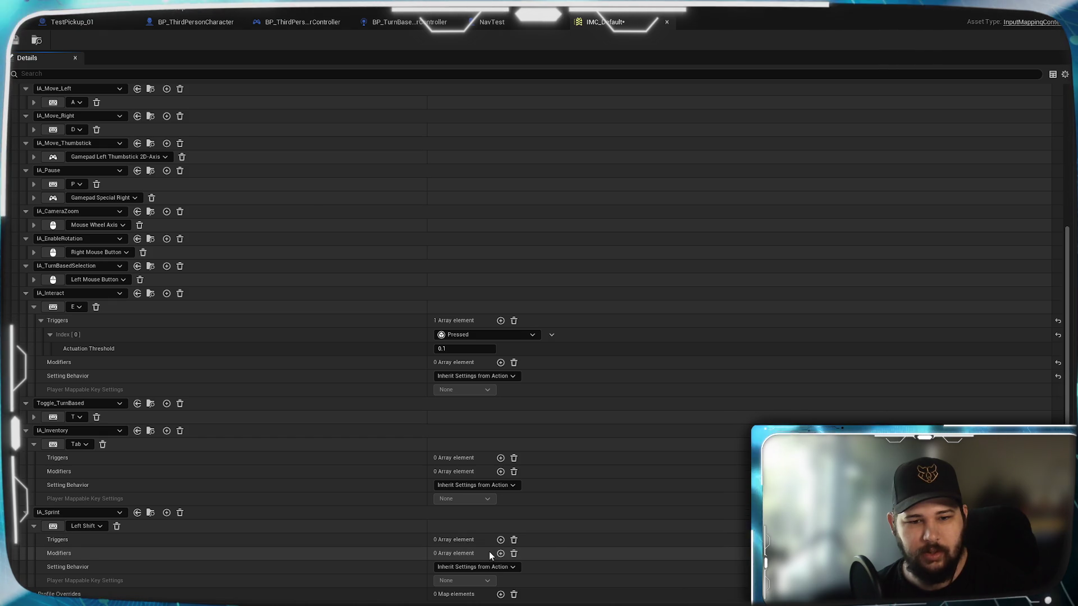
{"action": "scroll", "coordinate": [332, 429], "scroll_direction": "up", "scroll_amount": 3}
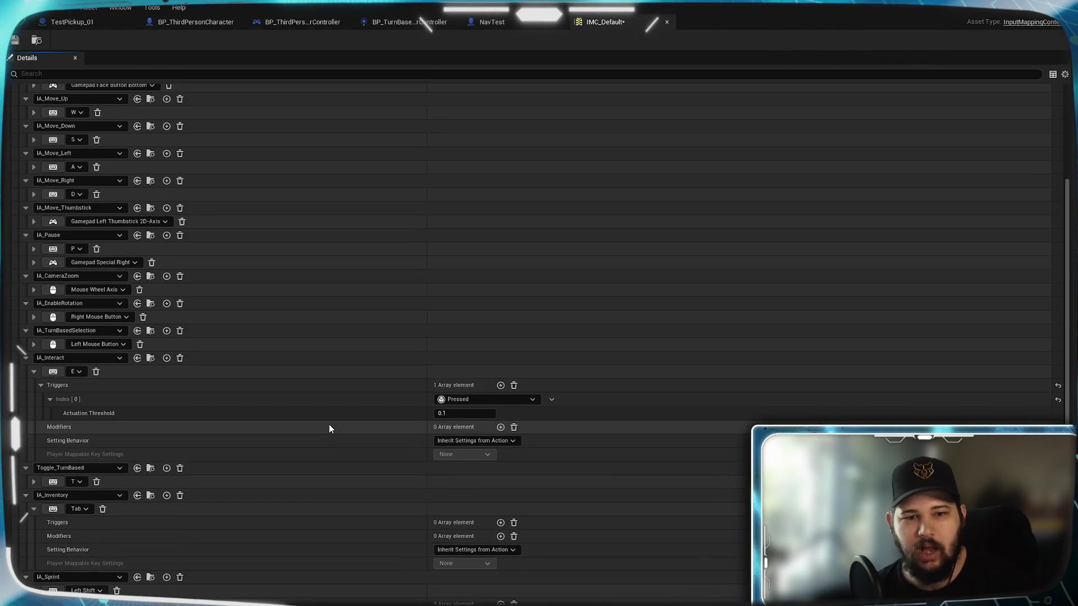
{"action": "scroll", "coordinate": [325, 439], "scroll_direction": "down", "scroll_amount": 3}
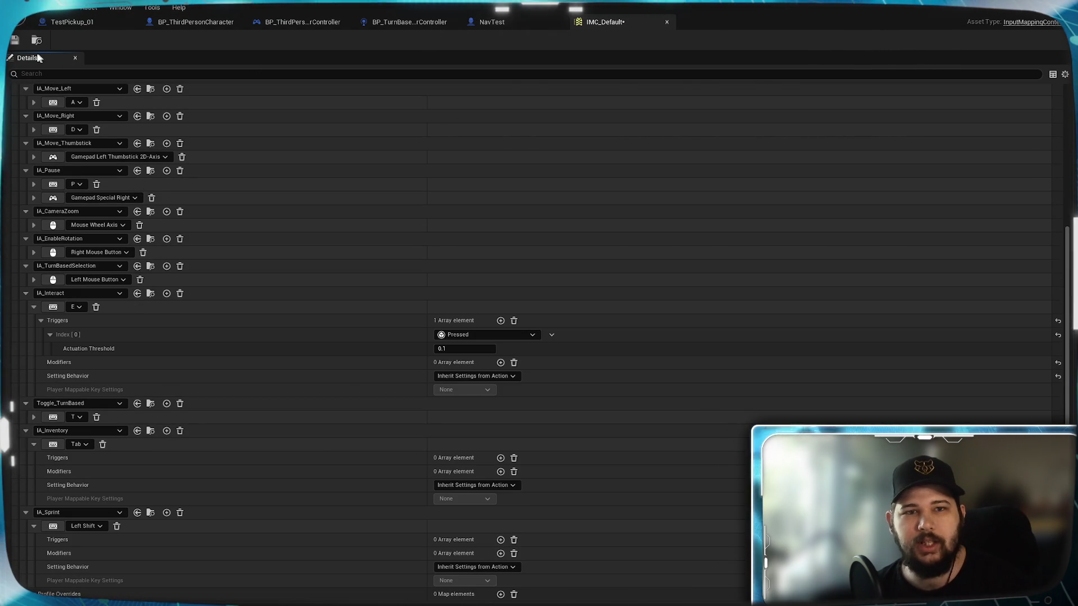
{"action": "left_click", "coordinate": [16, 42]}
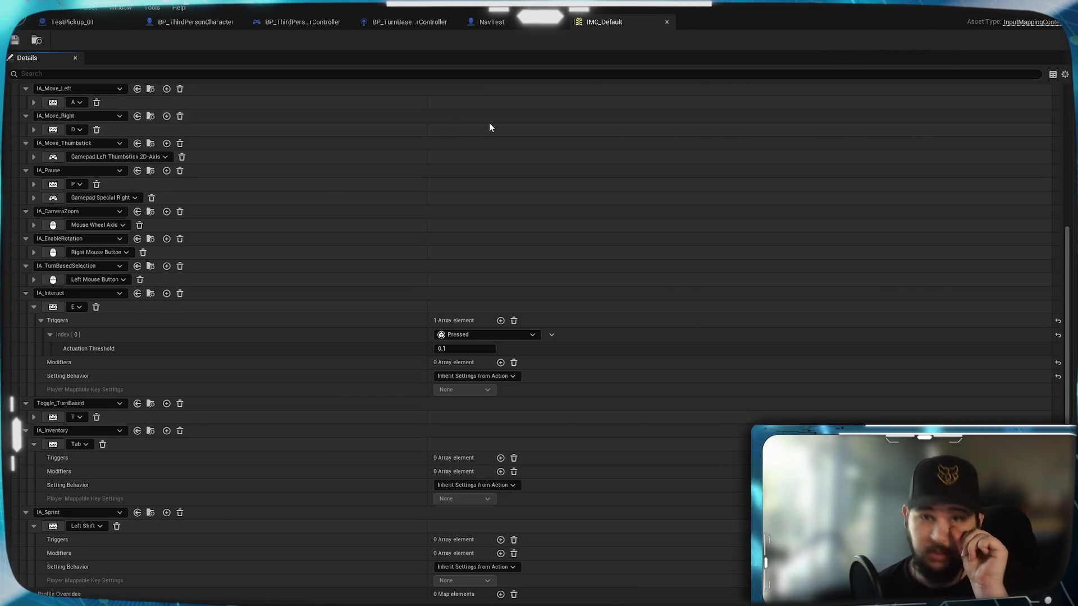
{"action": "left_click", "coordinate": [499, 22]}
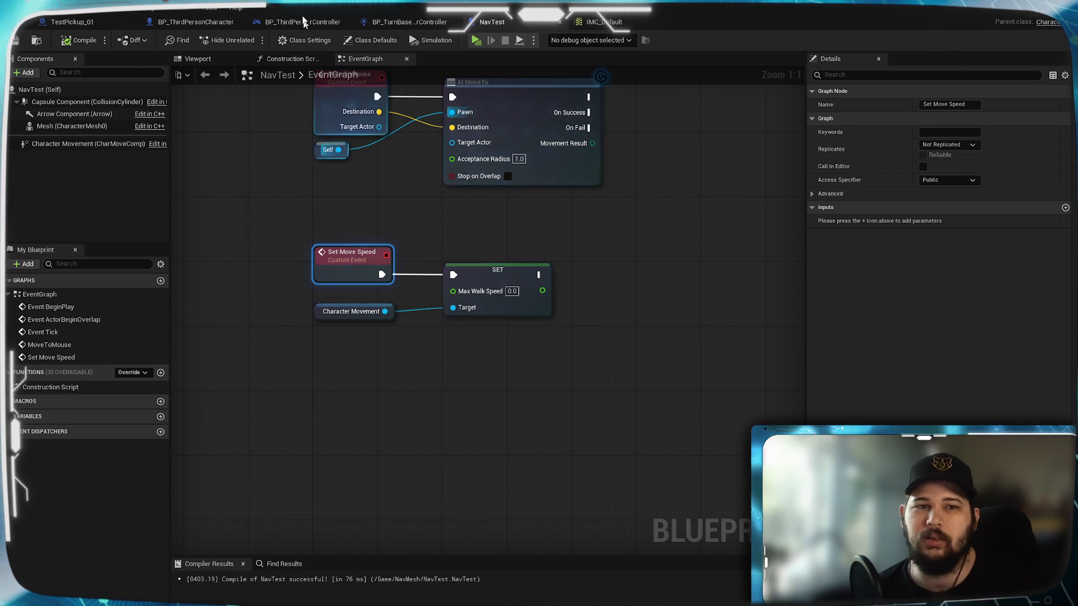
{"action": "left_click", "coordinate": [195, 22]}
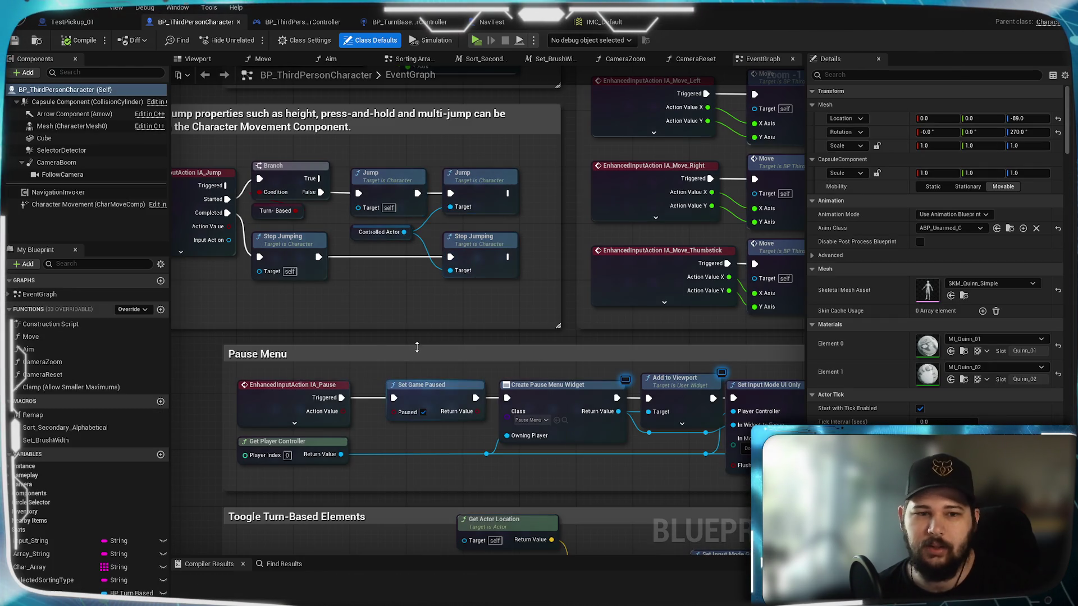
- Pan BP_ThirdPersonCharacter's graph over to the Move nodes near the movement and jump sections
{"action": "scroll", "coordinate": [339, 315], "scroll_direction": "down", "scroll_amount": 4}
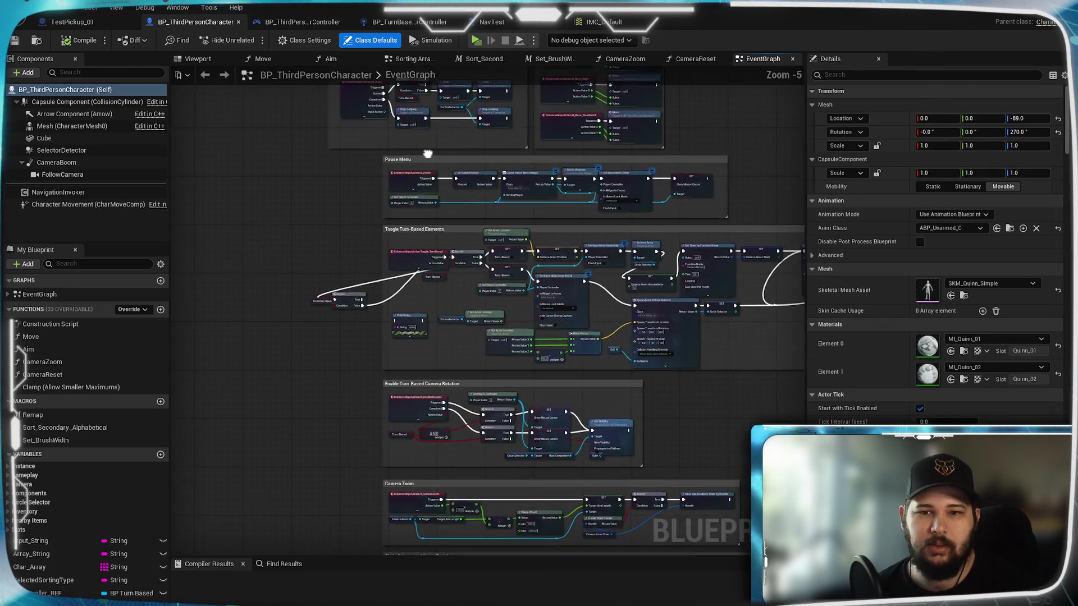
{"action": "left_click_drag", "start_coordinate": [427, 154], "coordinate": [427, 69]}
{"action": "left_click_drag", "start_coordinate": [478, 337], "coordinate": [395, 225]}
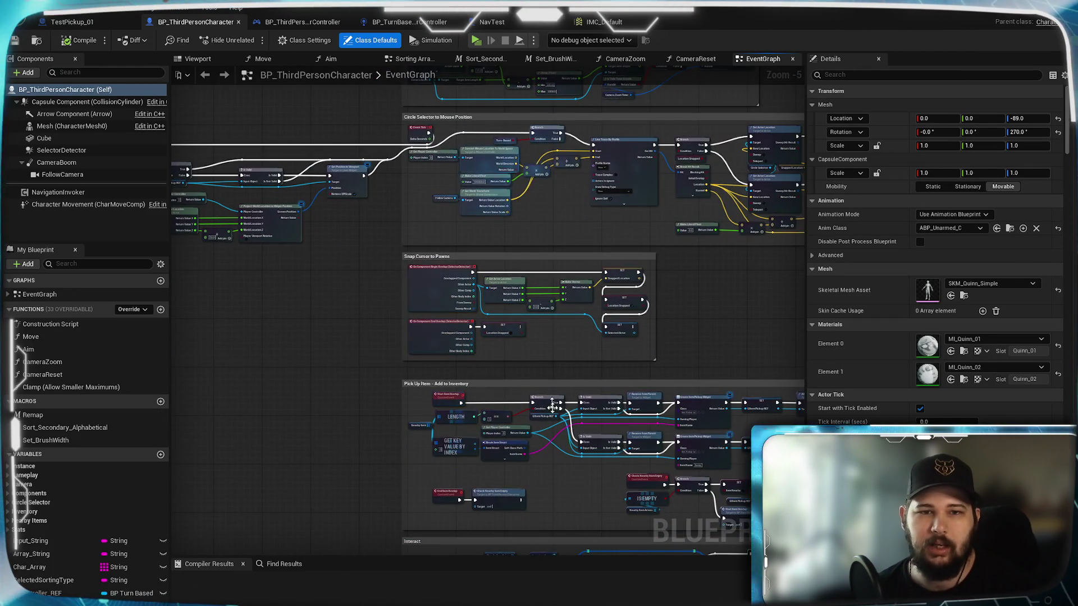
{"action": "left_click_drag", "start_coordinate": [551, 368], "coordinate": [467, 317]}
{"action": "left_click_drag", "start_coordinate": [614, 270], "coordinate": [614, 378]}
{"action": "mouse_move", "coordinate": [597, 186]}
{"action": "left_mouse_down"}
{"action": "mouse_move", "coordinate": [594, 291]}
{"action": "mouse_move", "coordinate": [645, 314]}
{"action": "mouse_move", "coordinate": [539, 293]}
{"action": "left_mouse_up"}
{"action": "scroll", "coordinate": [539, 293], "scroll_direction": "up", "scroll_amount": 6}
{"action": "mouse_move", "coordinate": [606, 219]}
{"action": "left_mouse_down"}
{"action": "mouse_move", "coordinate": [594, 352]}
{"action": "mouse_move", "coordinate": [524, 278]}
{"action": "left_mouse_up"}
- Add an EnhancedInputAction IA_Sprint event node and show all its pins
{"action": "right_click", "coordinate": [446, 248]}
{"action": "type", "text": "IA"}
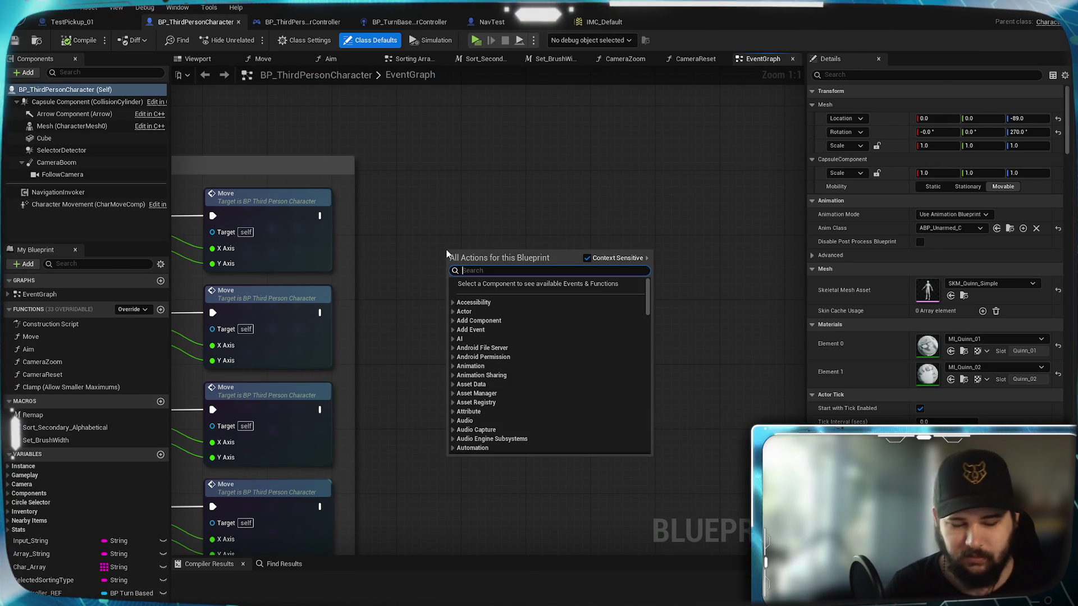
{"action": "key", "text": "BackSpace"}
{"action": "key", "text": "BackSpace"}
{"action": "type", "text": "Input act"}
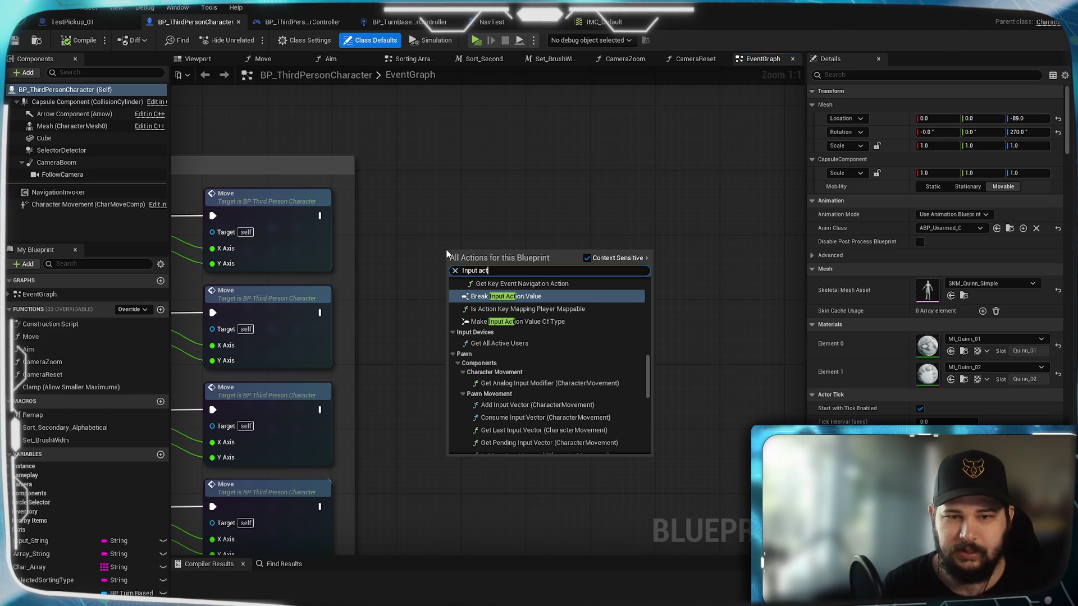
{"action": "type", "text": "ion shift"}
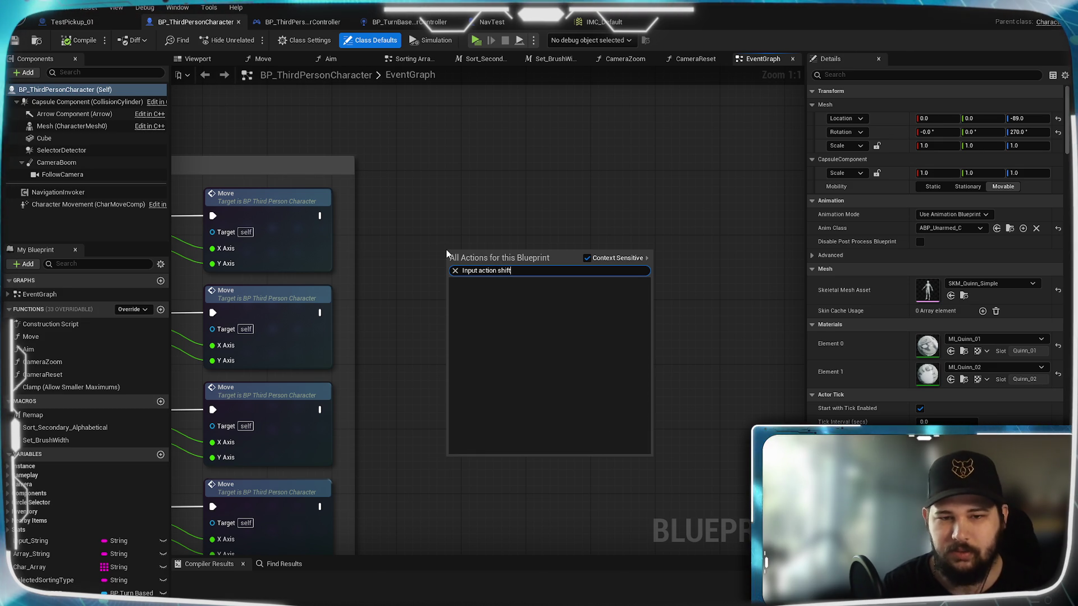
{"action": "key", "text": "ctrl+a"}
{"action": "key", "text": "BackSpace"}
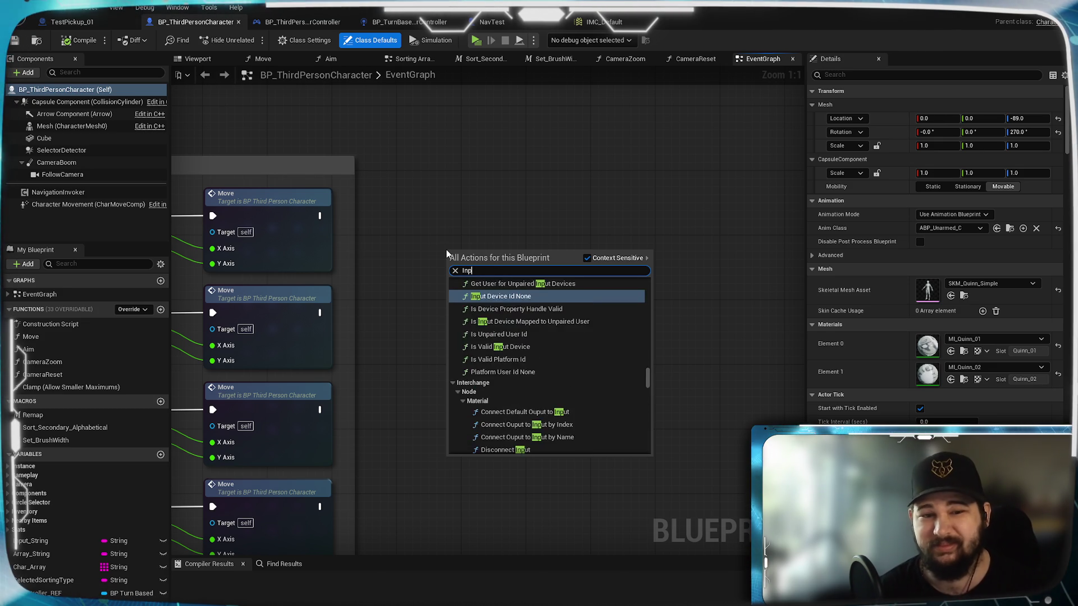
{"action": "type", "text": "IA_S"}
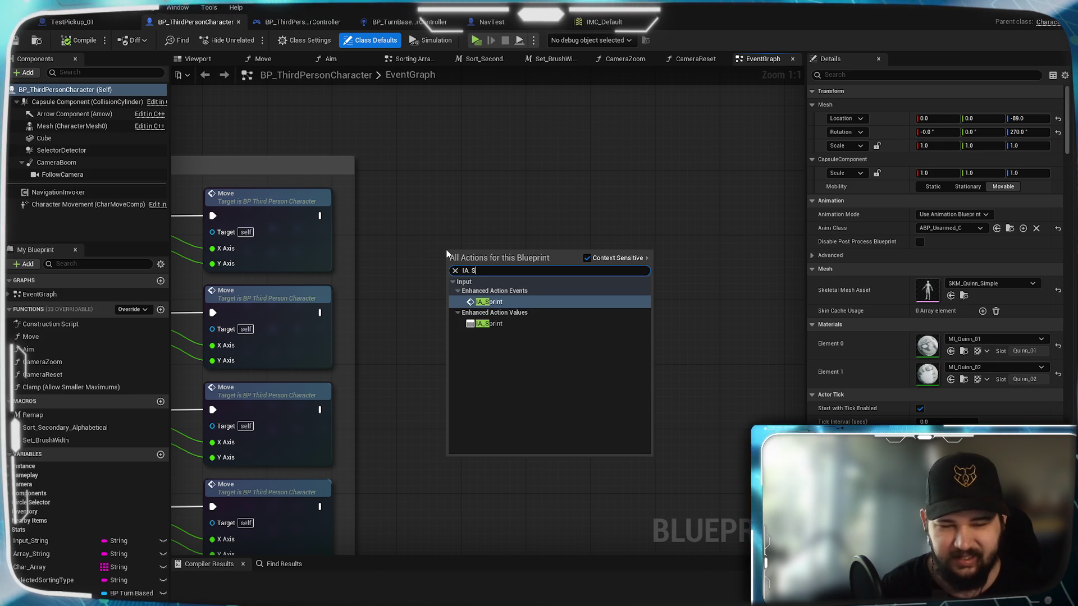
{"action": "key", "text": "Return"}
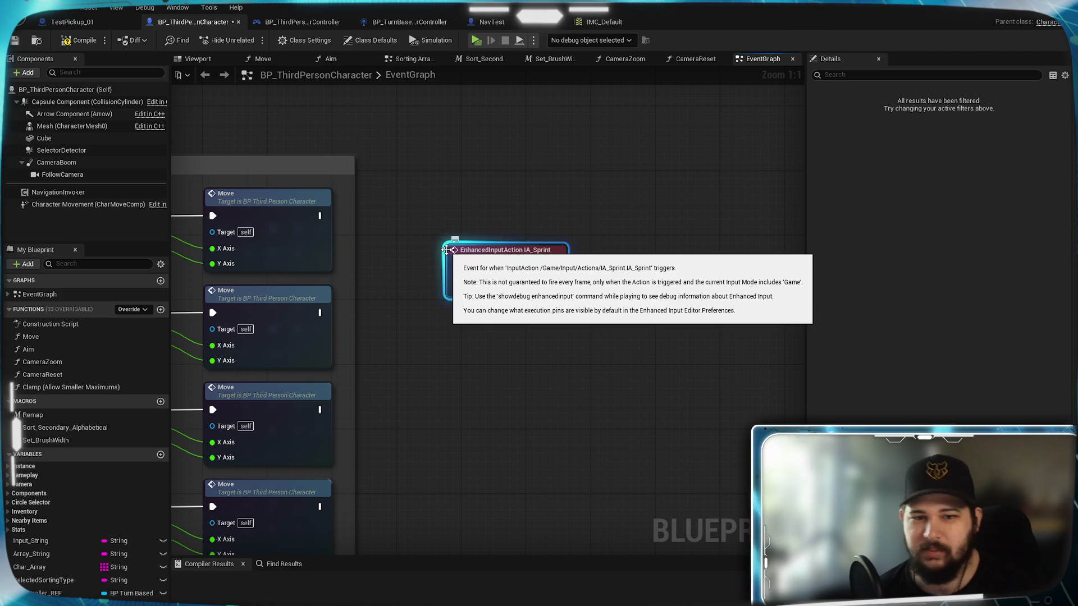
{"action": "left_click", "coordinate": [507, 292]}
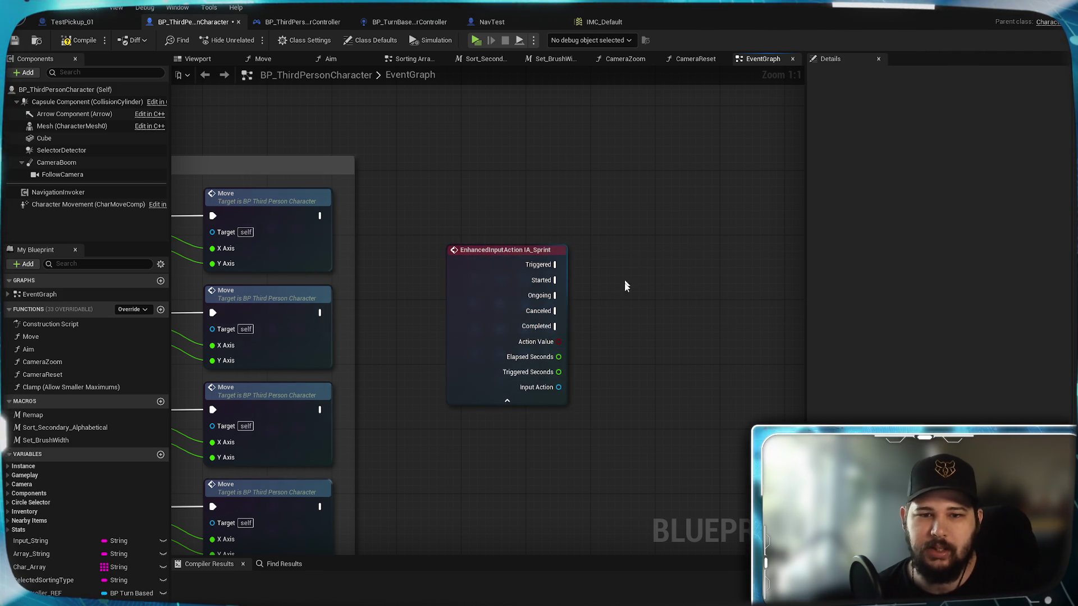
- Place a Controlled Actor getter next to the IA_Sprint event node
{"action": "left_click_drag", "start_coordinate": [628, 270], "coordinate": [469, 254]}
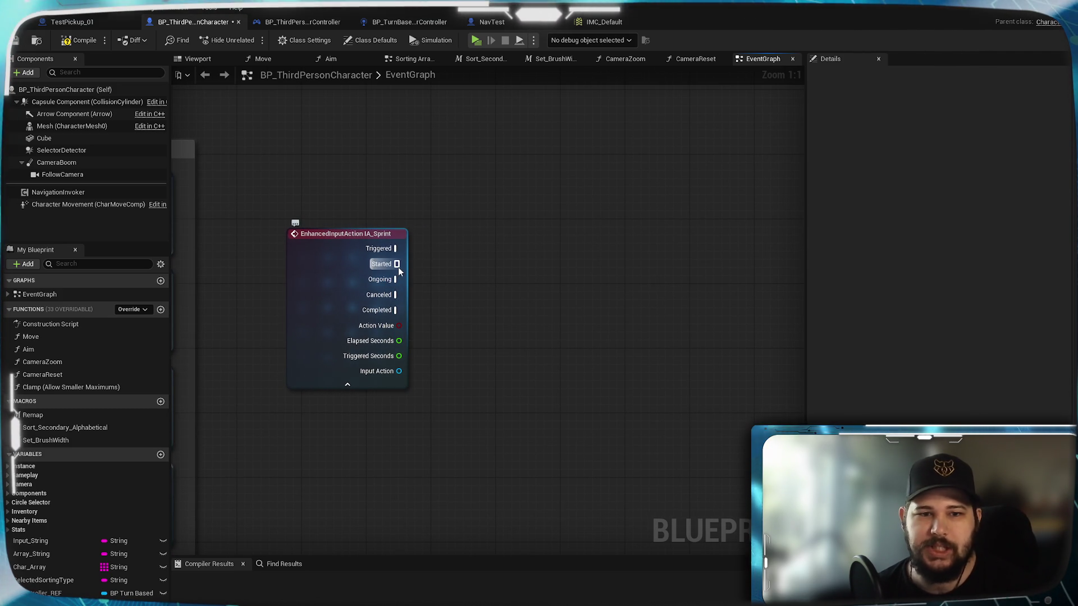
{"action": "left_click_drag", "start_coordinate": [321, 234], "coordinate": [327, 252]}
{"action": "left_click_drag", "start_coordinate": [504, 250], "coordinate": [459, 260]}
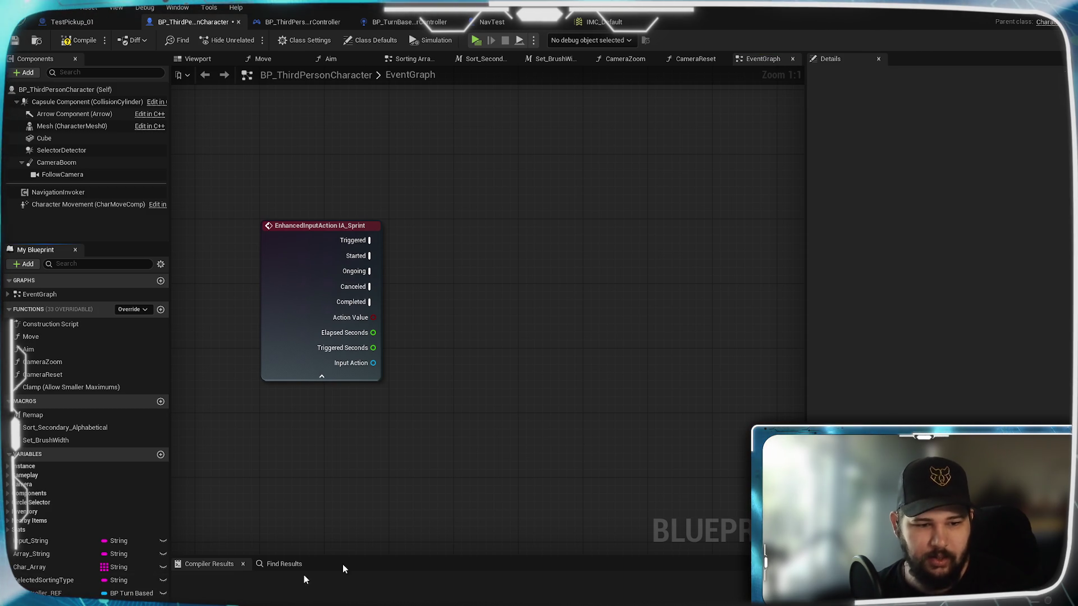
{"action": "left_click_drag", "start_coordinate": [39, 598], "coordinate": [579, 390]}
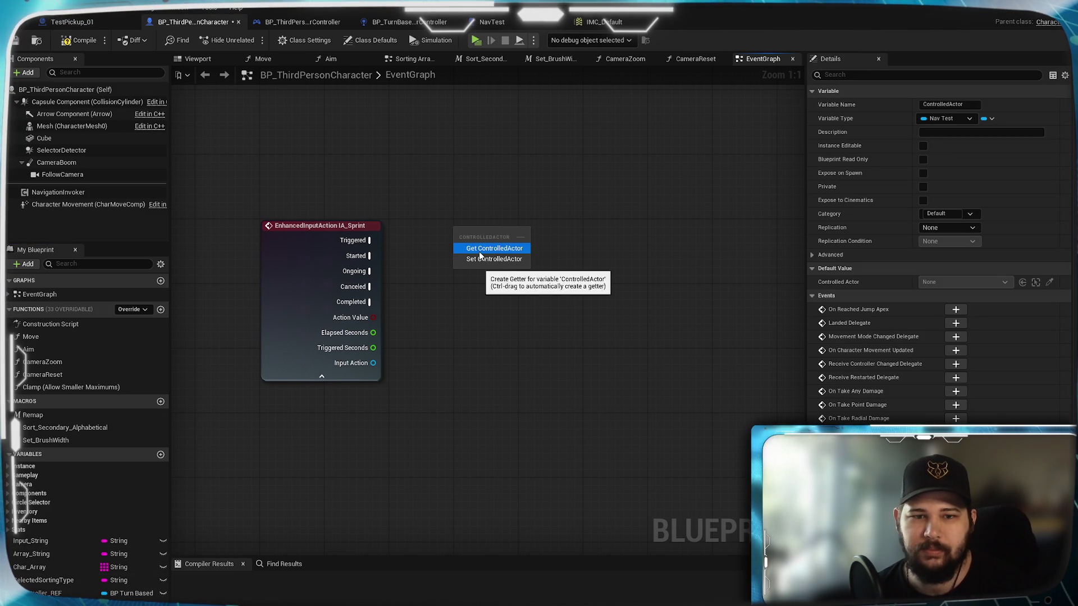
{"action": "left_click", "coordinate": [480, 249]}
- Pull a Set Move Speed call off Controlled Actor, then switch to NavTest's event graph
{"action": "left_click_drag", "start_coordinate": [516, 232], "coordinate": [553, 259]}
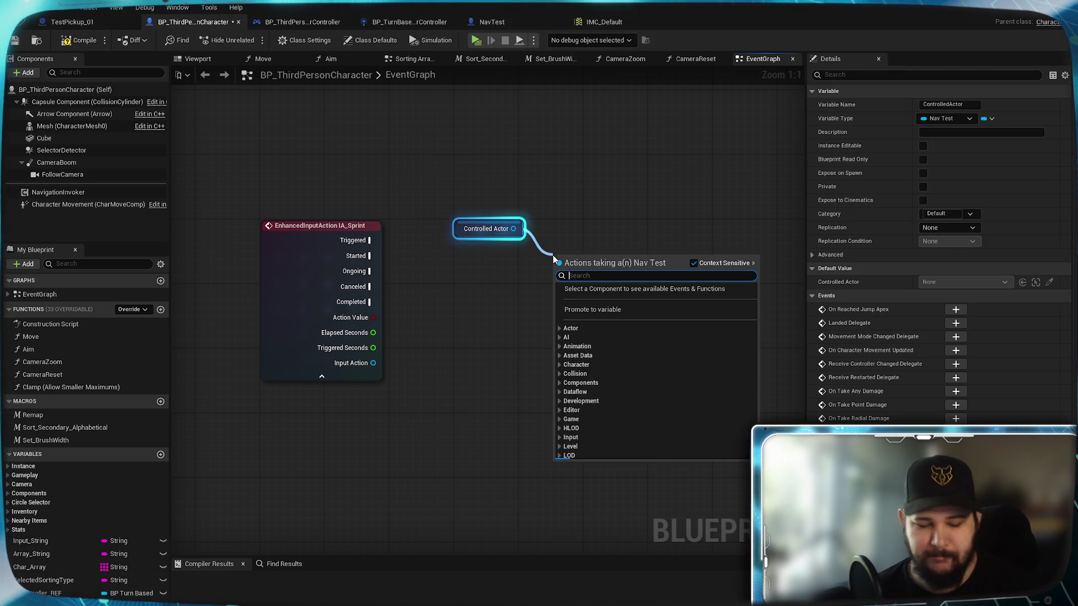
{"action": "type", "text": "move"}
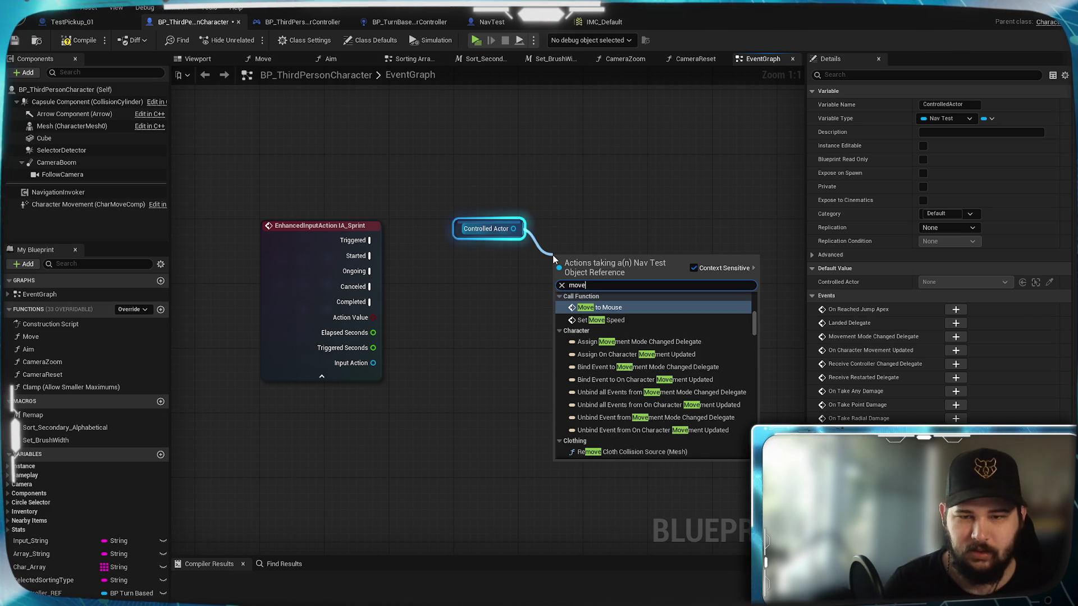
{"action": "left_click", "coordinate": [616, 320]}
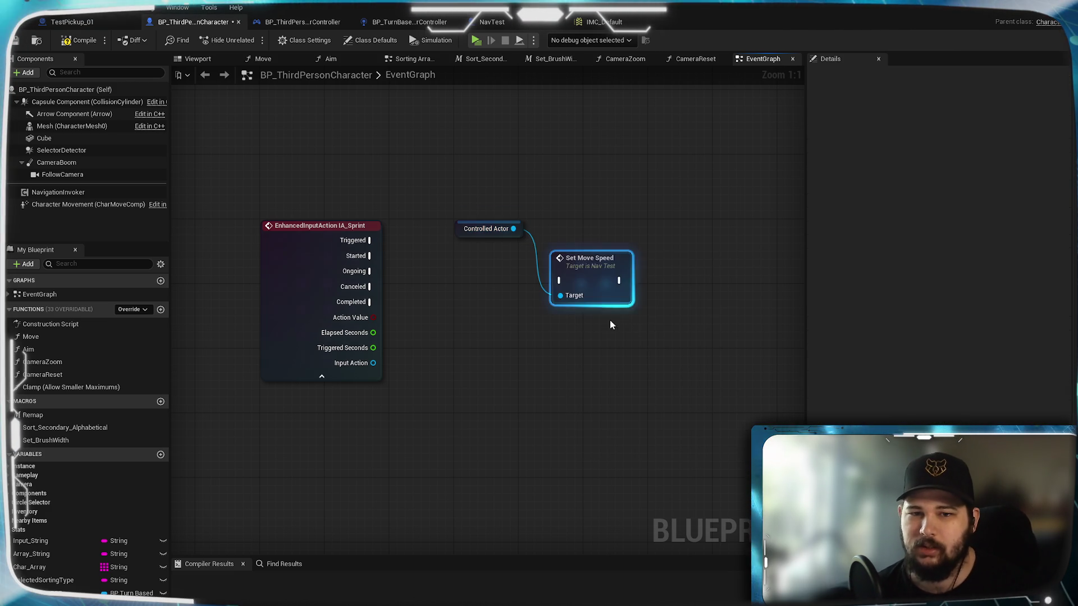
{"action": "left_click_drag", "start_coordinate": [582, 281], "coordinate": [597, 265]}
{"action": "left_click", "coordinate": [608, 194]}
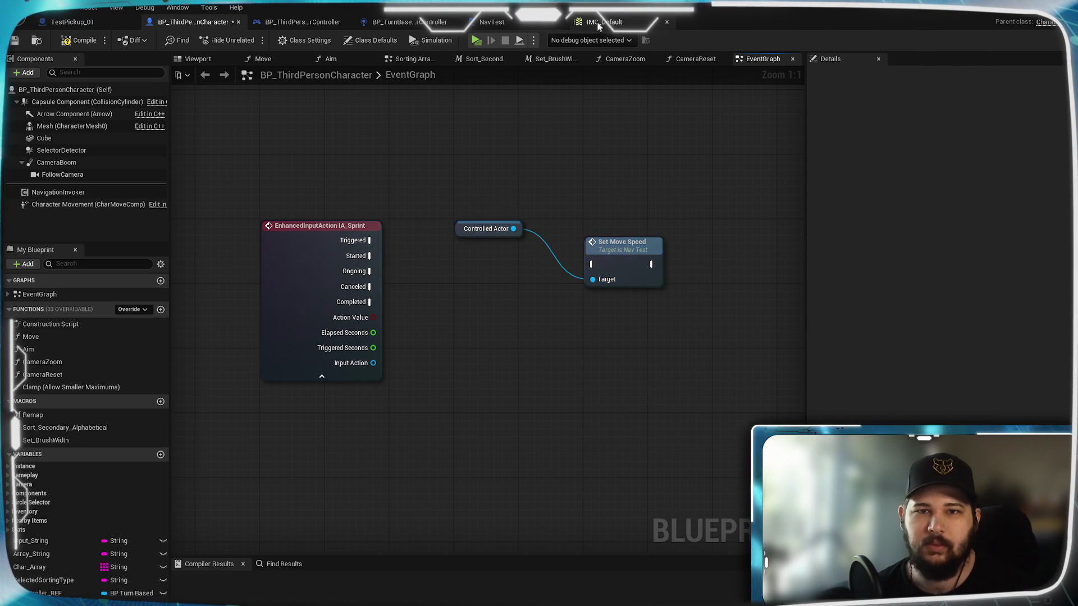
{"action": "left_click", "coordinate": [492, 22]}
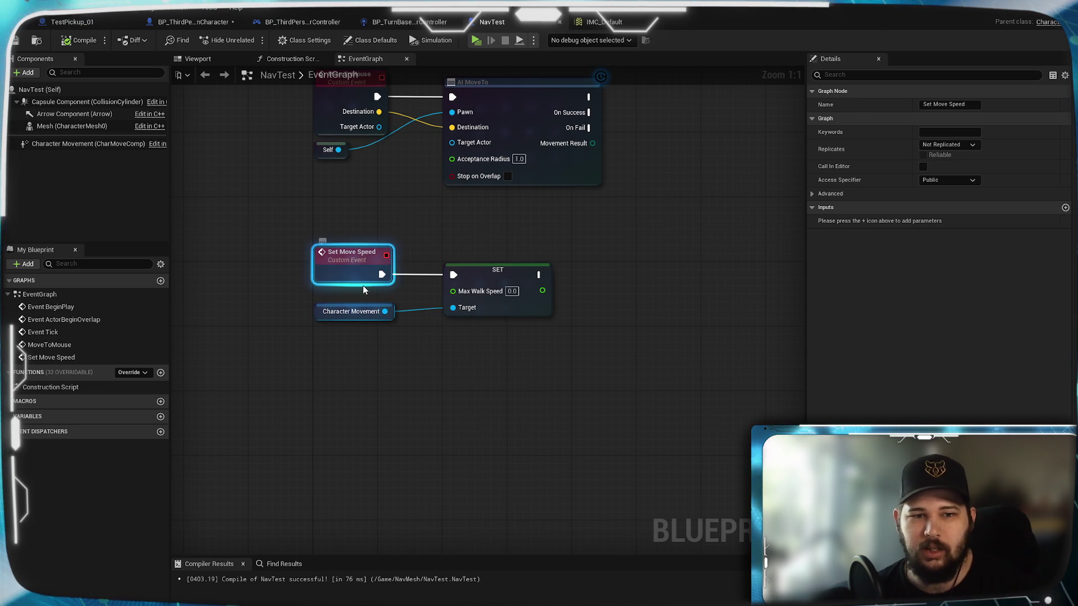
- Give the Set Move Speed event a Max Walk Speed input, compile NavTest, and return to BP_ThirdPersonCharacter
{"action": "left_click_drag", "start_coordinate": [450, 293], "coordinate": [359, 274]}
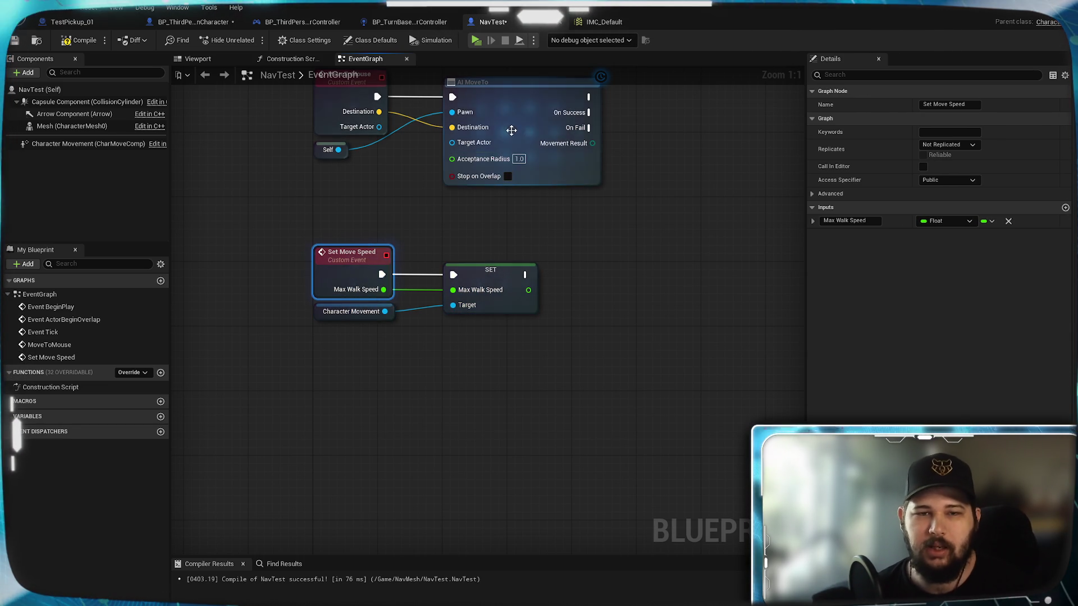
{"action": "left_click", "coordinate": [79, 40]}
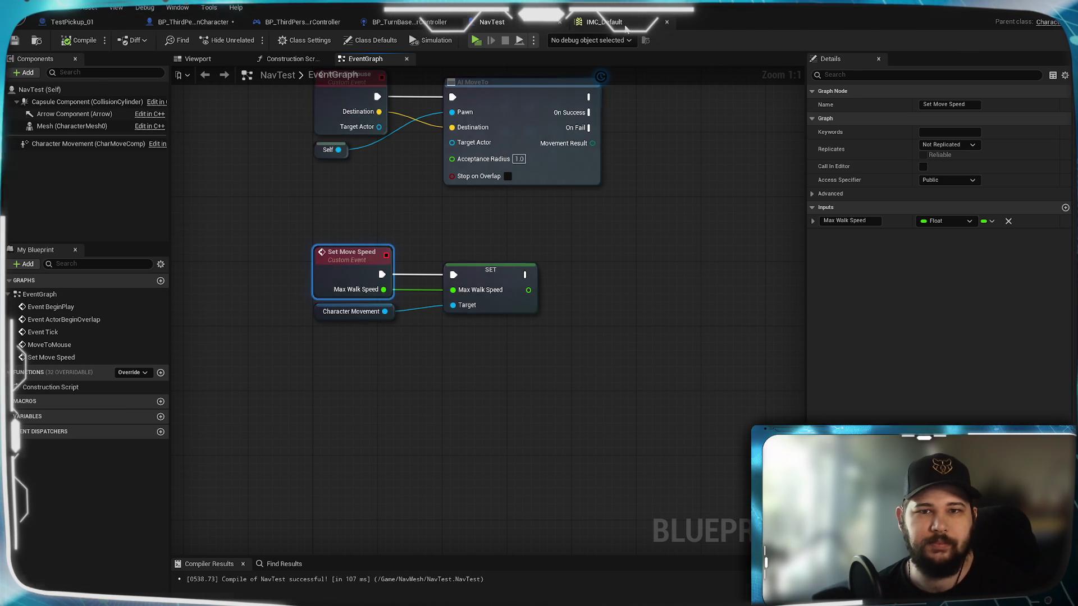
{"action": "left_click", "coordinate": [604, 22]}
{"action": "left_click", "coordinate": [205, 25]}
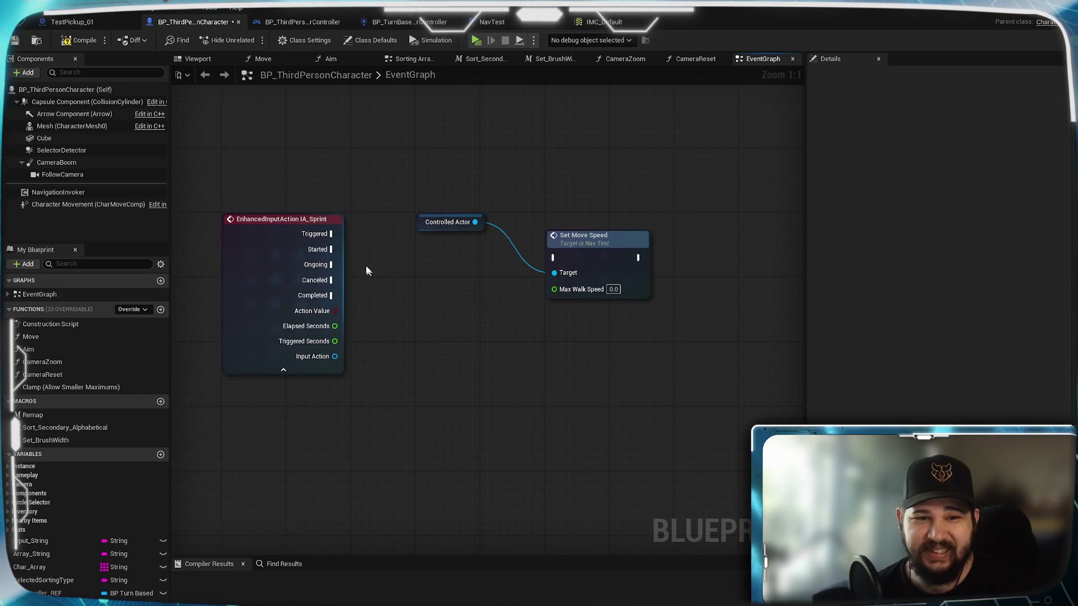
- Wire Started and Canceled to two Set Move Speed nodes, the copy also targeting Controlled Actor
{"action": "mouse_move", "coordinate": [330, 249]}
{"action": "left_mouse_down"}
{"action": "mouse_move", "coordinate": [565, 281]}
{"action": "mouse_move", "coordinate": [560, 259]}
{"action": "mouse_move", "coordinate": [599, 244]}
{"action": "mouse_move", "coordinate": [598, 256]}
{"action": "left_mouse_up"}
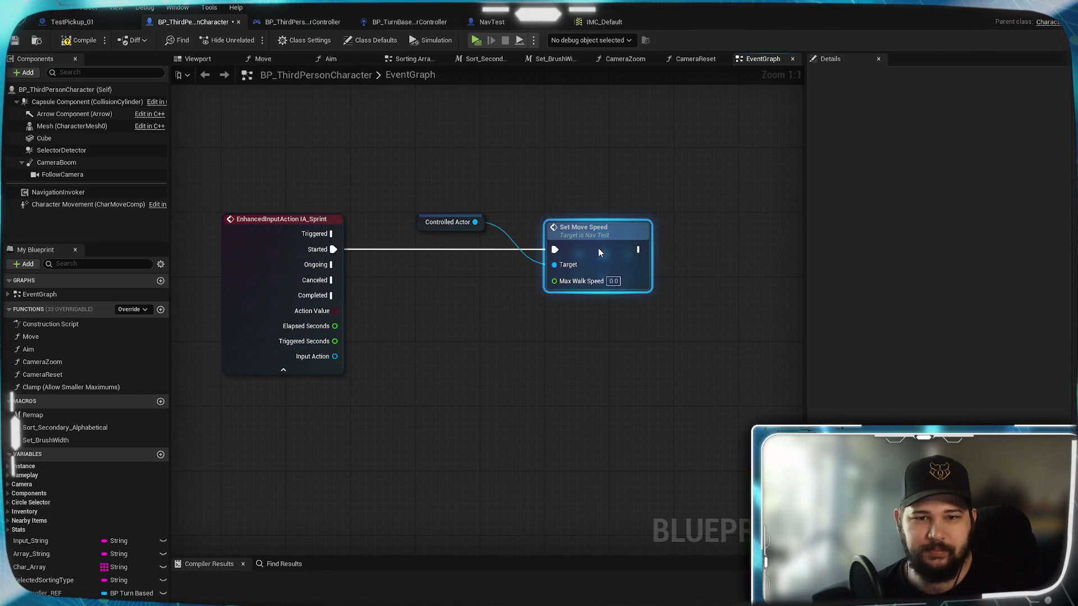
{"action": "key", "text": "ctrl+c"}
{"action": "key", "text": "ctrl+v"}
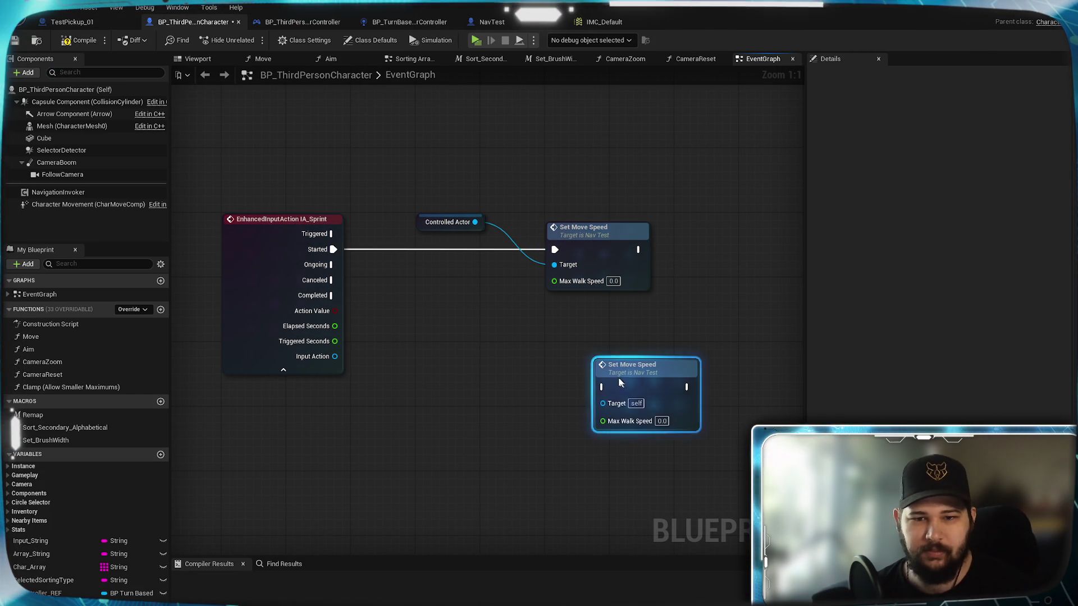
{"action": "left_click_drag", "start_coordinate": [622, 380], "coordinate": [575, 315]}
{"action": "left_click", "coordinate": [421, 342]}
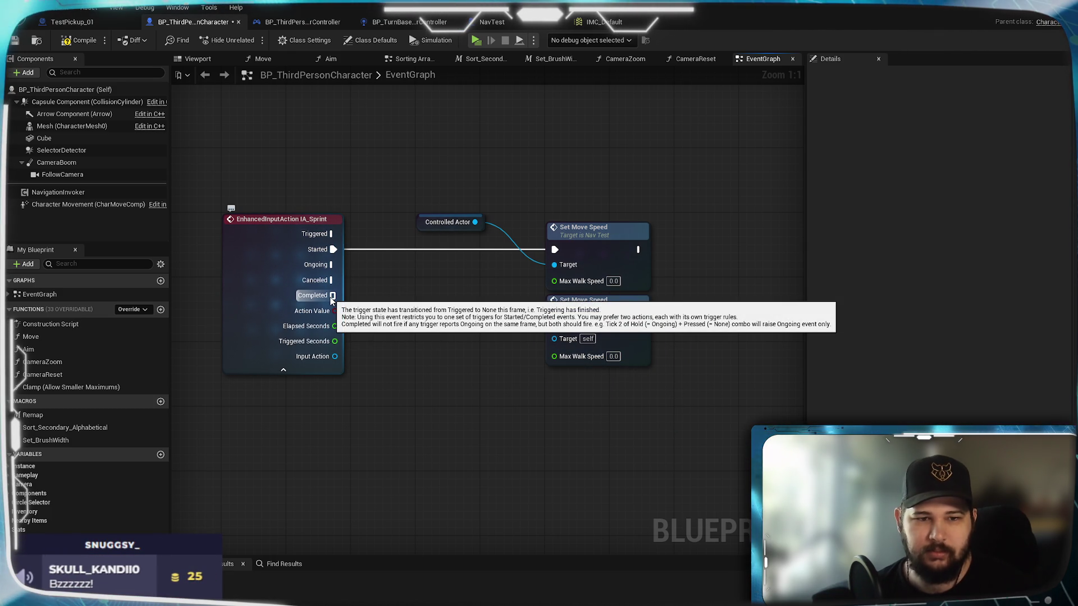
{"action": "mouse_move", "coordinate": [333, 280]}
{"action": "left_mouse_down"}
{"action": "mouse_move", "coordinate": [553, 351]}
{"action": "mouse_move", "coordinate": [554, 322]}
{"action": "left_mouse_up"}
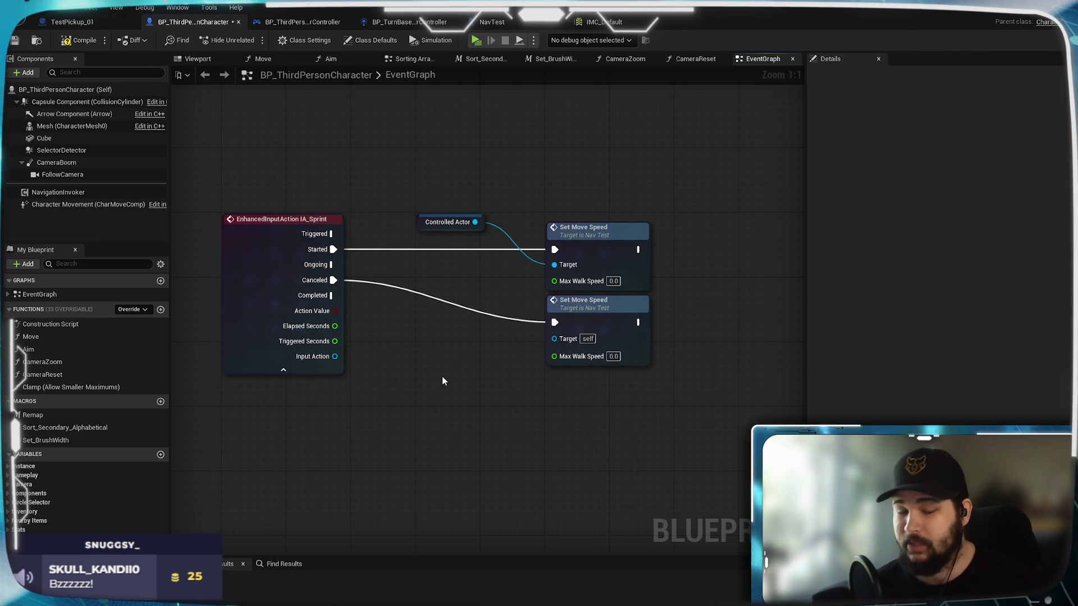
{"action": "left_click", "coordinate": [572, 336]}
{"action": "left_click_drag", "start_coordinate": [474, 228], "coordinate": [556, 339]}
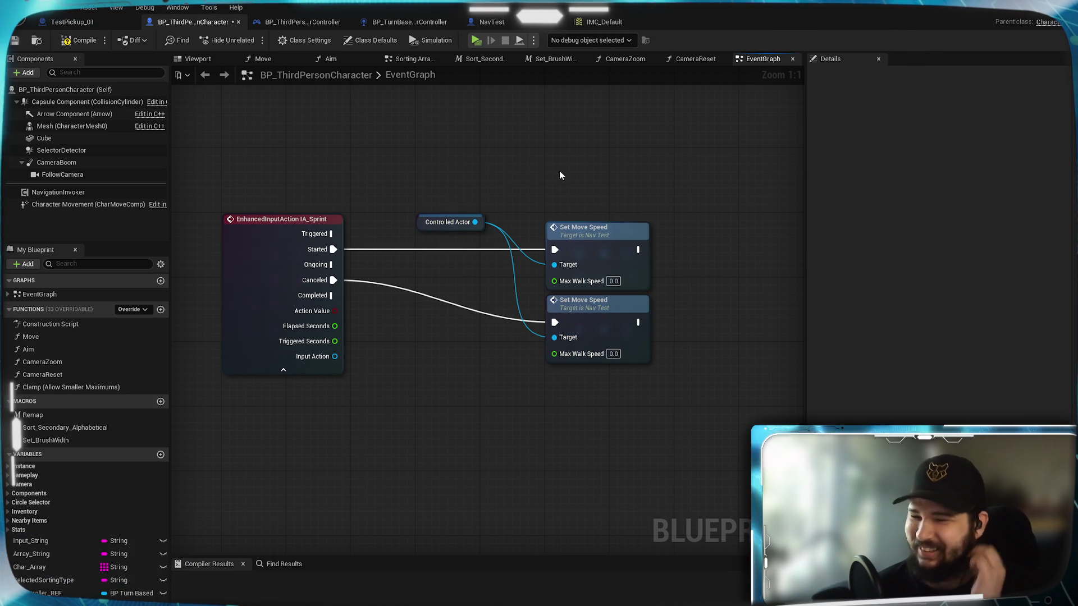
- Tidy both Set Move Speed nodes and place Controlled Actor below the IA_Sprint event
{"action": "left_click_drag", "start_coordinate": [560, 170], "coordinate": [584, 296]}
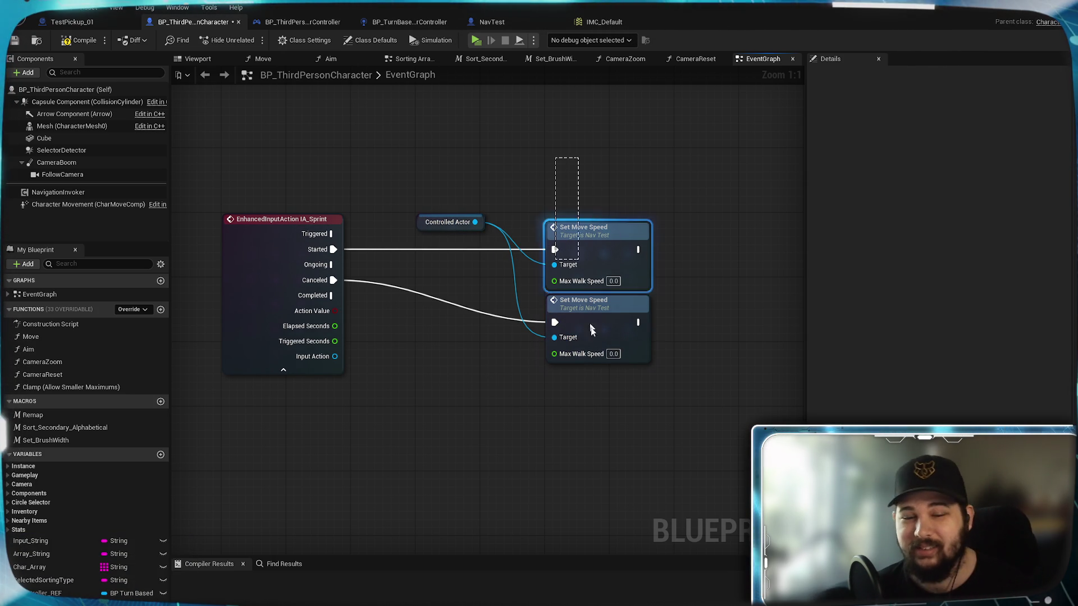
{"action": "left_click_drag", "start_coordinate": [602, 242], "coordinate": [603, 235]}
{"action": "left_click", "coordinate": [530, 180]}
{"action": "left_click_drag", "start_coordinate": [268, 192], "coordinate": [409, 227]}
{"action": "mouse_move", "coordinate": [586, 264]}
{"action": "left_mouse_down"}
{"action": "mouse_move", "coordinate": [547, 444]}
{"action": "mouse_move", "coordinate": [457, 423]}
{"action": "left_mouse_up"}
{"action": "left_click", "coordinate": [612, 502]}
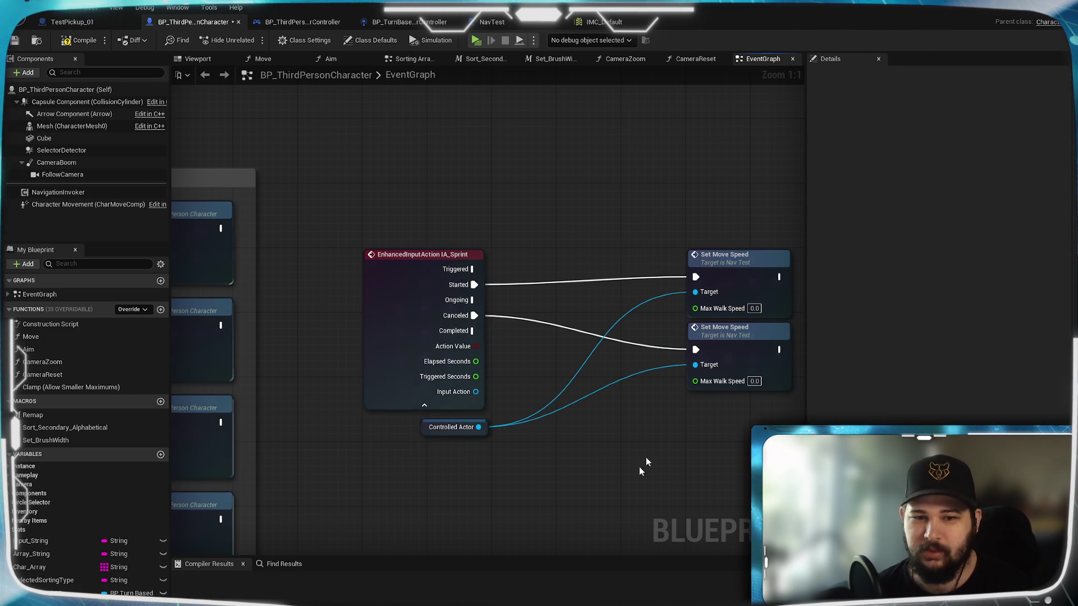
{"action": "left_click_drag", "start_coordinate": [645, 472], "coordinate": [795, 247]}
{"action": "left_click_drag", "start_coordinate": [738, 290], "coordinate": [609, 288]}
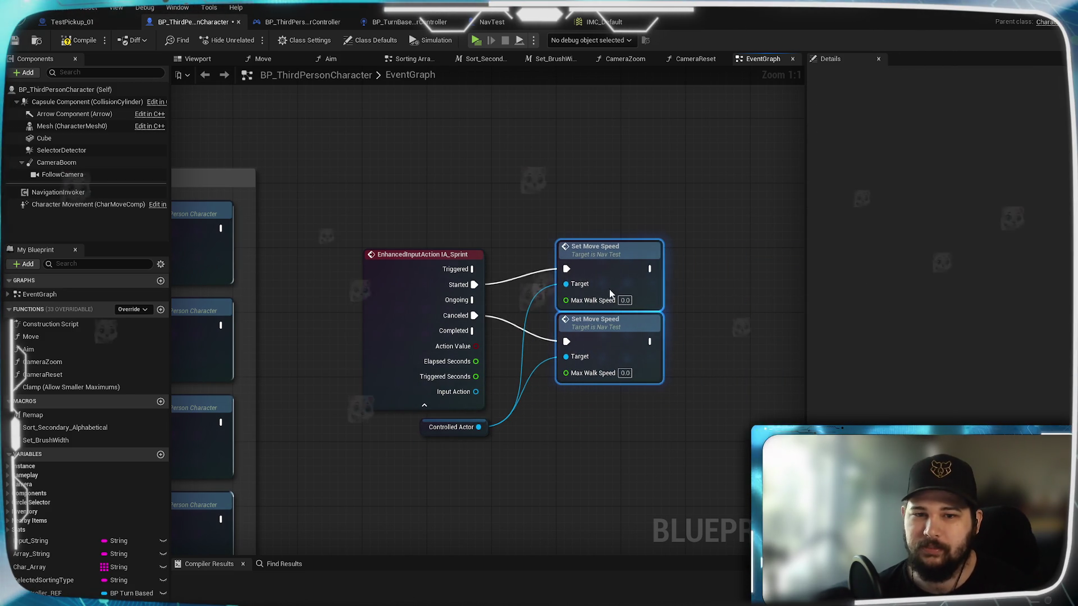
{"action": "left_click", "coordinate": [628, 183]}
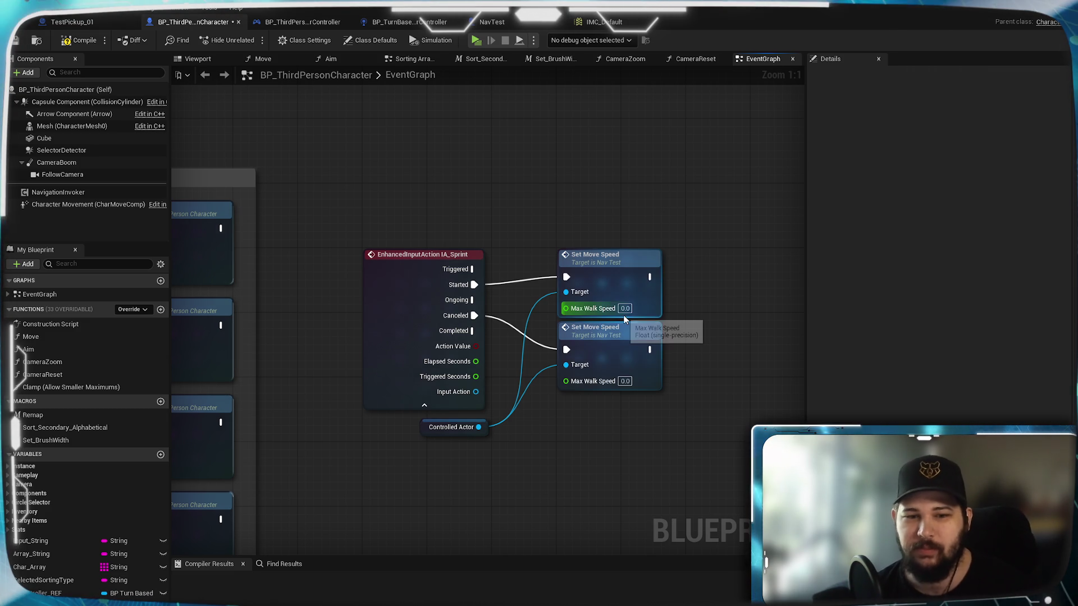
{"action": "left_click_drag", "start_coordinate": [486, 433], "coordinate": [484, 436]}
{"action": "left_click", "coordinate": [536, 426]}
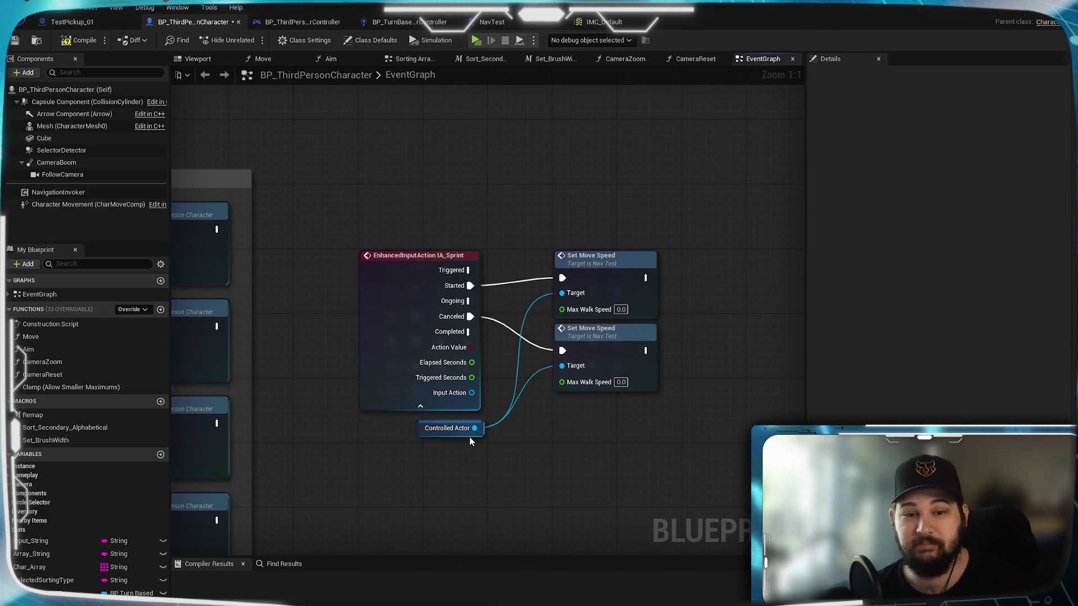
{"action": "left_click_drag", "start_coordinate": [470, 438], "coordinate": [462, 439]}
- Set speeds to 600.0 on Started and 350.0 on Canceled, compile, save, and launch standalone
{"action": "left_click", "coordinate": [505, 447]}
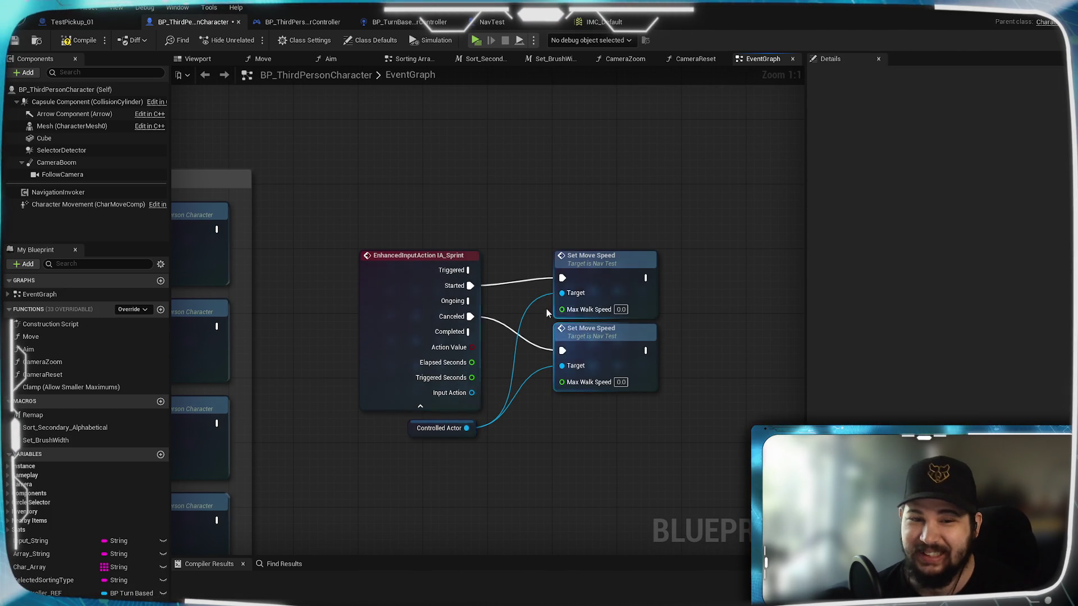
{"action": "left_click", "coordinate": [621, 309]}
{"action": "type", "text": "60"}
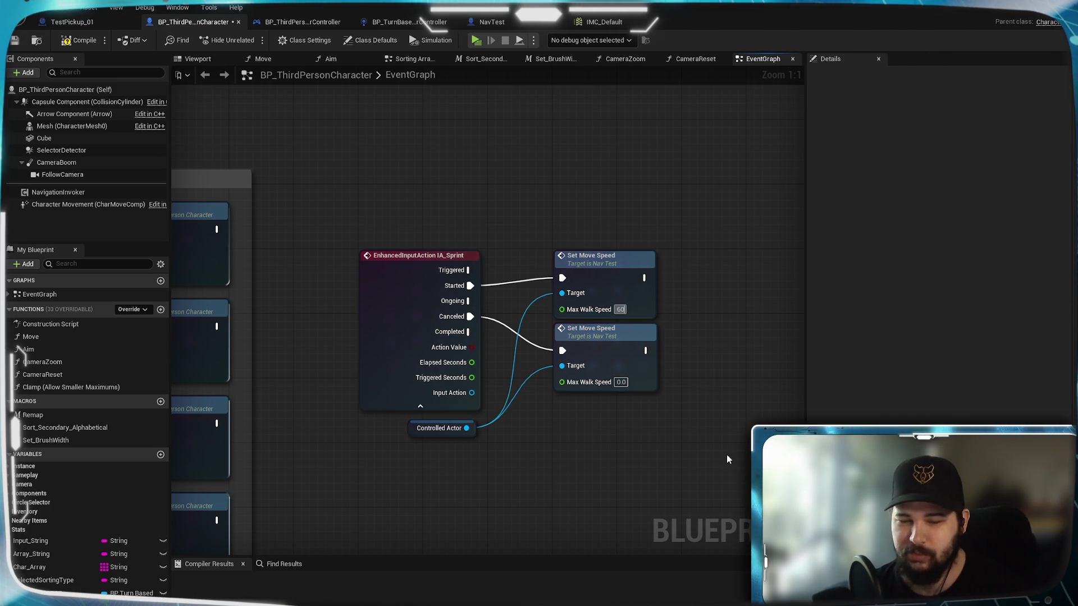
{"action": "type", "text": "0.0"}
{"action": "left_click", "coordinate": [621, 381]}
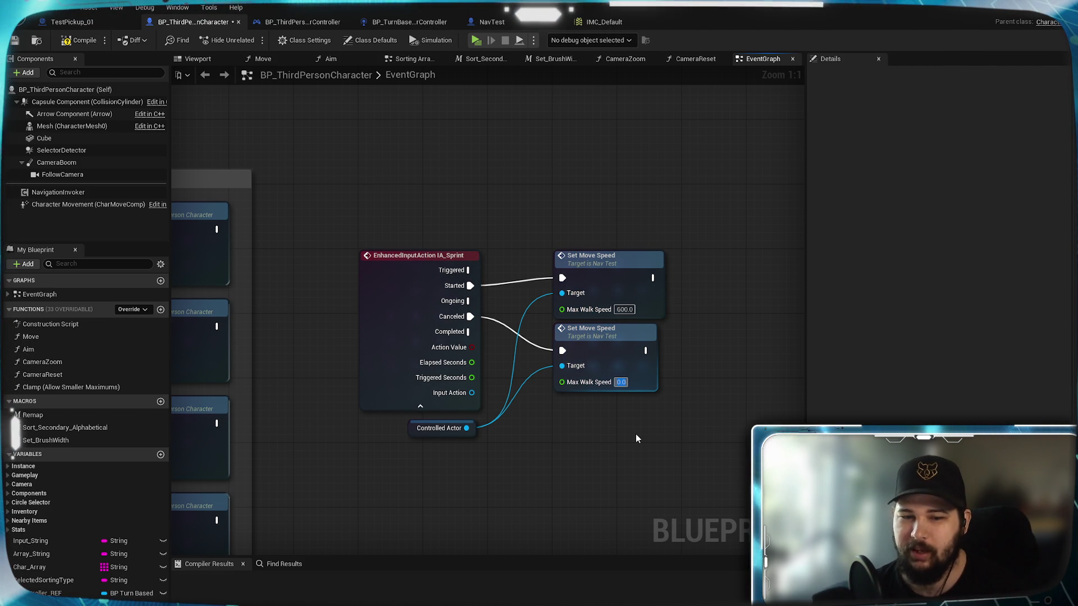
{"action": "type", "text": "350"}
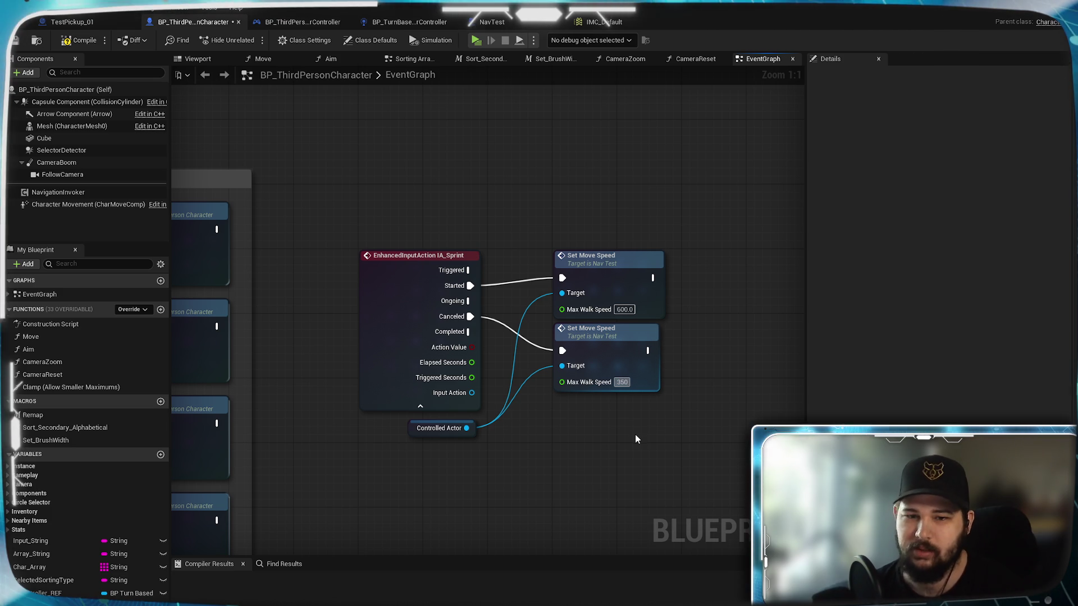
{"action": "key", "text": "Return"}
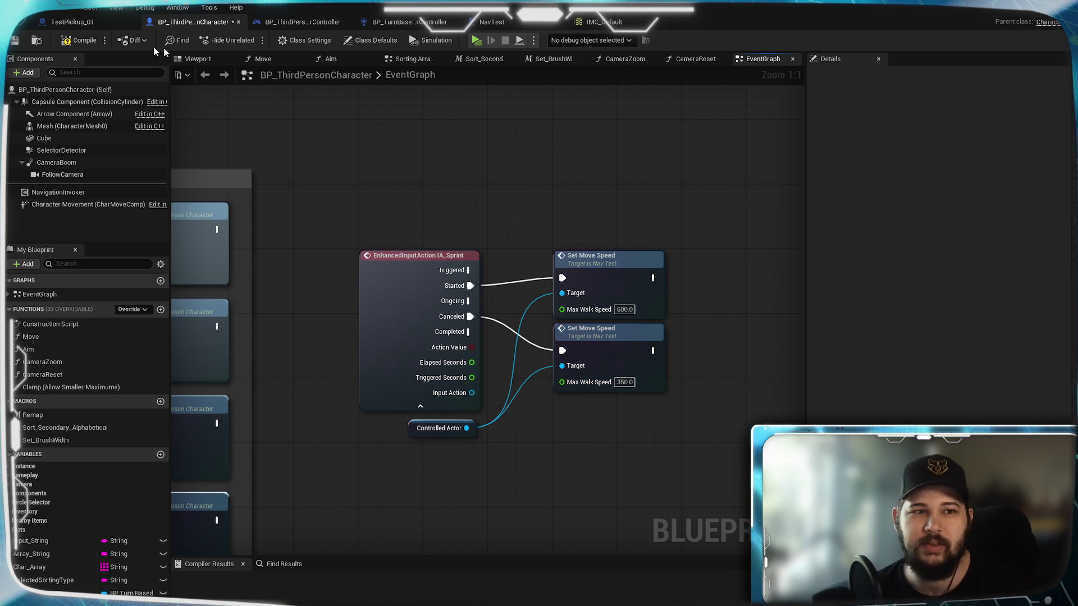
{"action": "key", "text": "F7"}
{"action": "left_click", "coordinate": [14, 42]}
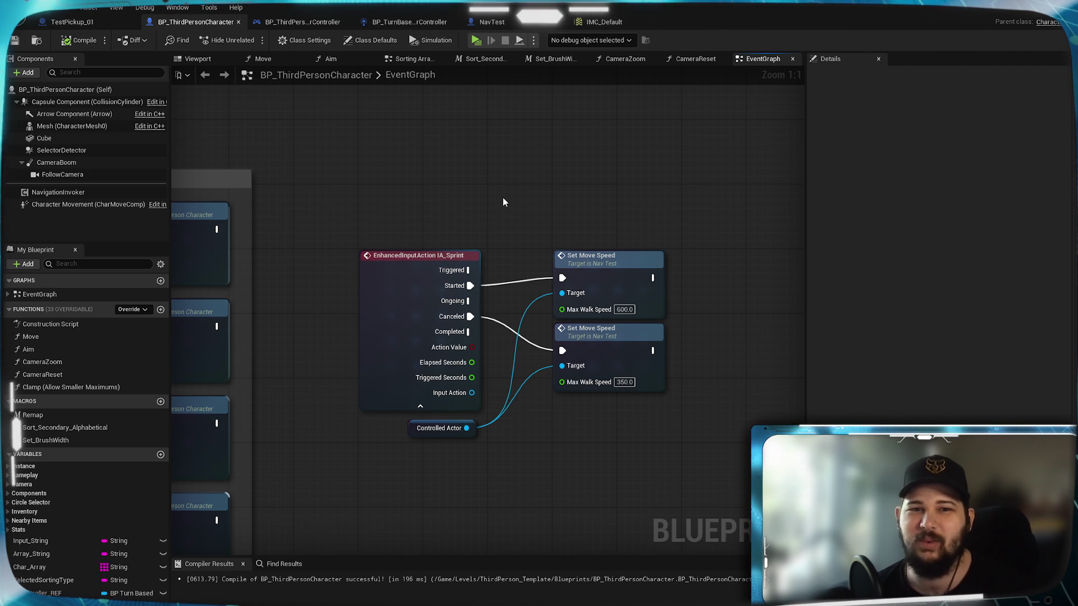
{"action": "key", "text": "alt+p"}
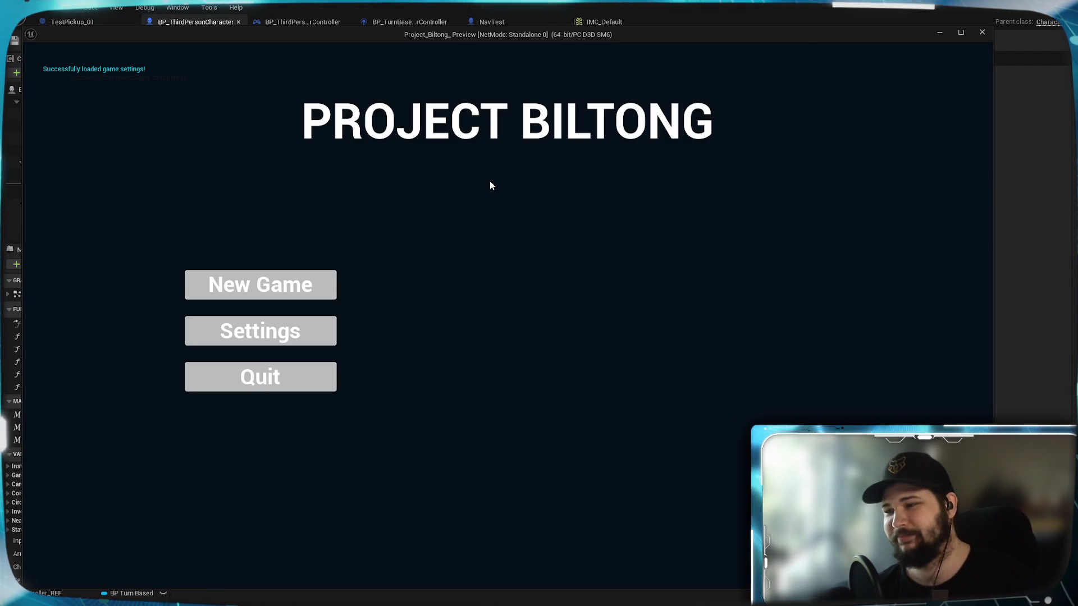
- Start a New Game and run the character forward across the arena to test sprinting
{"action": "left_click", "coordinate": [277, 297]}
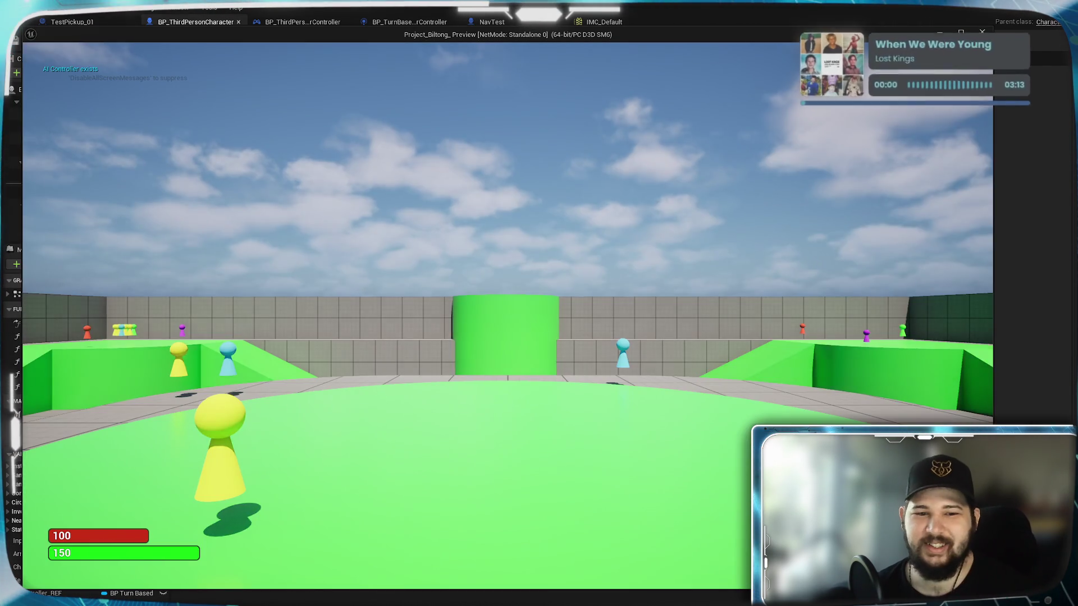
{"action": "key", "text": "w"}
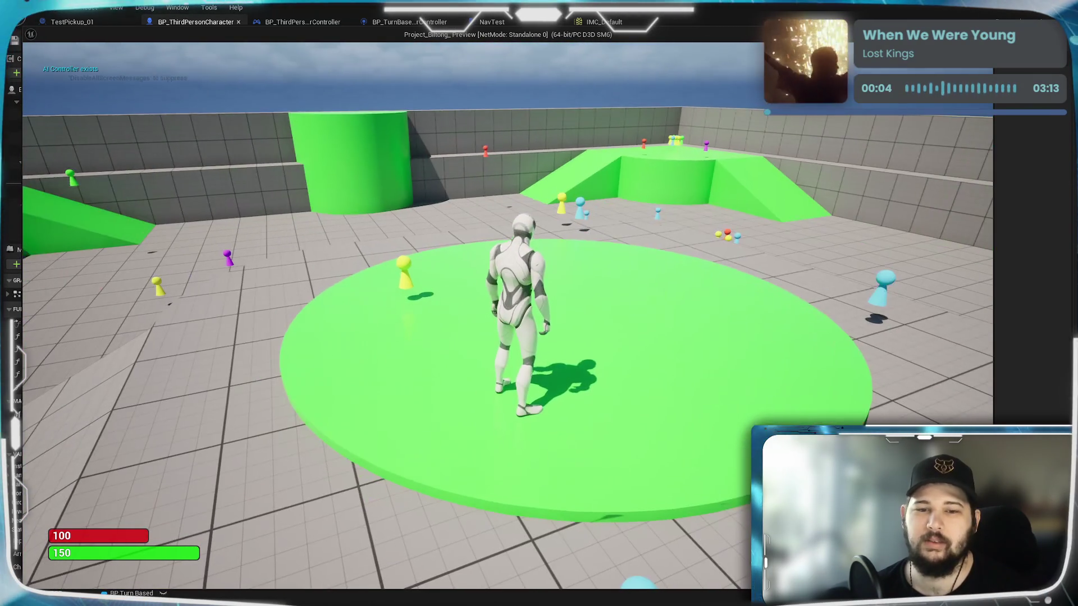
{"action": "key", "text": "w"}
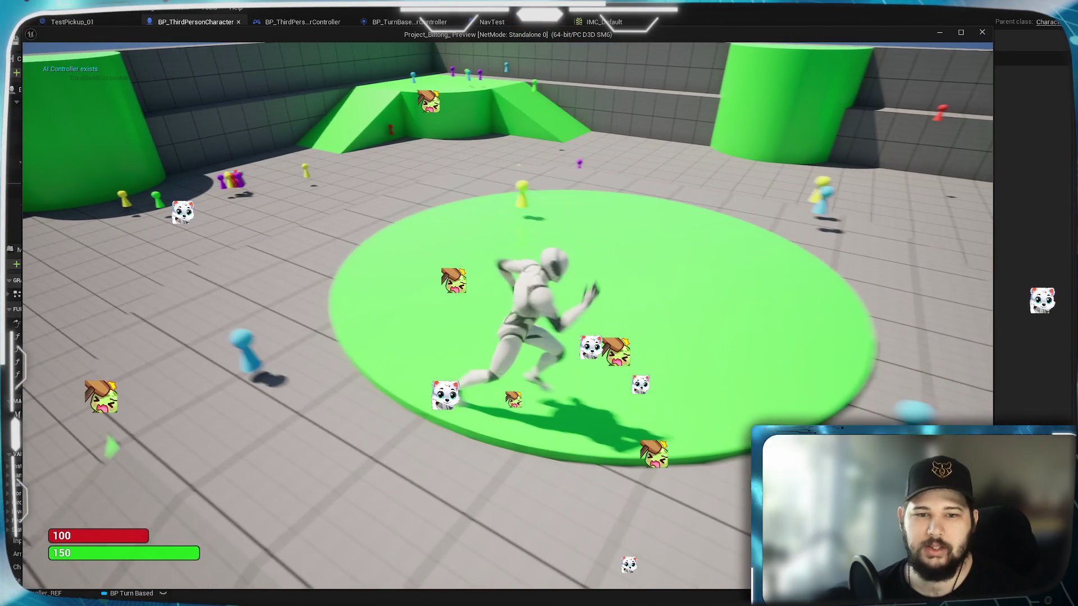
{"action": "key", "text": "w"}
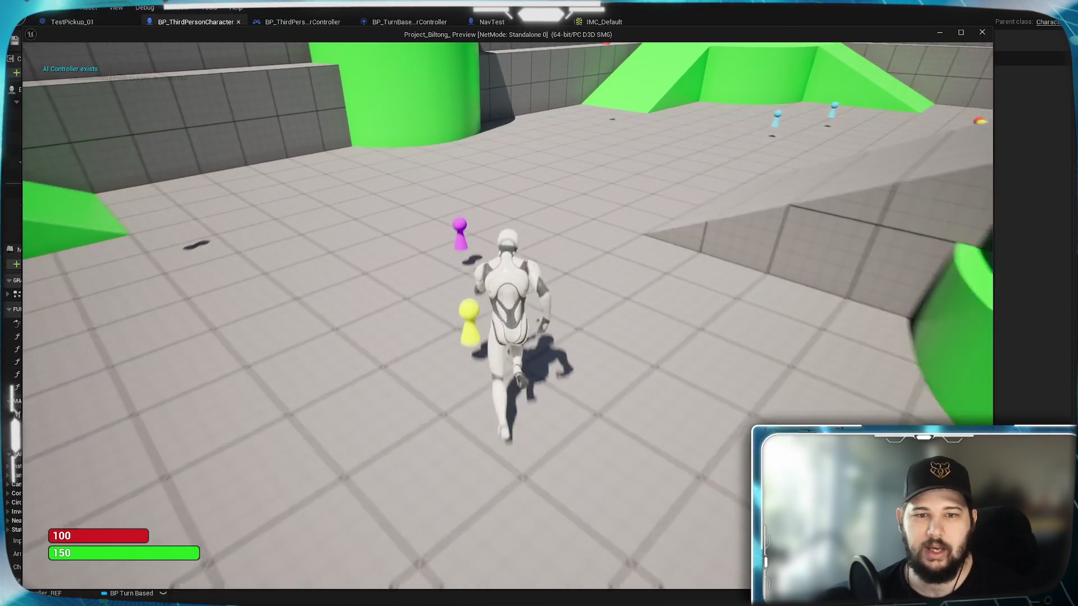
- Stop the play-test and open NavTest's Character Movement defaults from the Set Move Speed event
{"action": "key", "text": "Escape"}
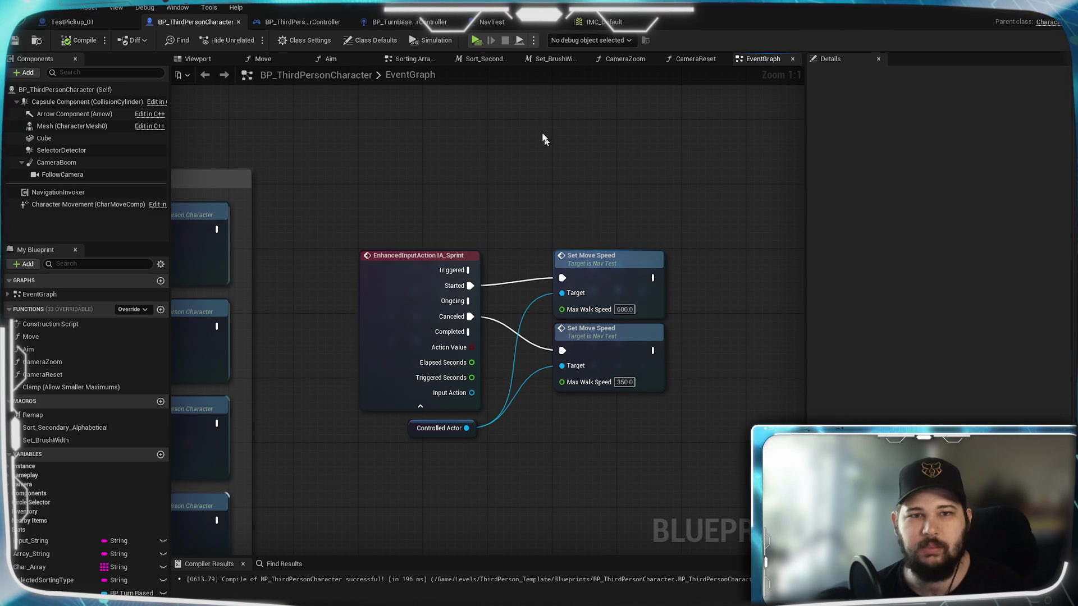
{"action": "double_click", "coordinate": [595, 258]}
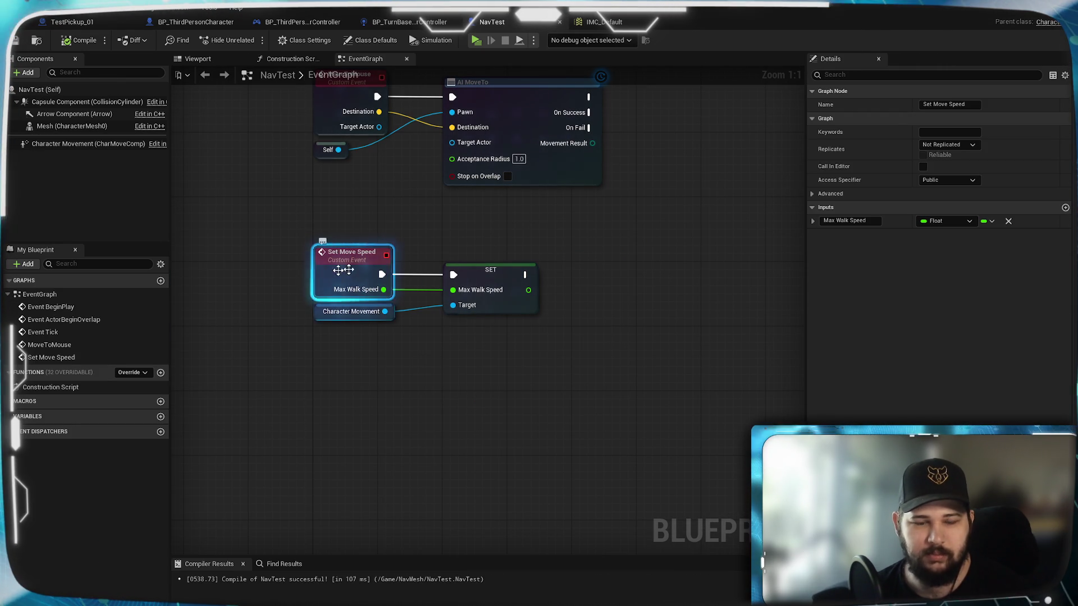
{"action": "left_click", "coordinate": [376, 371]}
{"action": "left_click", "coordinate": [359, 311]}
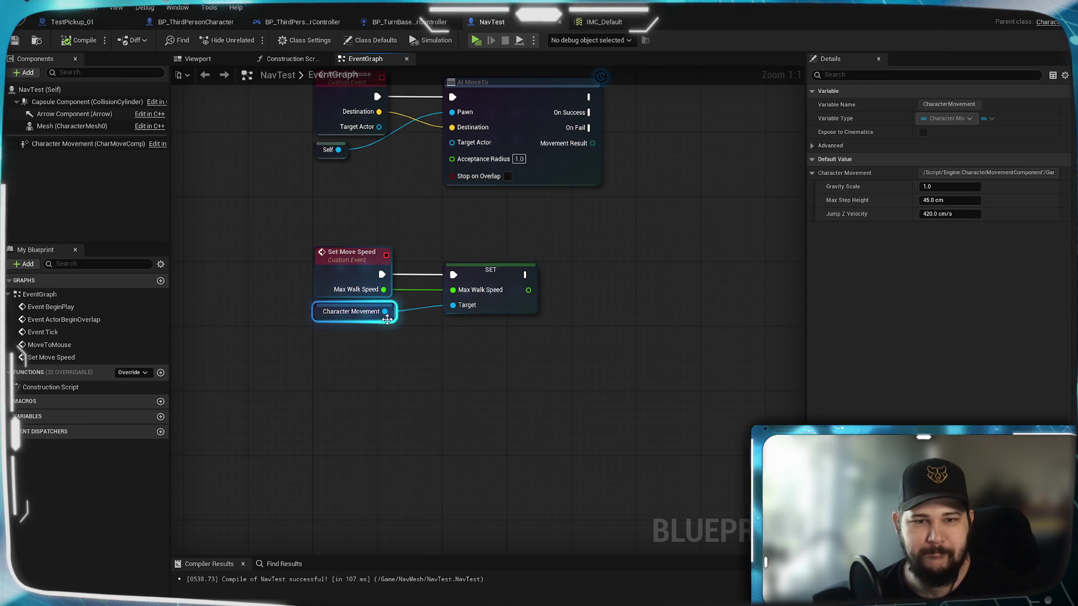
{"action": "left_click", "coordinate": [419, 362]}
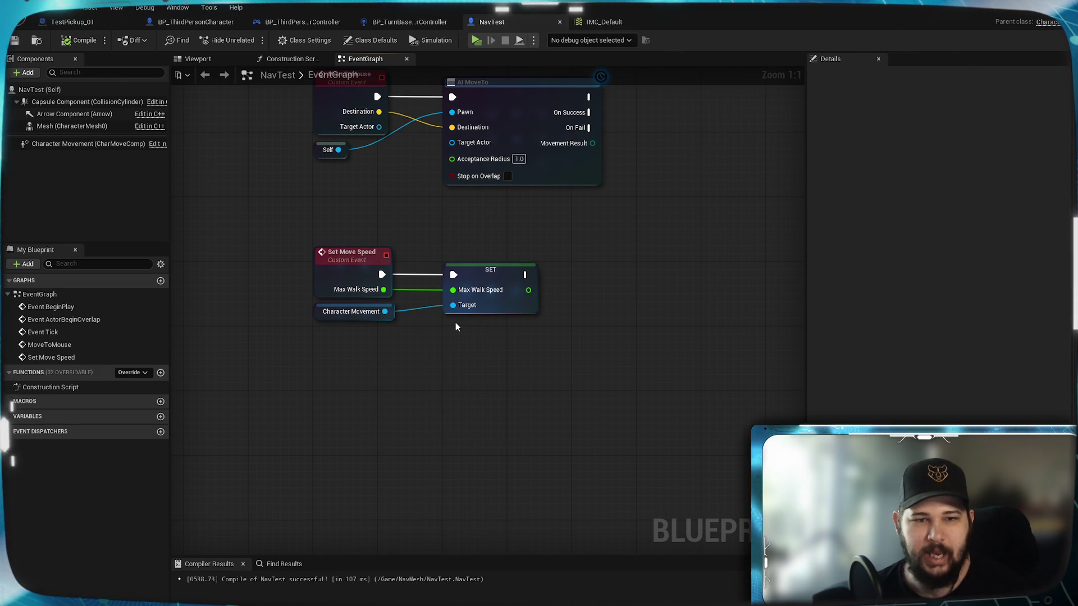
{"action": "left_click_drag", "start_coordinate": [404, 235], "coordinate": [339, 329]}
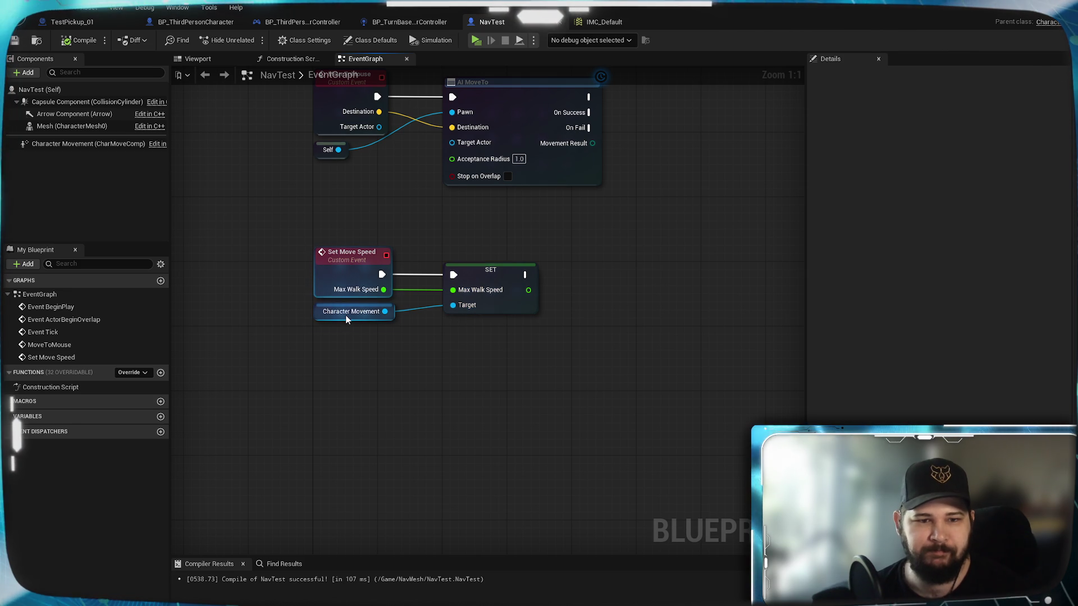
{"action": "left_click", "coordinate": [347, 316]}
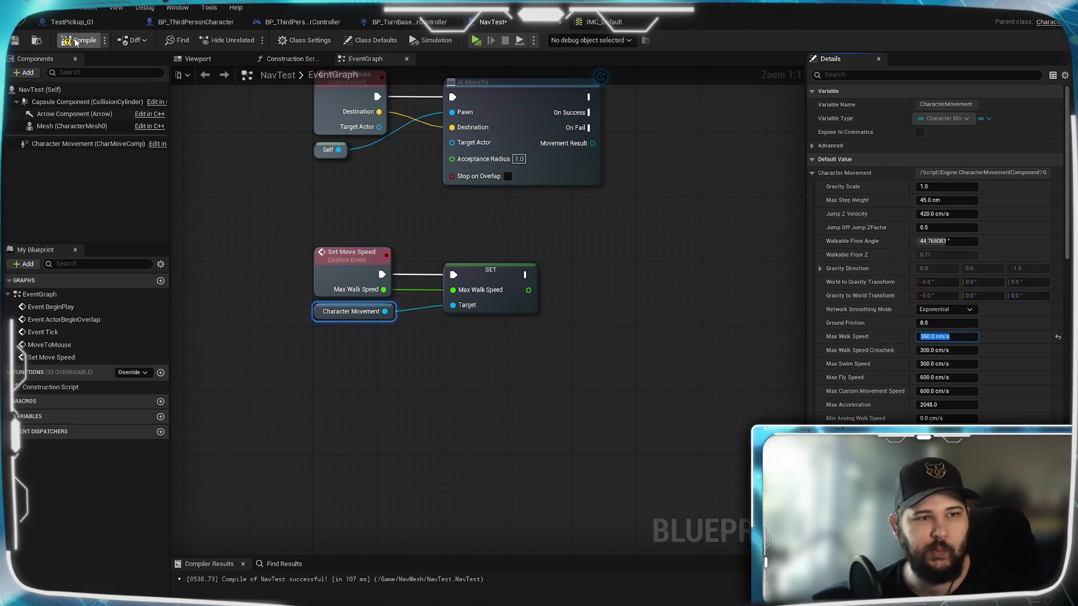
- Set Max Walk Speed to 350 cm/s, compile NavTest and relaunch the play-test
{"action": "key", "text": "ctrl+s"}
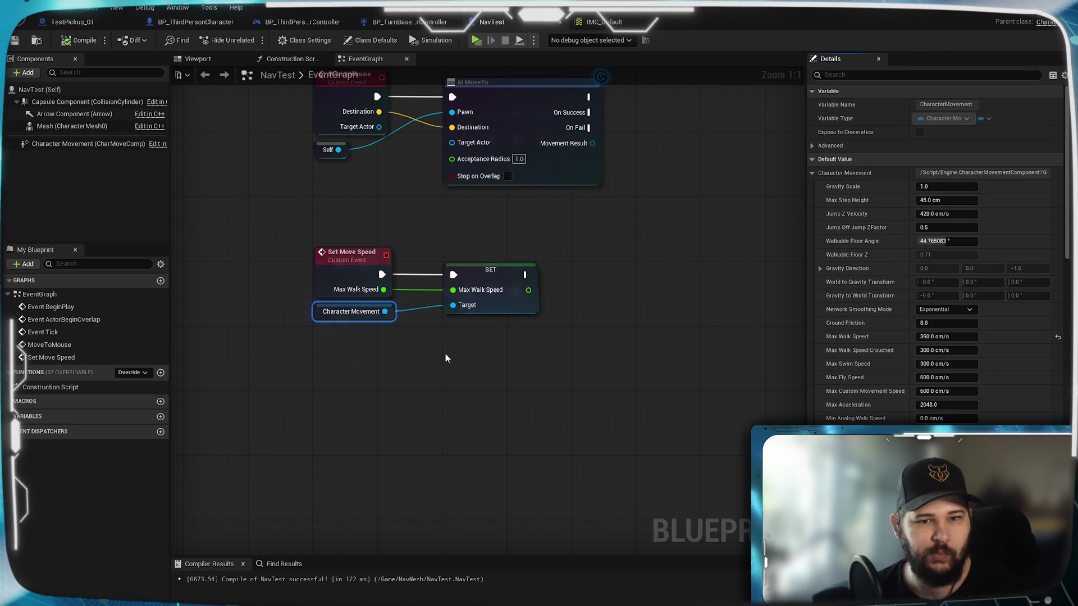
{"action": "left_click", "coordinate": [356, 274]}
{"action": "left_click", "coordinate": [410, 137]}
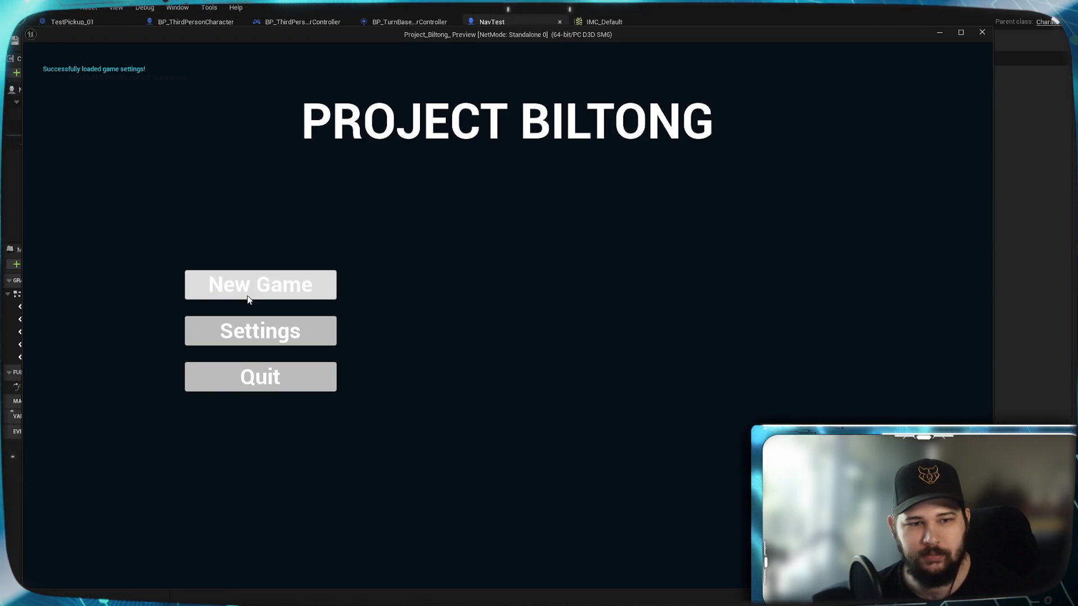
{"action": "left_click", "coordinate": [247, 299]}
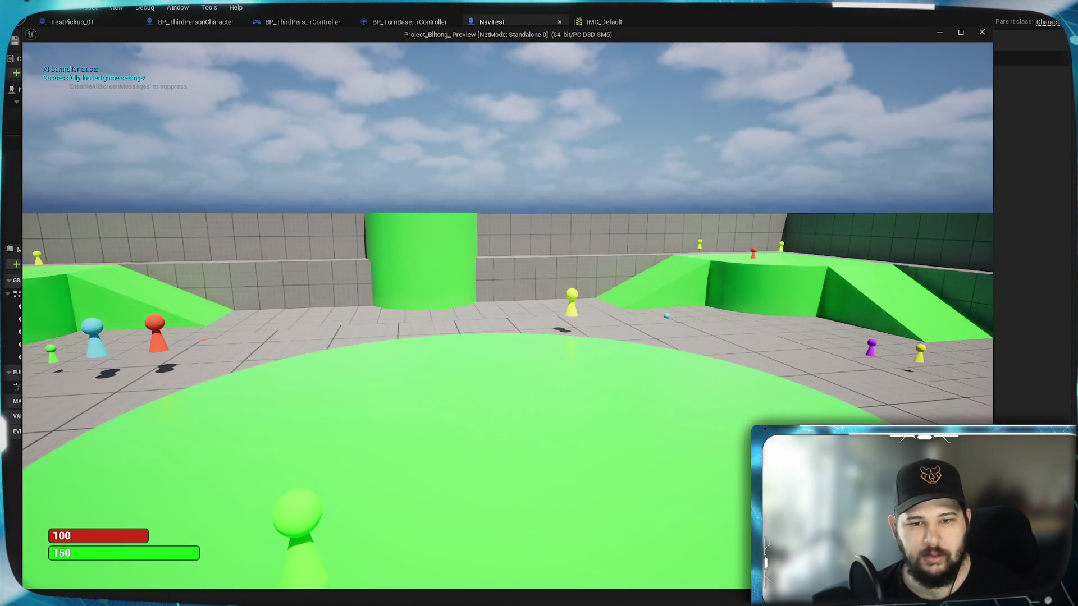
- Run the character forward with W around the arena to check the 350 walk speed, then stop play
{"action": "key", "text": "w"}
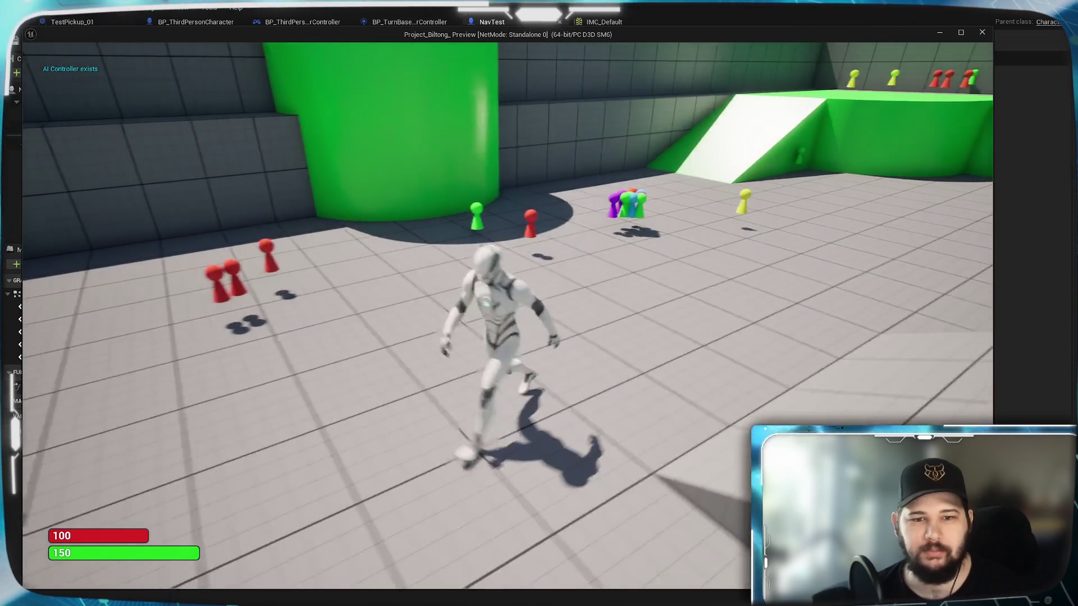
{"action": "key", "text": "w"}
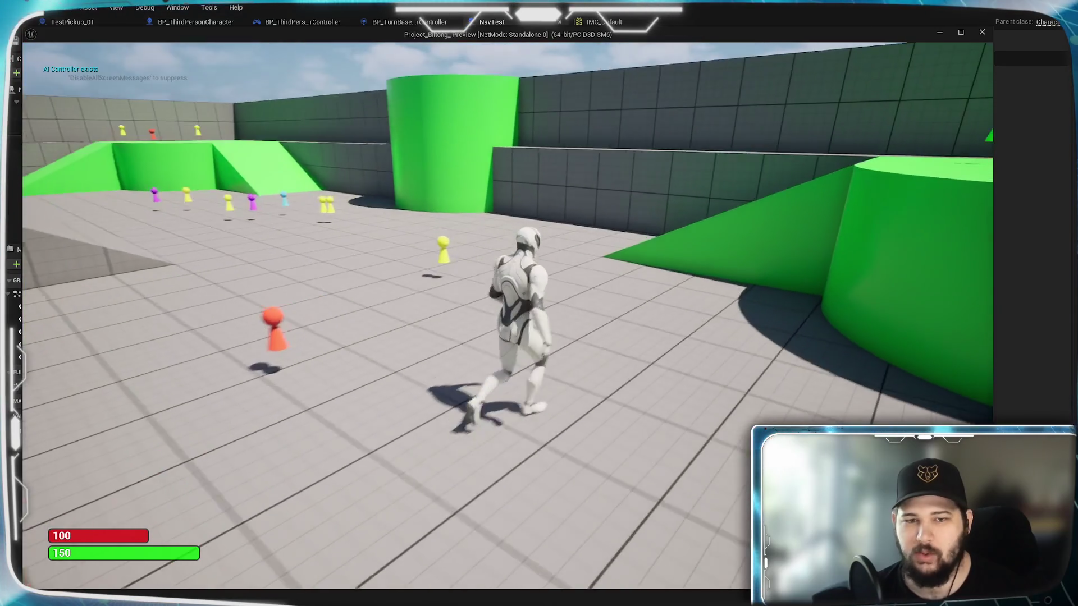
{"action": "key", "text": "w"}
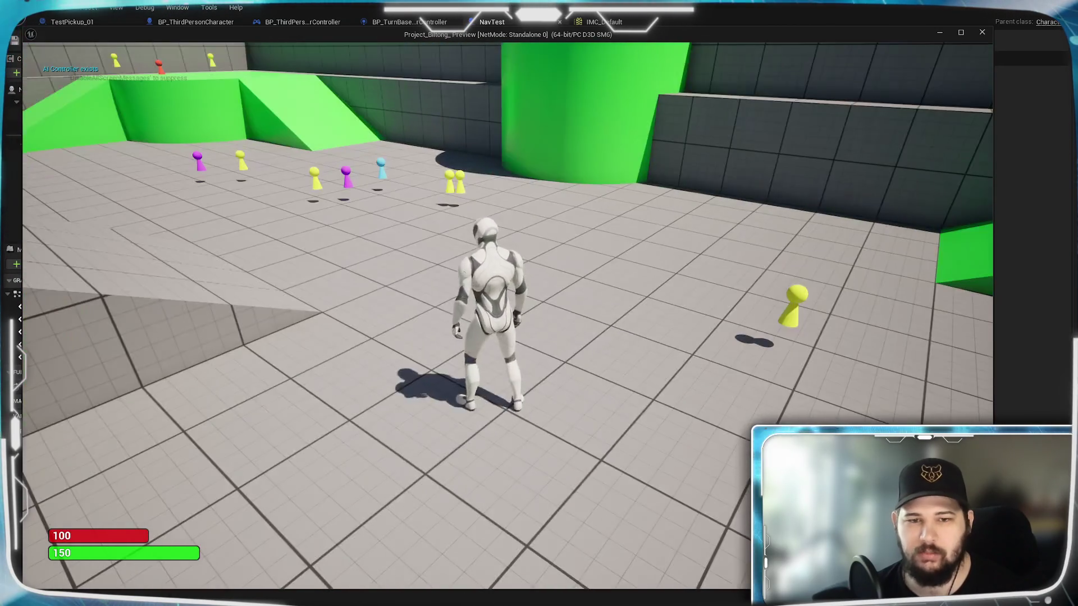
{"action": "key", "text": "w"}
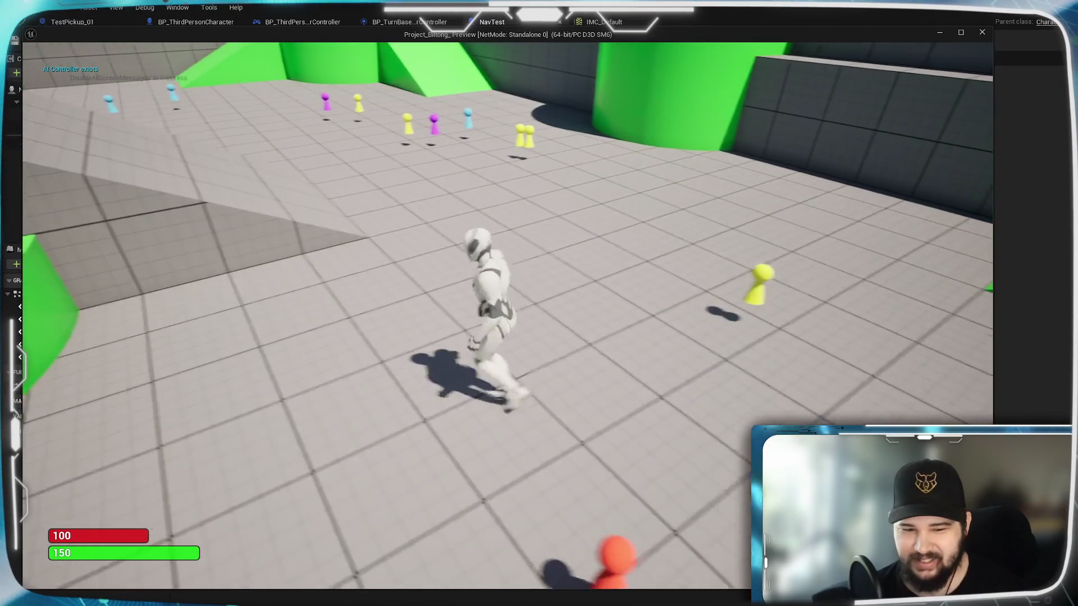
{"action": "key", "text": "w"}
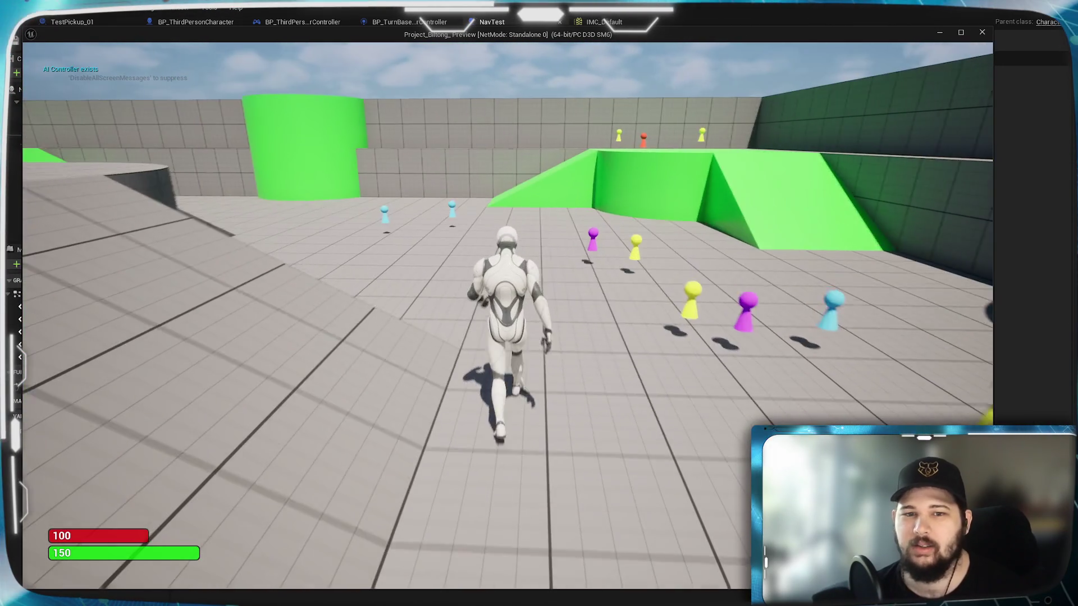
{"action": "key", "text": "w"}
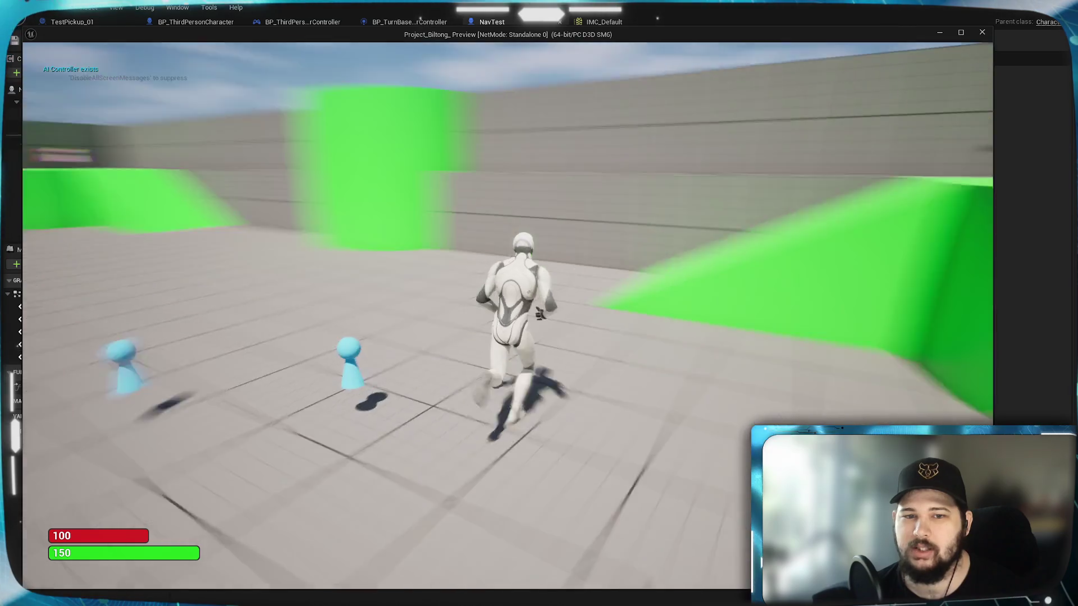
{"action": "key", "text": "w"}
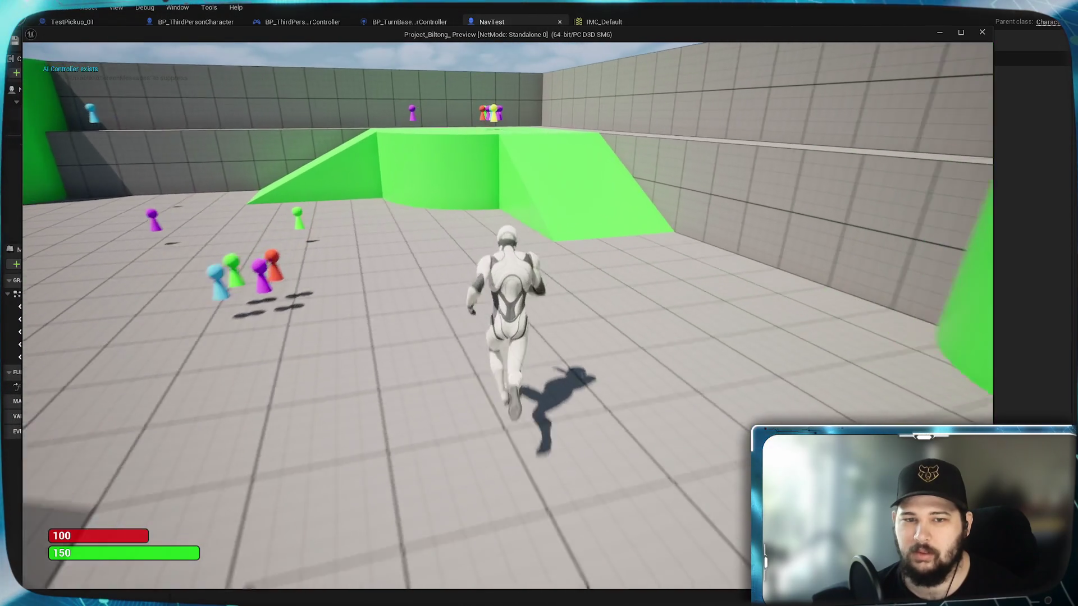
{"action": "key", "text": "Escape"}
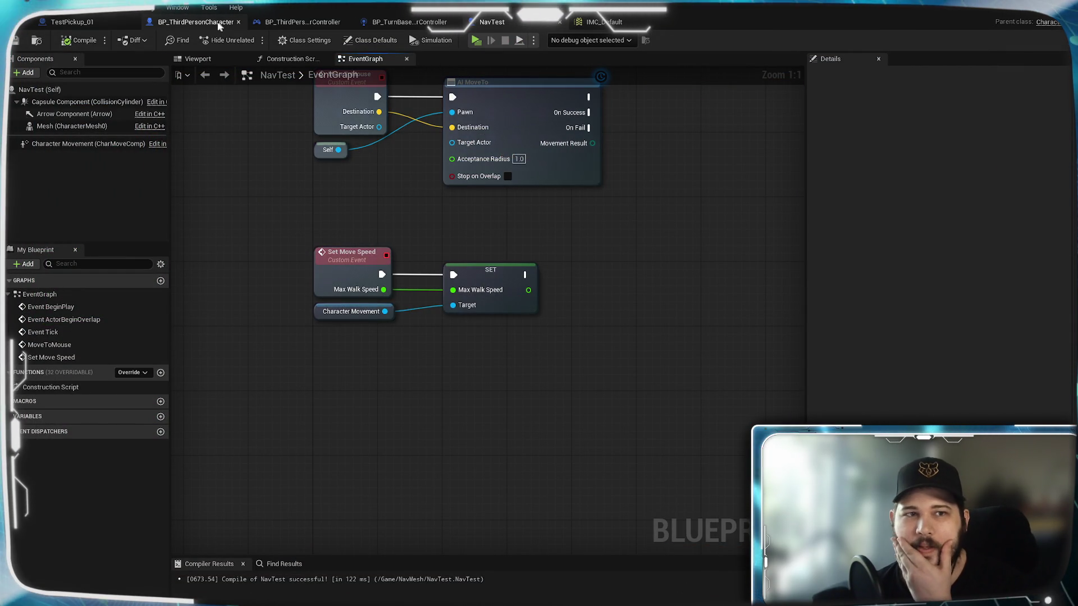
- Wire IA_Sprint's Completed pin to the 350 Set Move Speed and play-test sprinting from a new game
{"action": "left_click", "coordinate": [196, 21]}
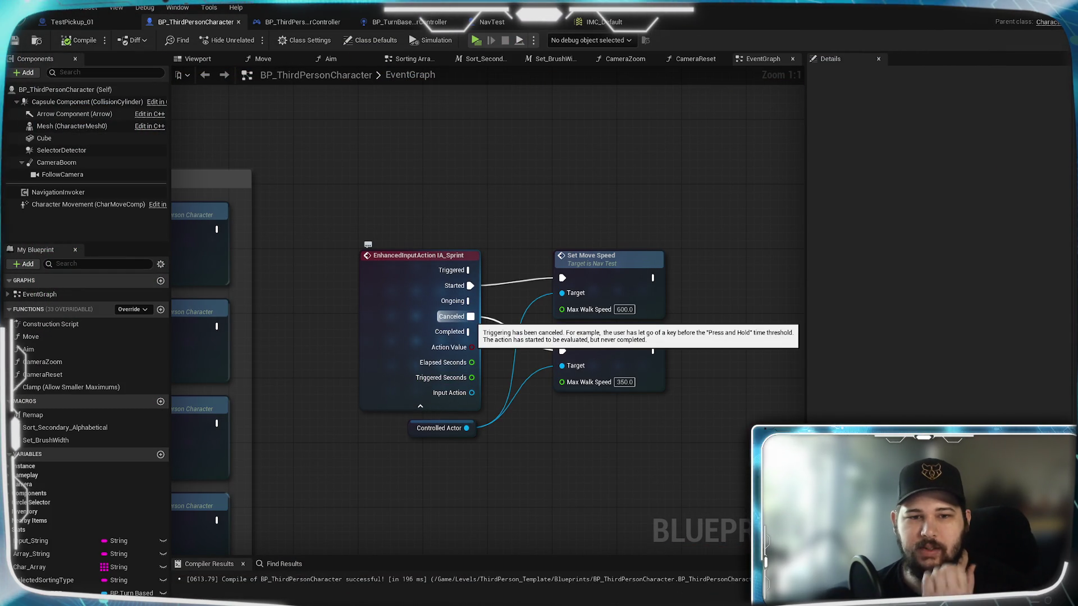
{"action": "left_click_drag", "start_coordinate": [468, 331], "coordinate": [563, 351]}
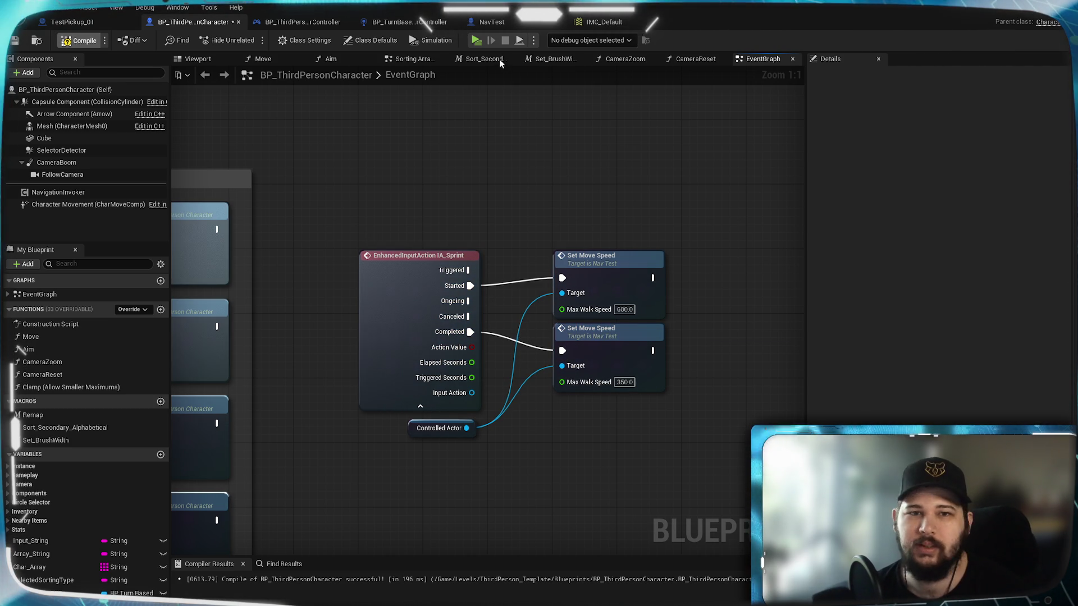
{"action": "left_click", "coordinate": [476, 40]}
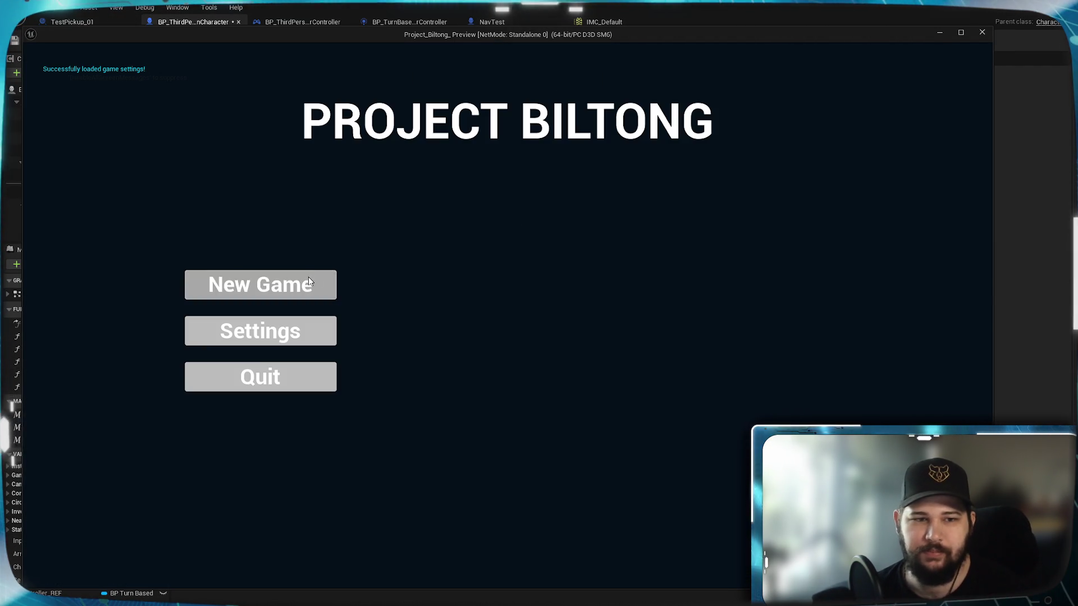
{"action": "left_click", "coordinate": [308, 275]}
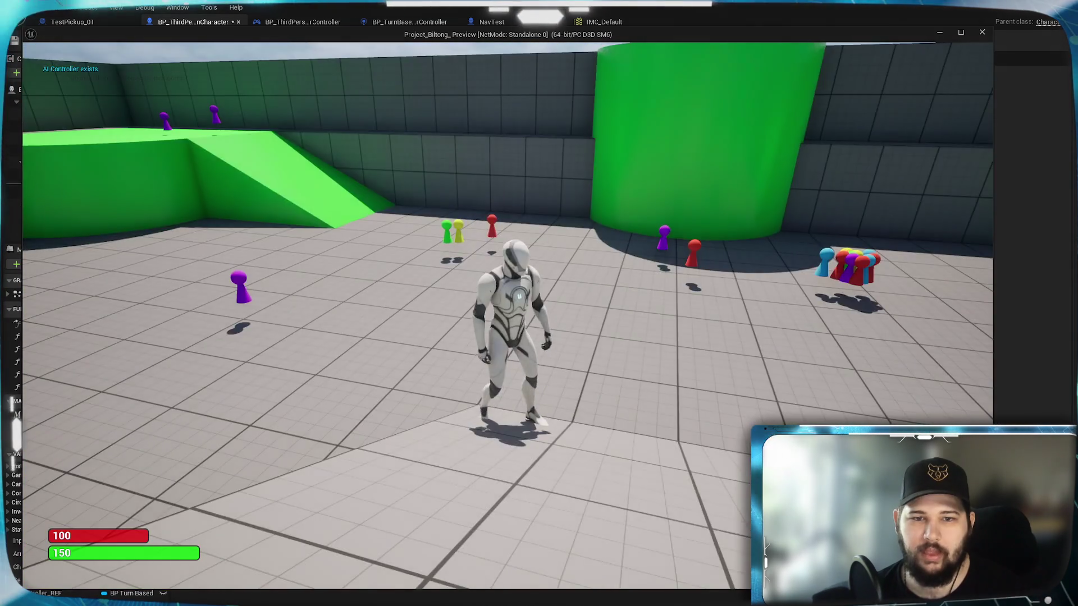
{"action": "key", "text": "w"}
{"action": "key", "text": "Escape"}
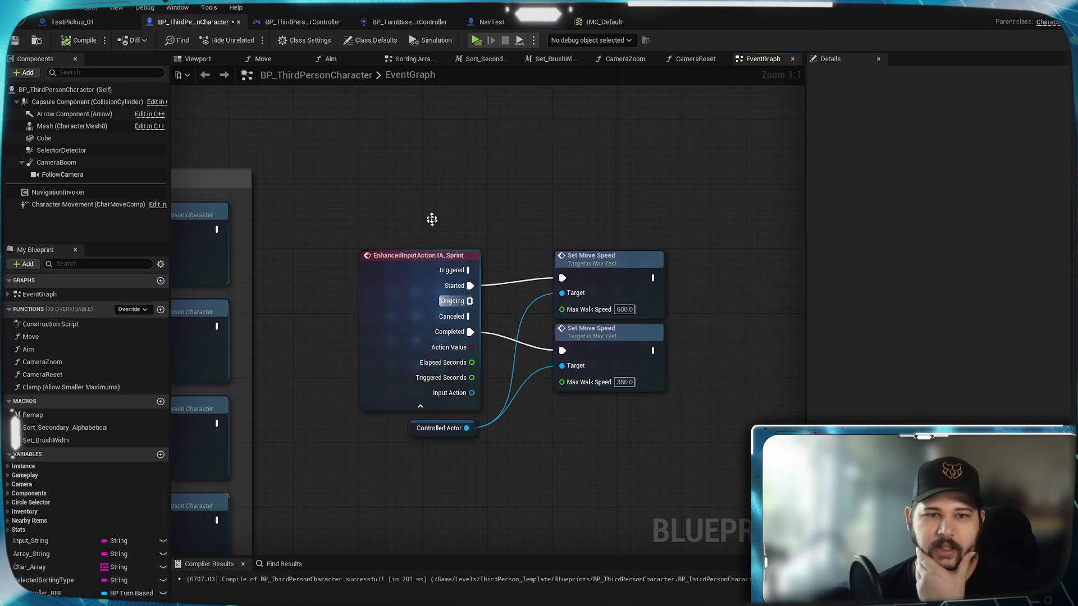
- Wrap the IA_Sprint event and both Set Move Speed nodes in a comment titled Sprint
{"action": "left_click_drag", "start_coordinate": [347, 234], "coordinate": [726, 456]}
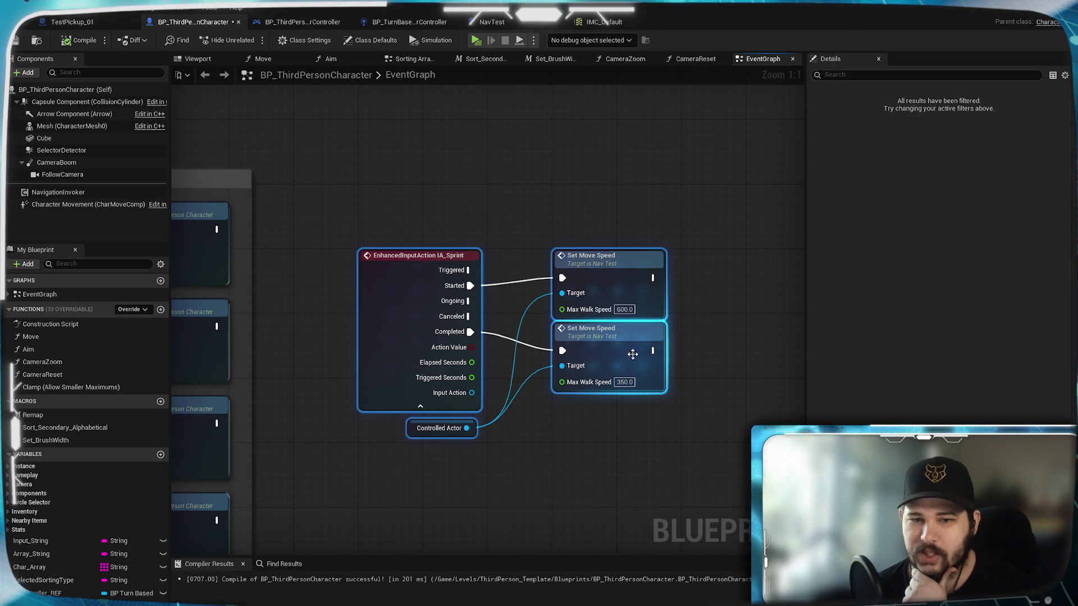
{"action": "right_click", "coordinate": [635, 359]}
{"action": "key", "text": "Escape"}
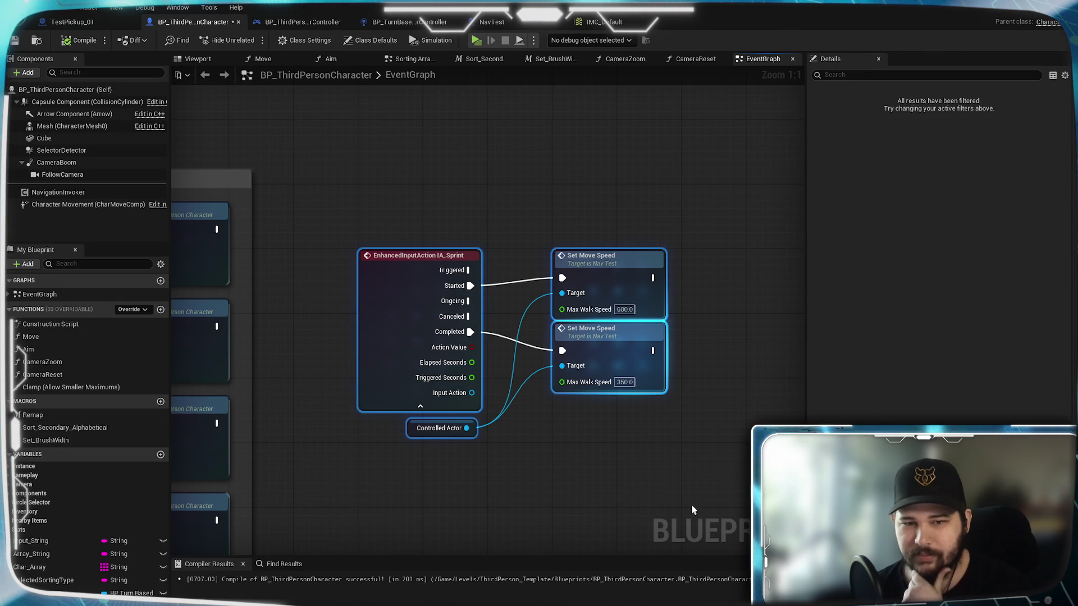
{"action": "type", "text": "c"}
{"action": "type", "text": "Sp"}
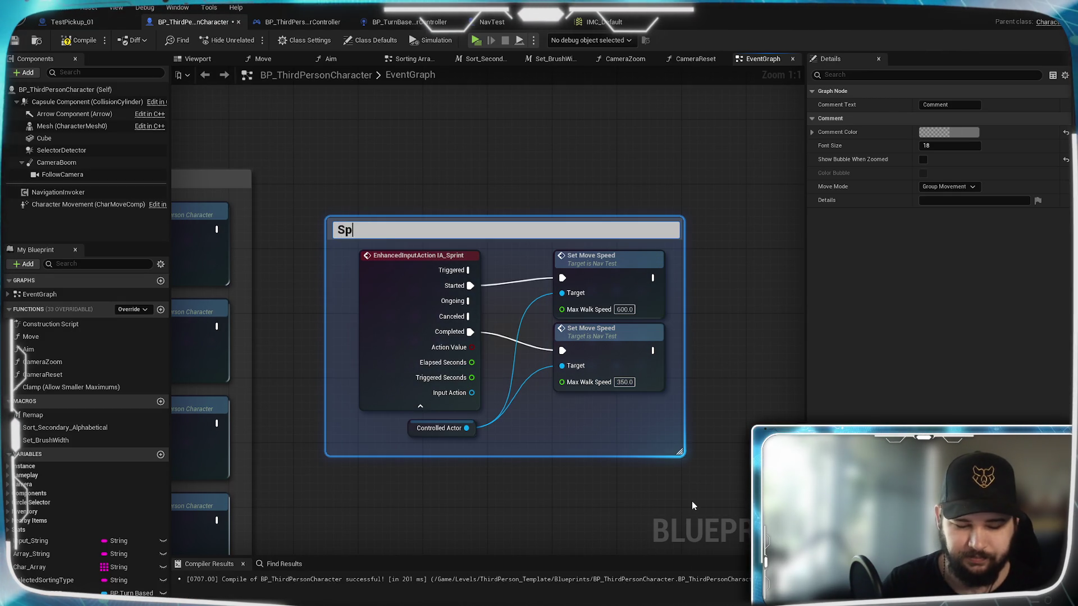
{"action": "type", "text": "rint"}
{"action": "key", "text": "Return"}
- Centre the view on the Sprint comment and save BP_ThirdPersonCharacter
{"action": "mouse_move", "coordinate": [330, 190]}
{"action": "left_mouse_down"}
{"action": "mouse_move", "coordinate": [803, 269]}
{"action": "mouse_move", "coordinate": [876, 269]}
{"action": "mouse_move", "coordinate": [1067, 155]}
{"action": "left_mouse_up"}
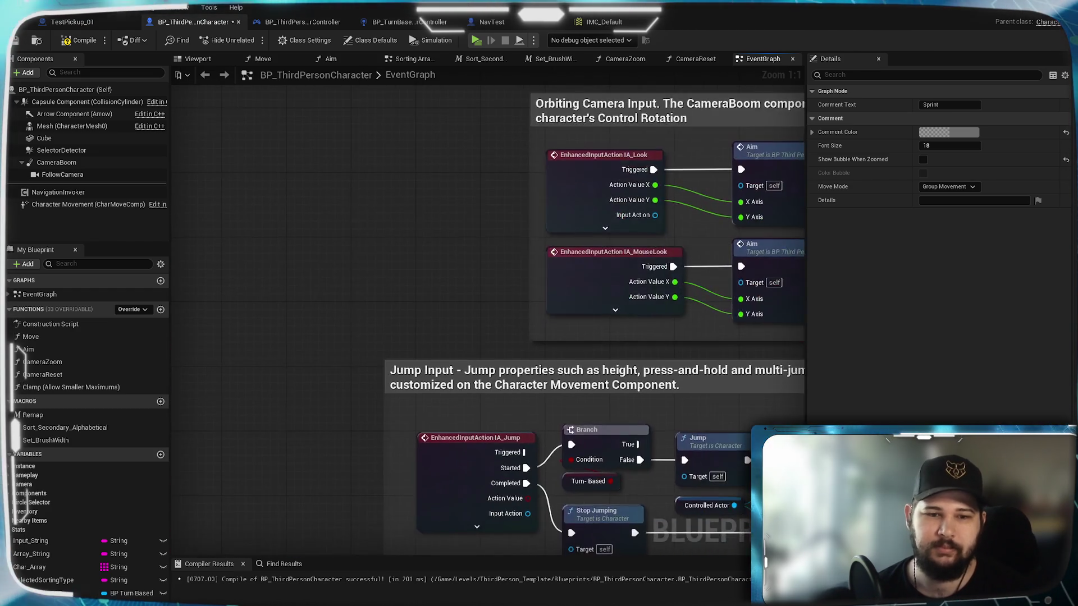
{"action": "key", "text": "Home"}
{"action": "left_click", "coordinate": [591, 231]}
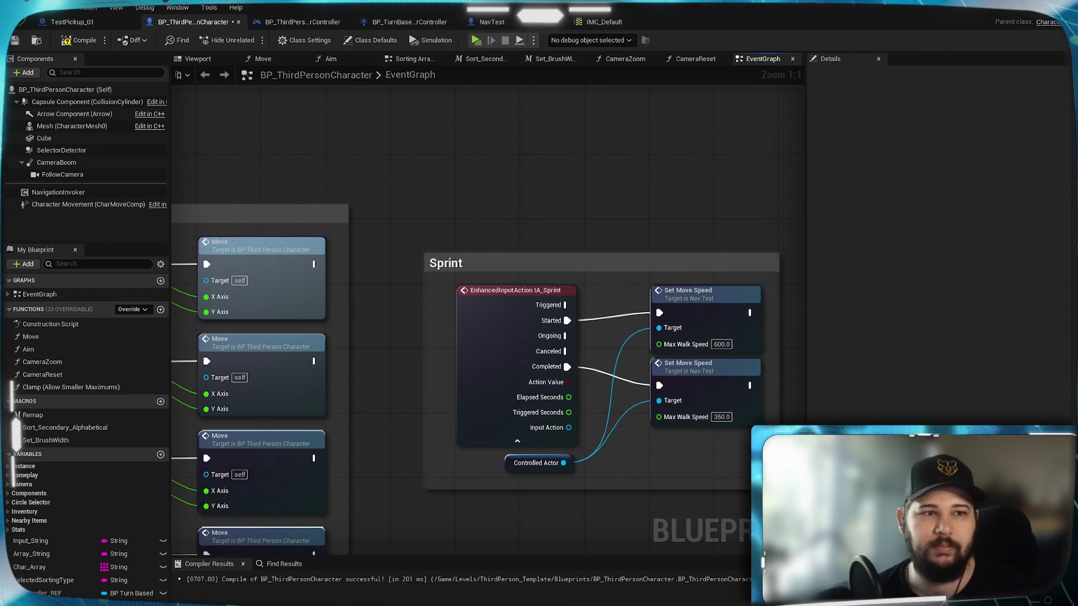
{"action": "left_click", "coordinate": [15, 41]}
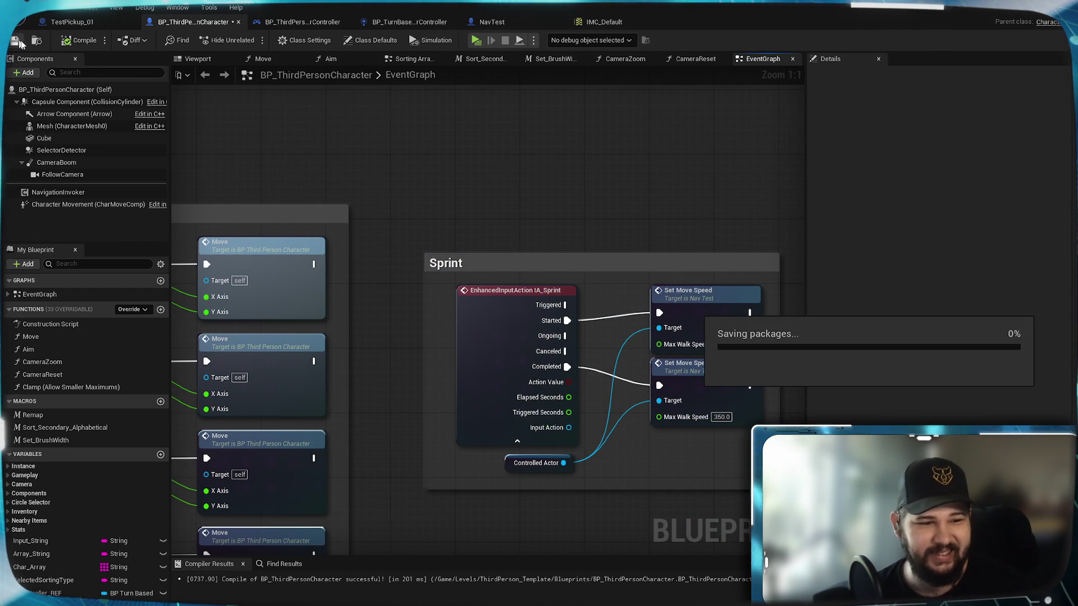
- Reposition the Sprint comment and its nodes, resize its bottom and right edges, and save again
{"action": "left_click_drag", "start_coordinate": [602, 183], "coordinate": [529, 163]}
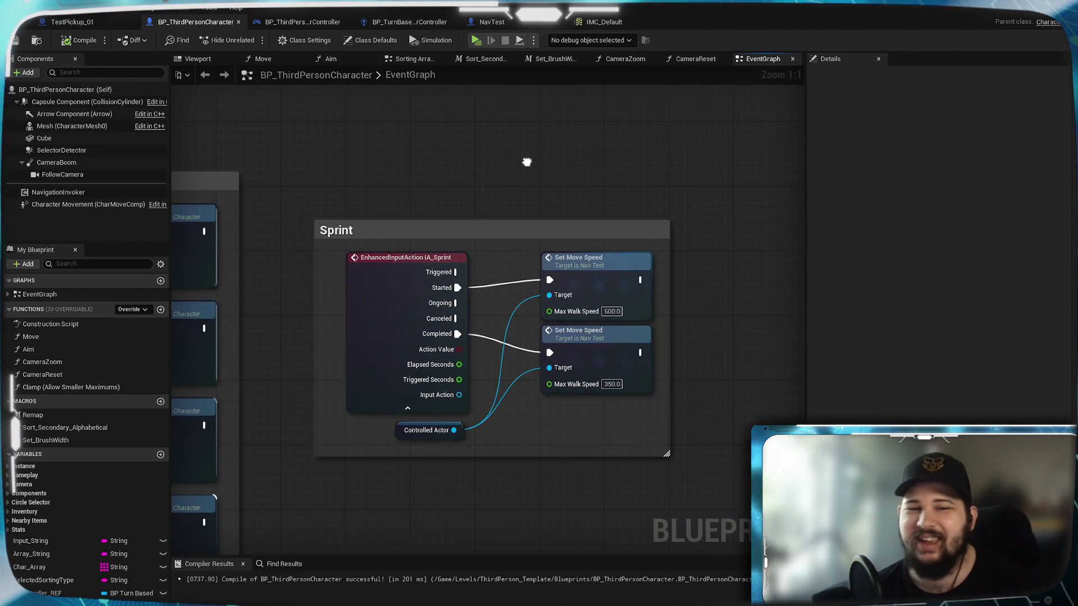
{"action": "mouse_move", "coordinate": [493, 236]}
{"action": "left_mouse_down"}
{"action": "mouse_move", "coordinate": [430, 179]}
{"action": "mouse_move", "coordinate": [802, 187]}
{"action": "mouse_move", "coordinate": [514, 310]}
{"action": "left_mouse_up"}
{"action": "left_click_drag", "start_coordinate": [711, 451], "coordinate": [509, 283]}
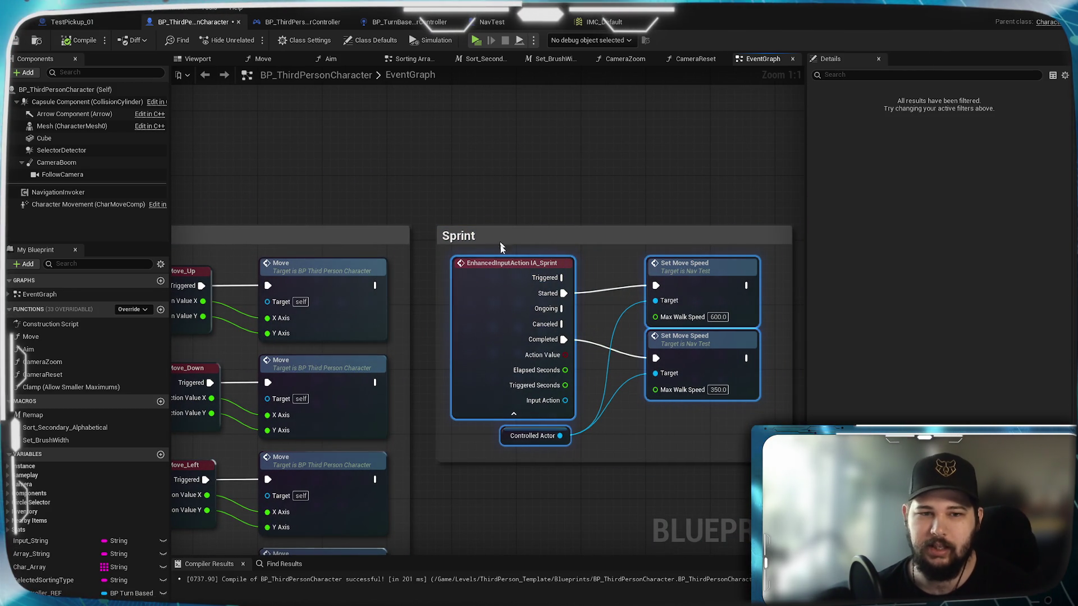
{"action": "left_click", "coordinate": [404, 191]}
{"action": "mouse_move", "coordinate": [404, 191]}
{"action": "left_mouse_down"}
{"action": "mouse_move", "coordinate": [764, 146]}
{"action": "mouse_move", "coordinate": [275, 144]}
{"action": "left_mouse_up"}
{"action": "left_click_drag", "start_coordinate": [547, 427], "coordinate": [549, 436]}
{"action": "left_click_drag", "start_coordinate": [717, 352], "coordinate": [706, 354]}
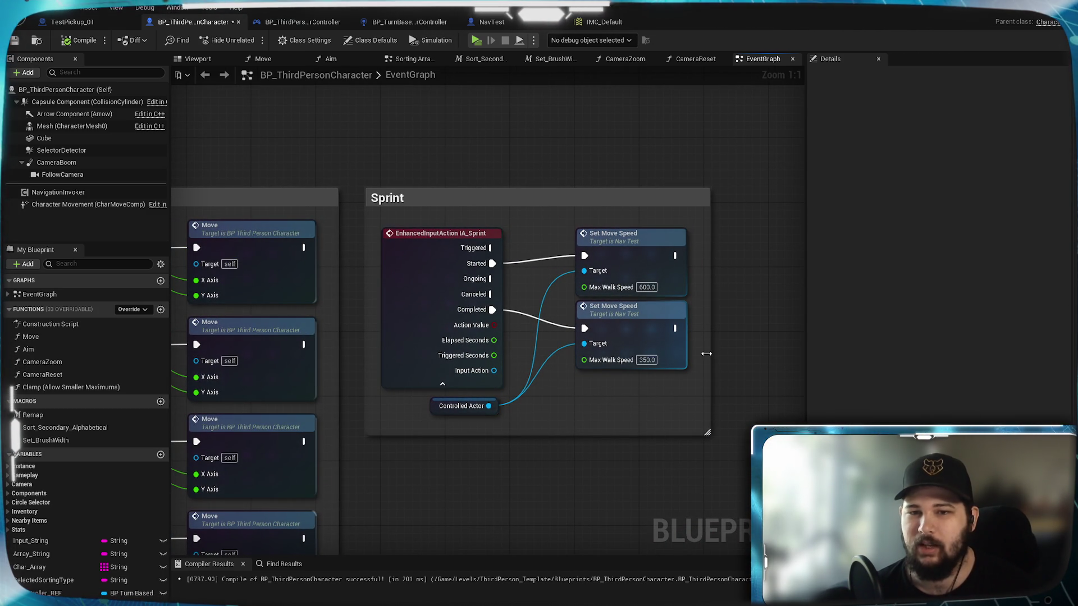
{"action": "left_click_drag", "start_coordinate": [576, 480], "coordinate": [606, 422]}
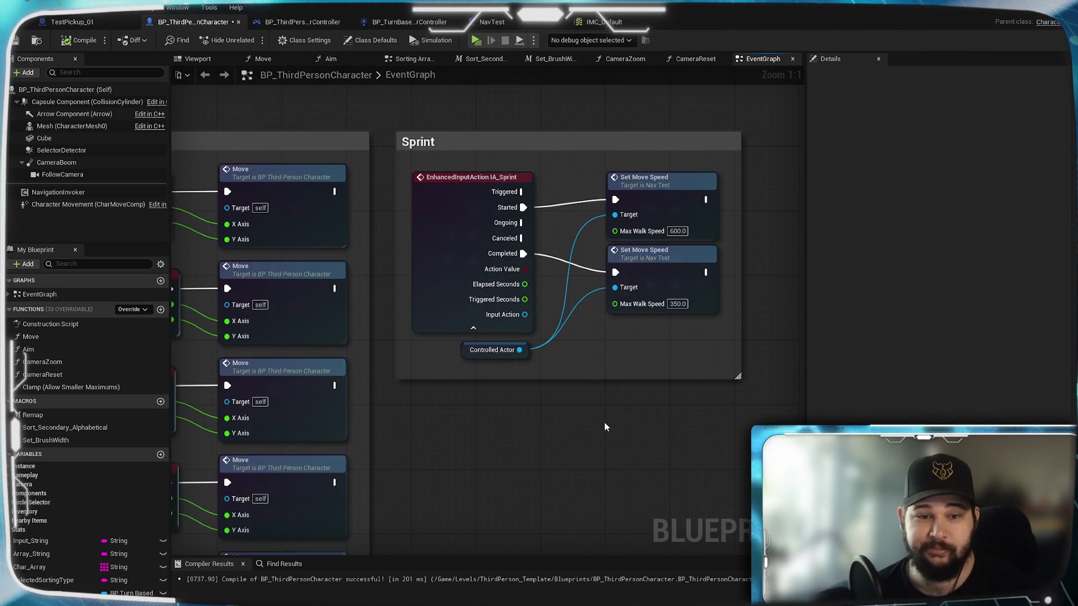
{"action": "left_click", "coordinate": [15, 40]}
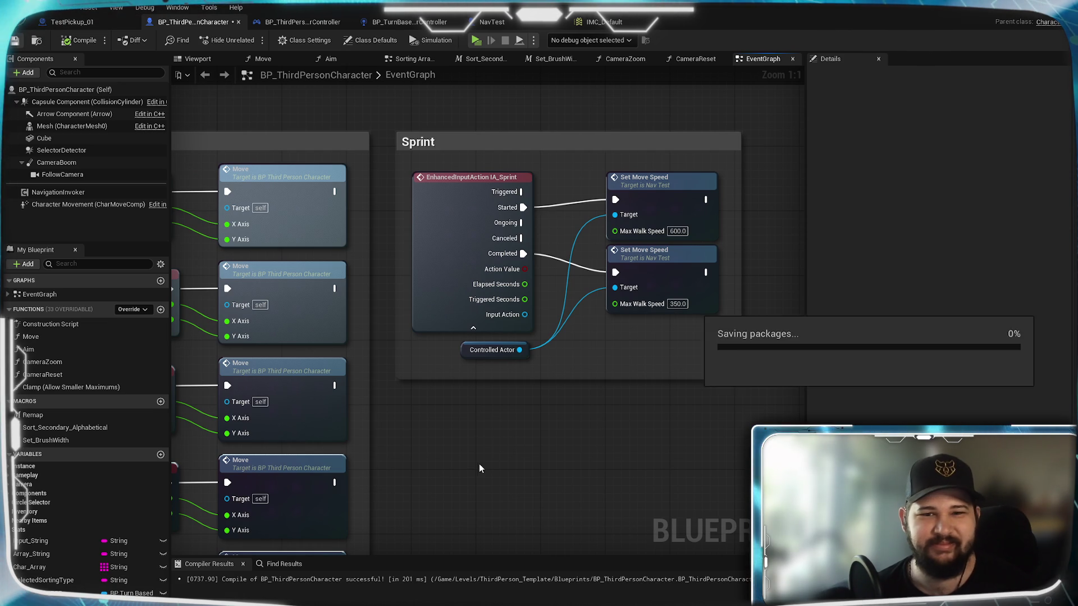
{"action": "left_click_drag", "start_coordinate": [761, 456], "coordinate": [205, 423]}
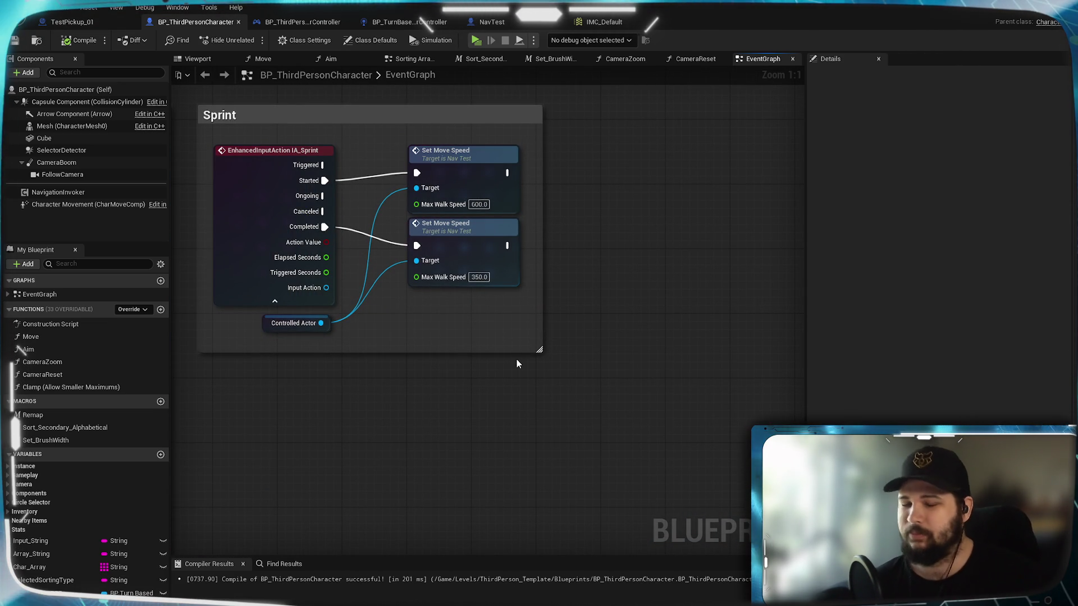
- Delete the unused Controlled Actor and location nodes in the Toggle Turn-Based Elements section
{"action": "scroll", "coordinate": [497, 359], "scroll_direction": "down", "scroll_amount": 2}
{"action": "mouse_move", "coordinate": [468, 446]}
{"action": "left_mouse_down"}
{"action": "mouse_move", "coordinate": [540, 268]}
{"action": "mouse_move", "coordinate": [805, 220]}
{"action": "left_mouse_up"}
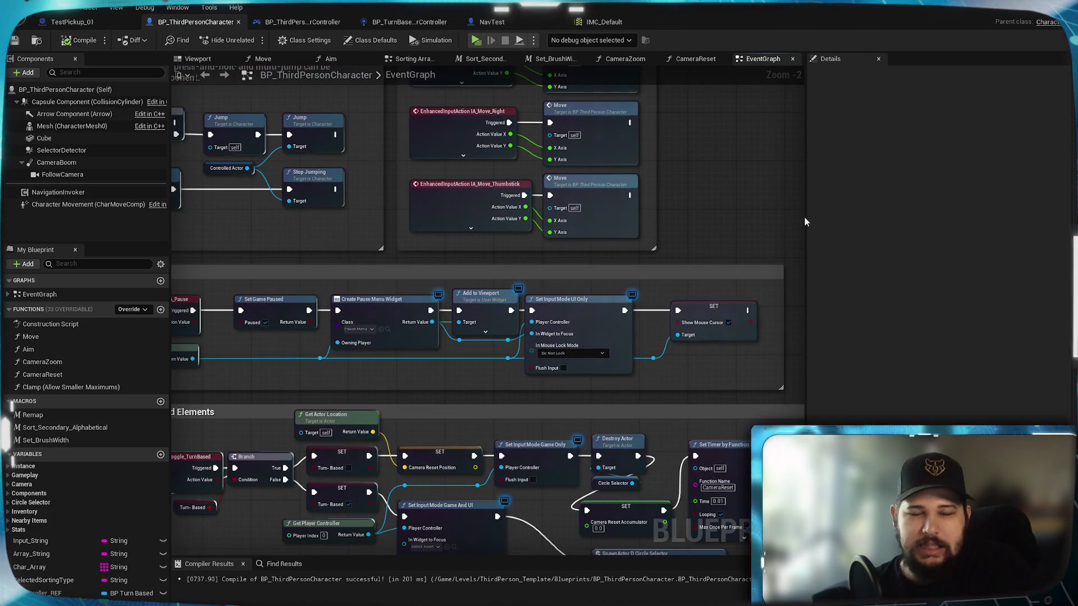
{"action": "mouse_move", "coordinate": [456, 257]}
{"action": "left_mouse_down"}
{"action": "mouse_move", "coordinate": [587, 218]}
{"action": "mouse_move", "coordinate": [589, 242]}
{"action": "mouse_move", "coordinate": [435, 295]}
{"action": "mouse_move", "coordinate": [475, 297]}
{"action": "mouse_move", "coordinate": [612, 113]}
{"action": "left_mouse_up"}
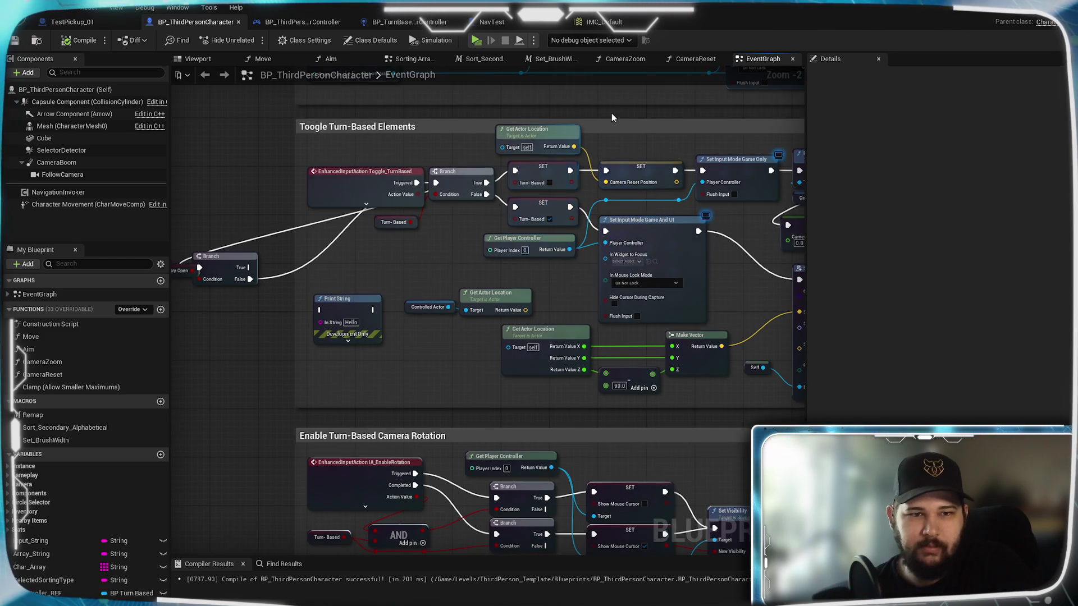
{"action": "mouse_move", "coordinate": [457, 270]}
{"action": "left_mouse_down"}
{"action": "mouse_move", "coordinate": [592, 260]}
{"action": "mouse_move", "coordinate": [335, 284]}
{"action": "mouse_move", "coordinate": [352, 358]}
{"action": "left_mouse_up"}
{"action": "scroll", "coordinate": [329, 283], "scroll_direction": "up", "scroll_amount": 2}
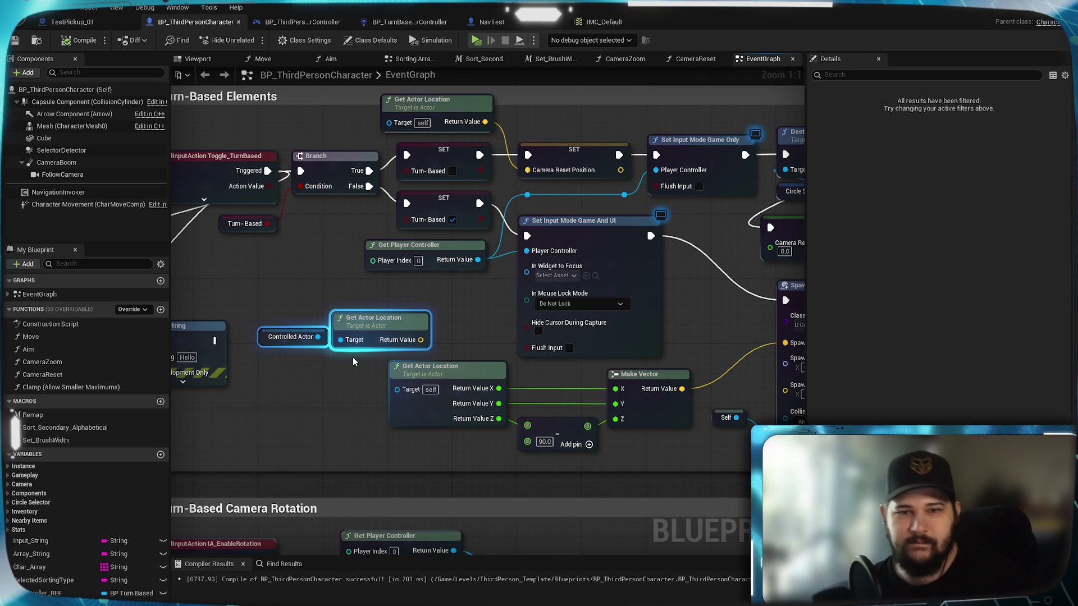
{"action": "key", "text": "Delete"}
{"action": "mouse_move", "coordinate": [402, 320]}
{"action": "left_mouse_down"}
{"action": "mouse_move", "coordinate": [631, 287]}
{"action": "mouse_move", "coordinate": [73, 306]}
{"action": "mouse_move", "coordinate": [142, 254]}
{"action": "mouse_move", "coordinate": [202, 257]}
{"action": "mouse_move", "coordinate": [316, 321]}
{"action": "mouse_move", "coordinate": [482, 357]}
{"action": "mouse_move", "coordinate": [598, 306]}
{"action": "left_mouse_up"}
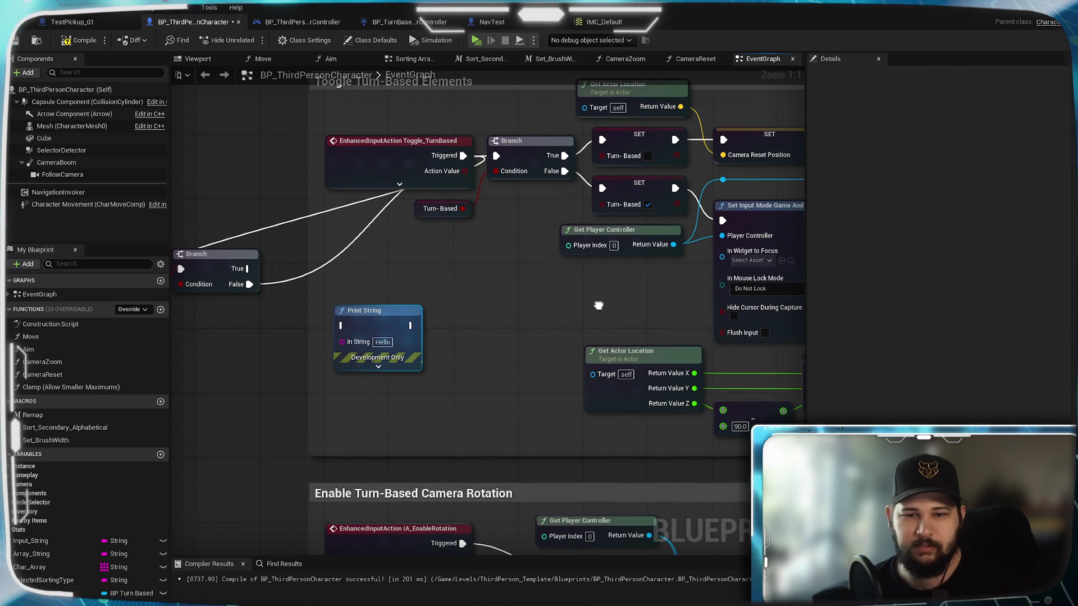
- Delete the leftover Print String node near the Toggle_TurnBased section
{"action": "left_click", "coordinate": [600, 310]}
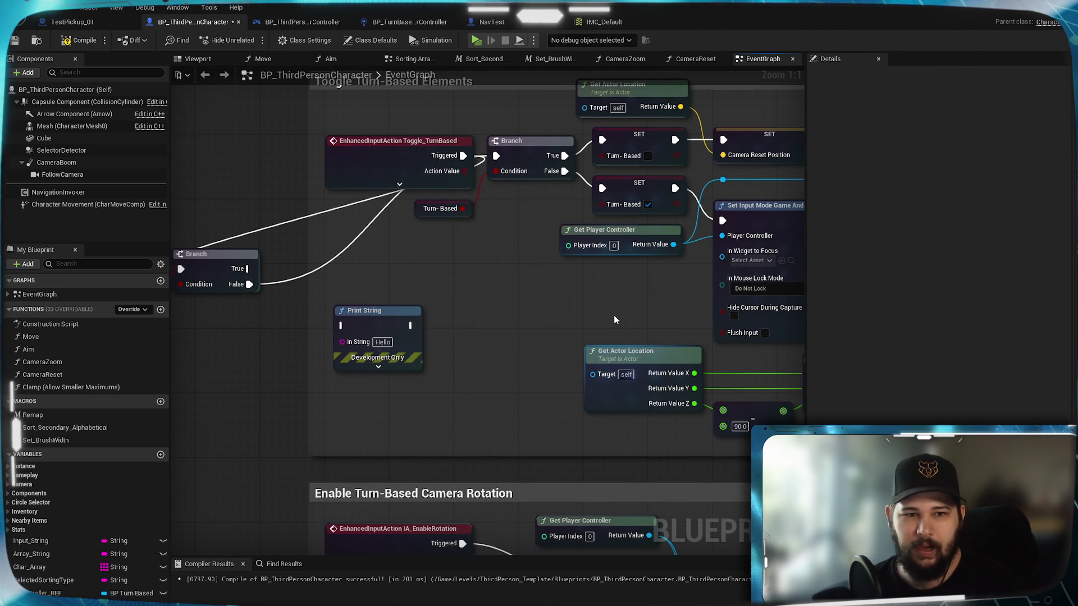
{"action": "left_click", "coordinate": [366, 333]}
{"action": "key", "text": "Delete"}
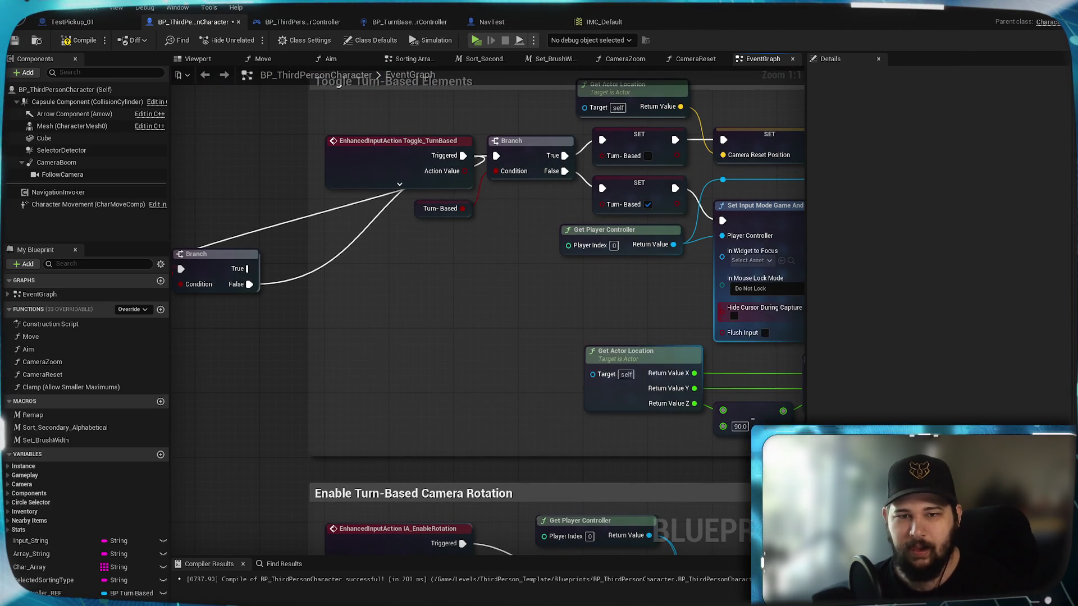
{"action": "left_click_drag", "start_coordinate": [577, 315], "coordinate": [217, 342]}
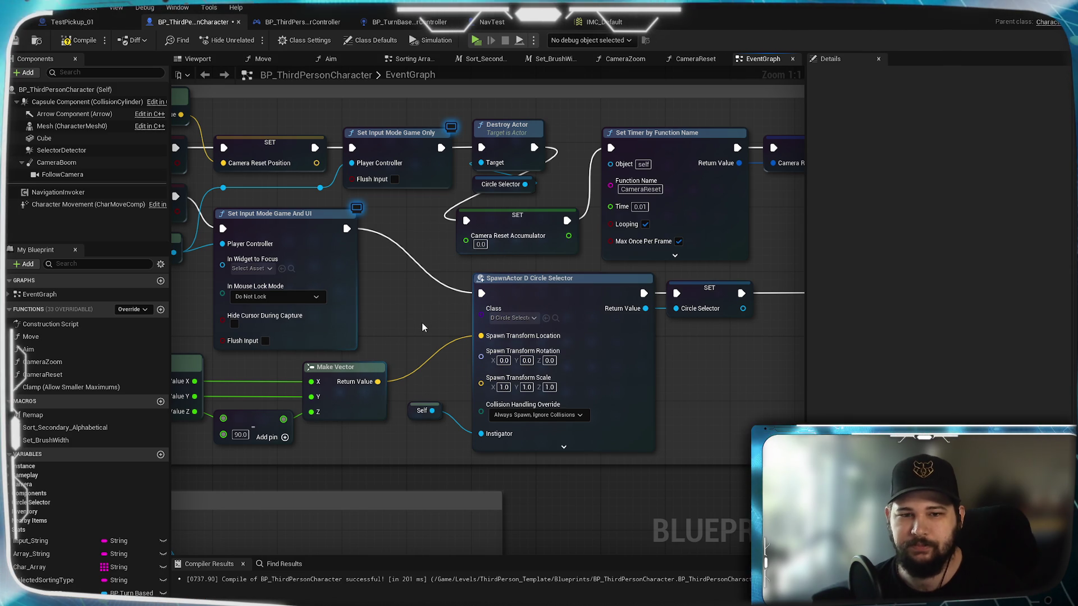
{"action": "left_click_drag", "start_coordinate": [406, 329], "coordinate": [765, 268]}
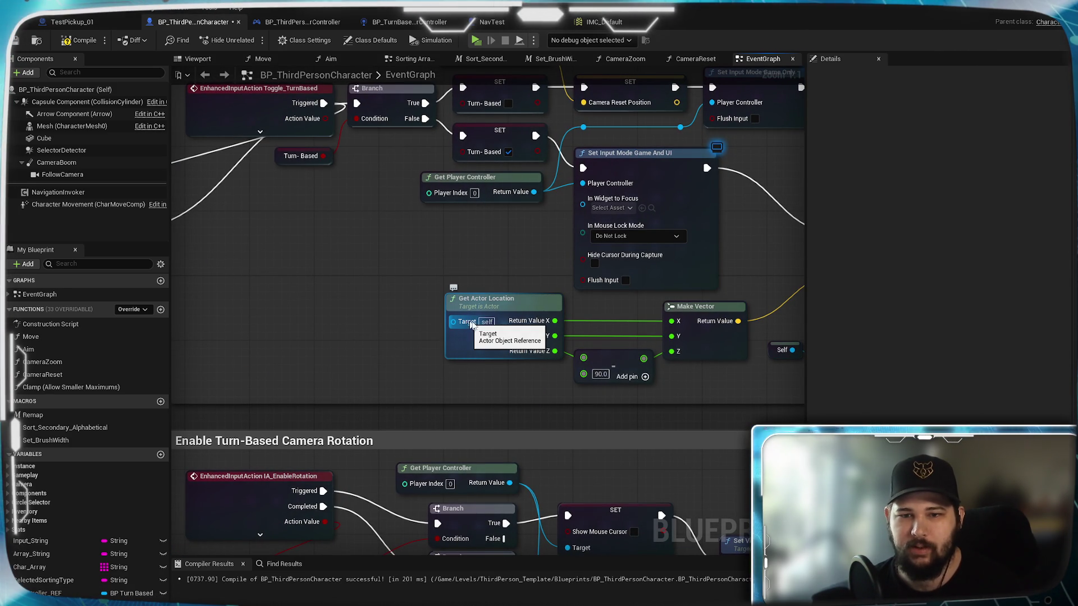
{"action": "left_click_drag", "start_coordinate": [627, 314], "coordinate": [645, 363]}
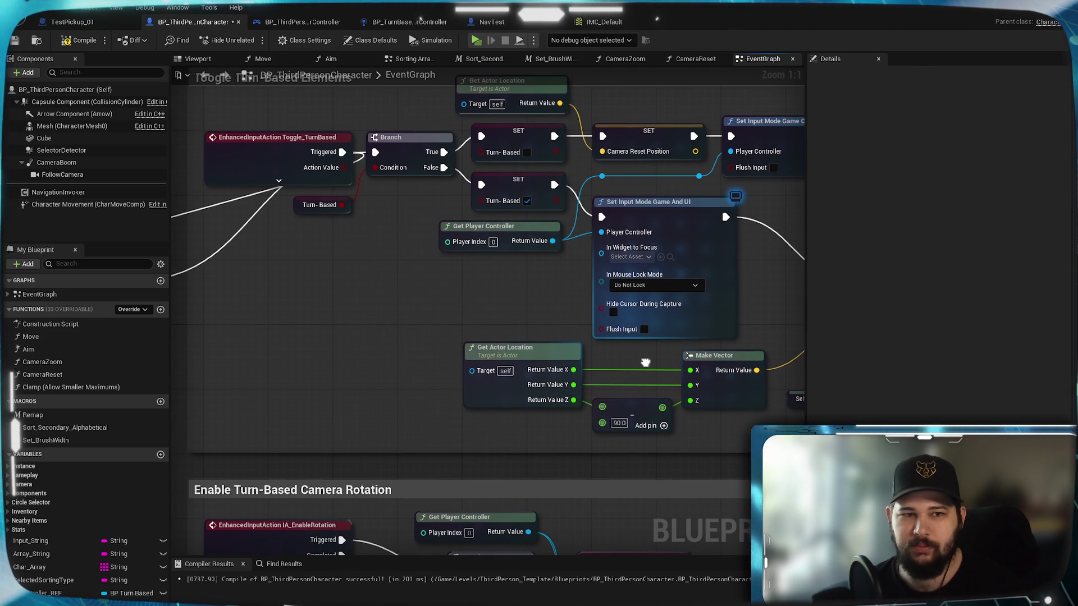
- Survey the SpawnActor, Set Timer, camera rotation and Camera Zoom sections of the graph
{"action": "scroll", "coordinate": [645, 363], "scroll_direction": "down", "scroll_amount": 2}
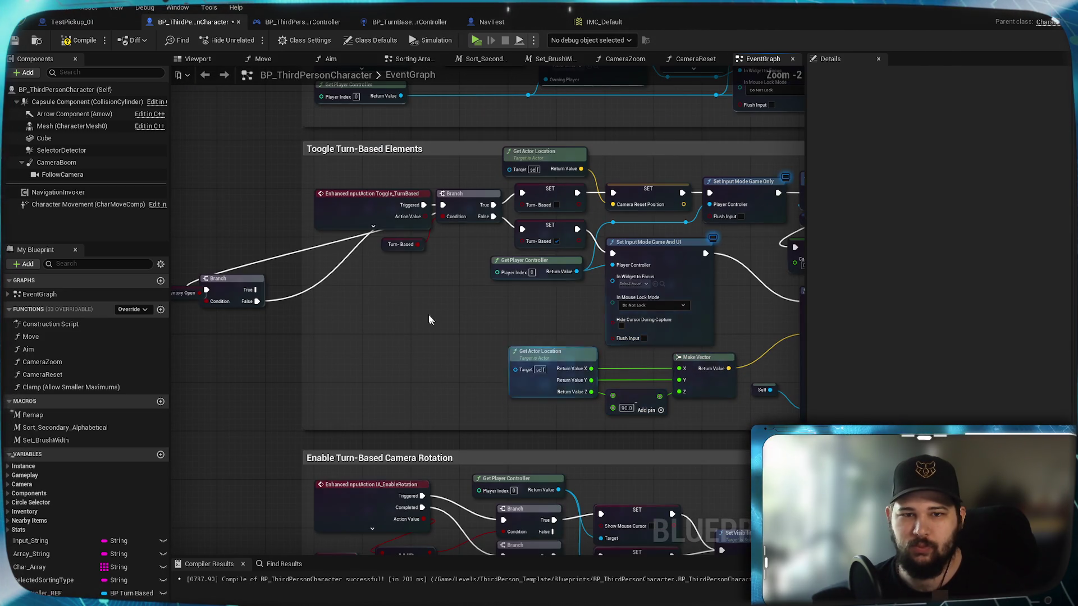
{"action": "mouse_move", "coordinate": [502, 336]}
{"action": "left_mouse_down"}
{"action": "mouse_move", "coordinate": [364, 308]}
{"action": "mouse_move", "coordinate": [124, 290]}
{"action": "left_mouse_up"}
{"action": "left_click_drag", "start_coordinate": [281, 337], "coordinate": [545, 303]}
{"action": "mouse_move", "coordinate": [393, 393]}
{"action": "left_mouse_down"}
{"action": "mouse_move", "coordinate": [490, 241]}
{"action": "mouse_move", "coordinate": [548, 197]}
{"action": "left_mouse_up"}
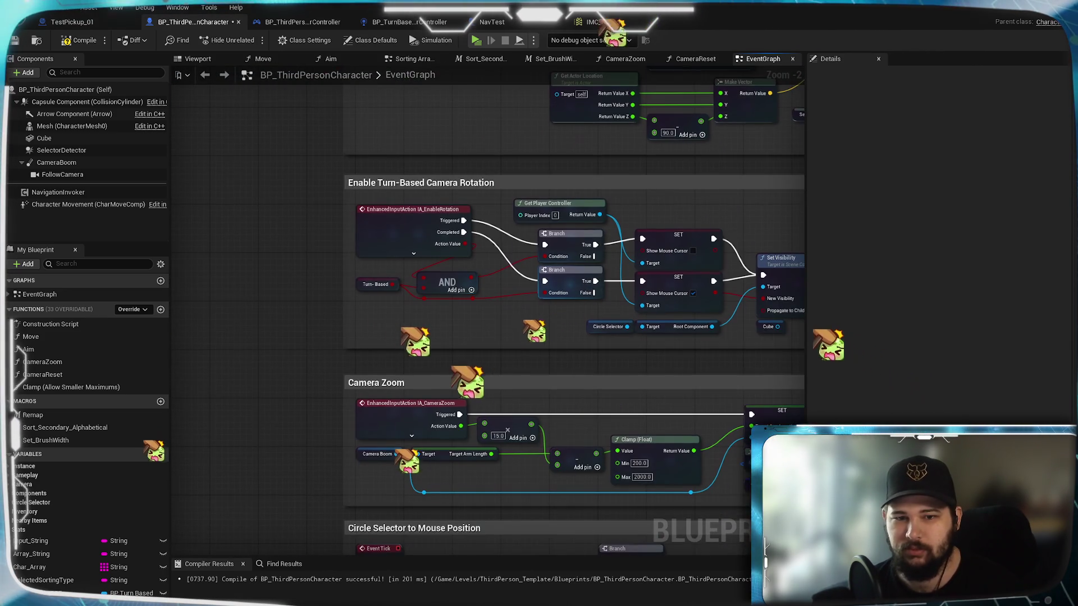
{"action": "left_click_drag", "start_coordinate": [573, 67], "coordinate": [483, 331]}
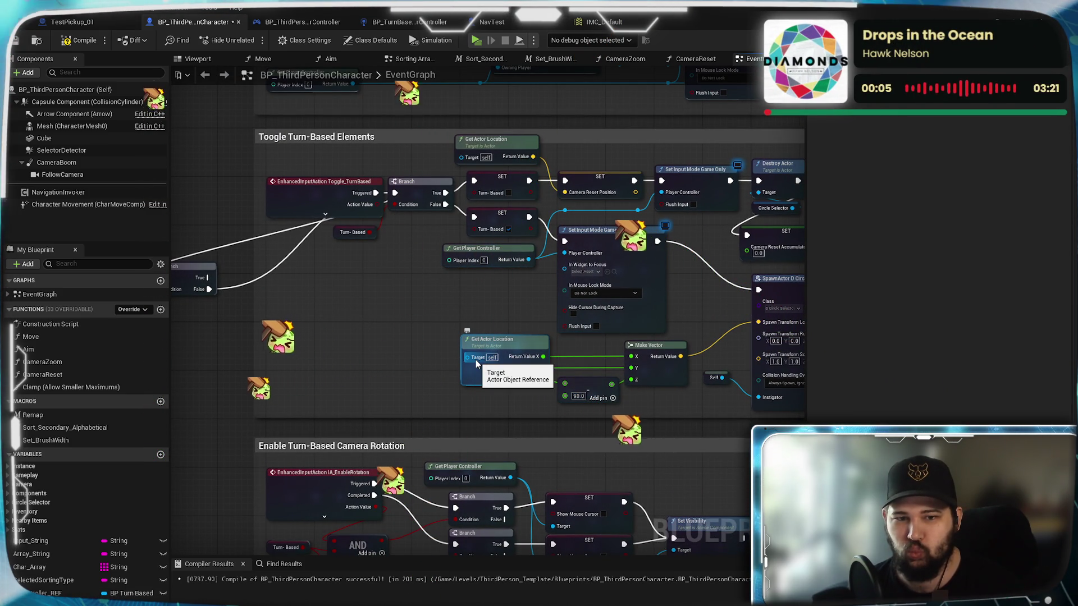
{"action": "left_click_drag", "start_coordinate": [610, 371], "coordinate": [498, 374]}
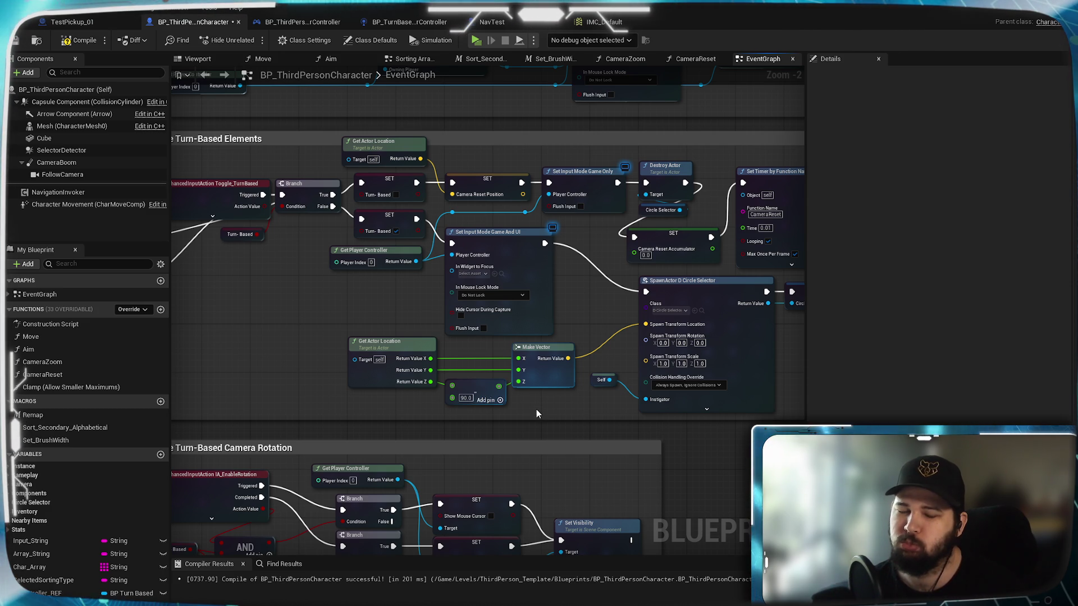
{"action": "mouse_move", "coordinate": [537, 412]}
{"action": "left_mouse_down"}
{"action": "mouse_move", "coordinate": [248, 404]}
{"action": "mouse_move", "coordinate": [301, 414]}
{"action": "mouse_move", "coordinate": [601, 410]}
{"action": "left_mouse_up"}
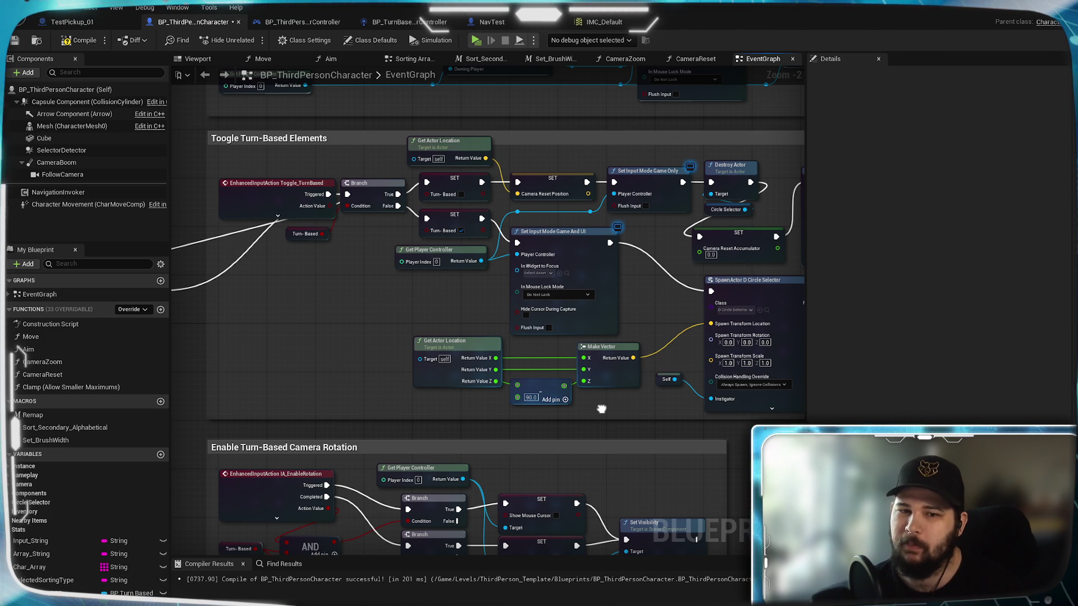
- Review the Set Timer by Function Name and CollapseGraph nodes, then save the Blueprint
{"action": "scroll", "coordinate": [601, 408], "scroll_direction": "down", "scroll_amount": 5}
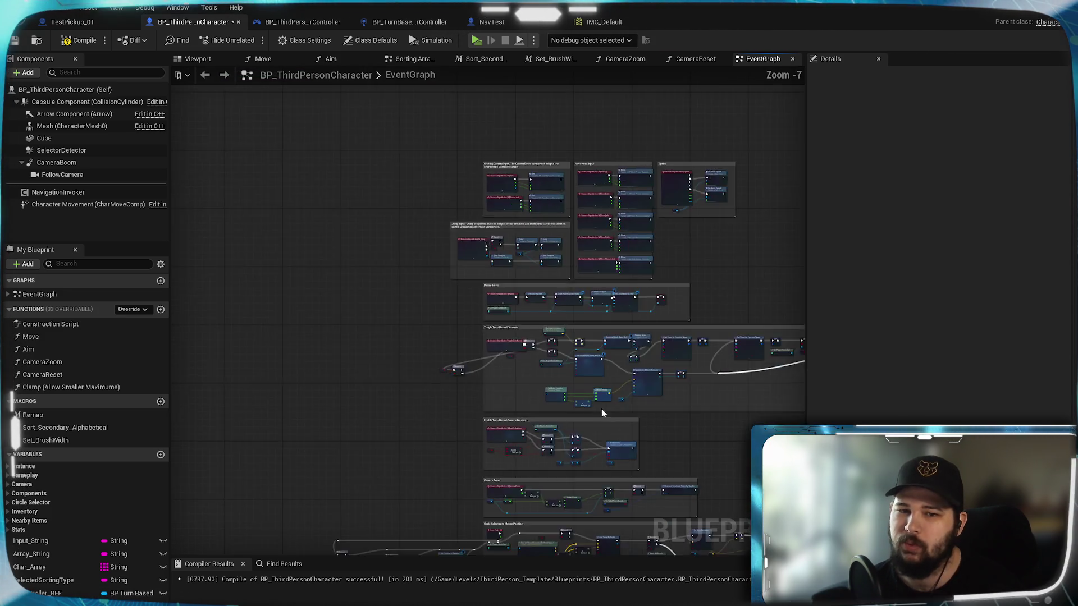
{"action": "left_click_drag", "start_coordinate": [601, 409], "coordinate": [577, 180]}
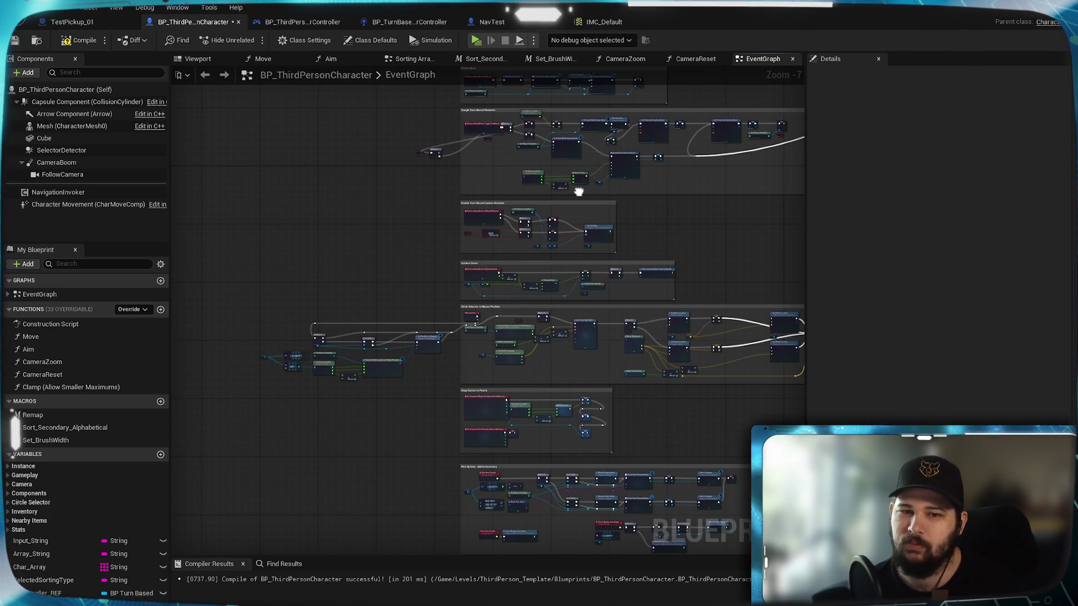
{"action": "scroll", "coordinate": [570, 273], "scroll_direction": "up", "scroll_amount": 5}
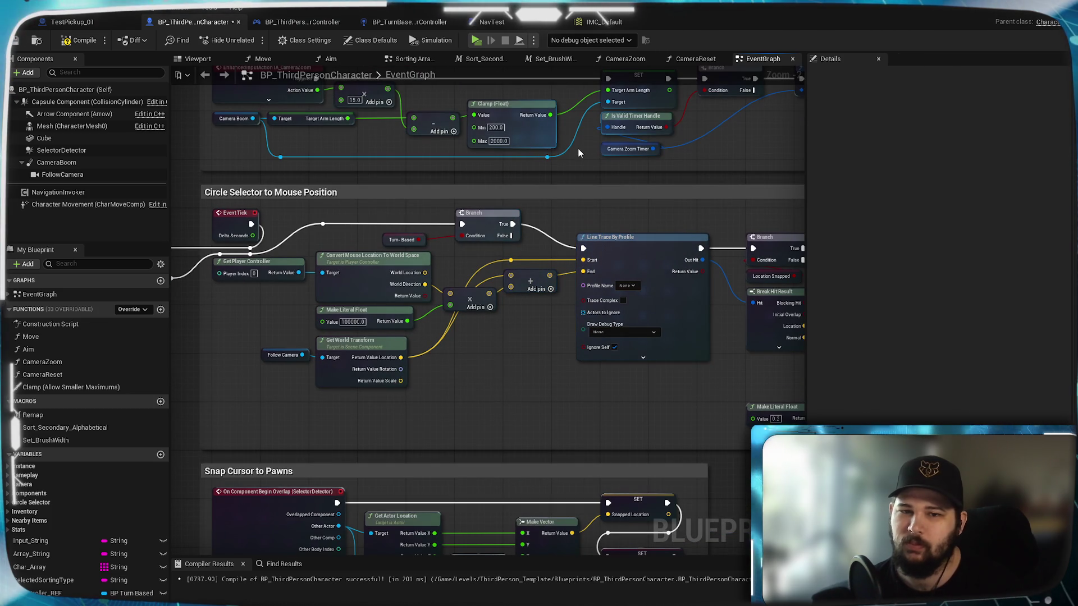
{"action": "mouse_move", "coordinate": [578, 147]}
{"action": "left_mouse_down"}
{"action": "mouse_move", "coordinate": [581, 294]}
{"action": "mouse_move", "coordinate": [505, 337]}
{"action": "mouse_move", "coordinate": [432, 352]}
{"action": "mouse_move", "coordinate": [393, 393]}
{"action": "left_mouse_up"}
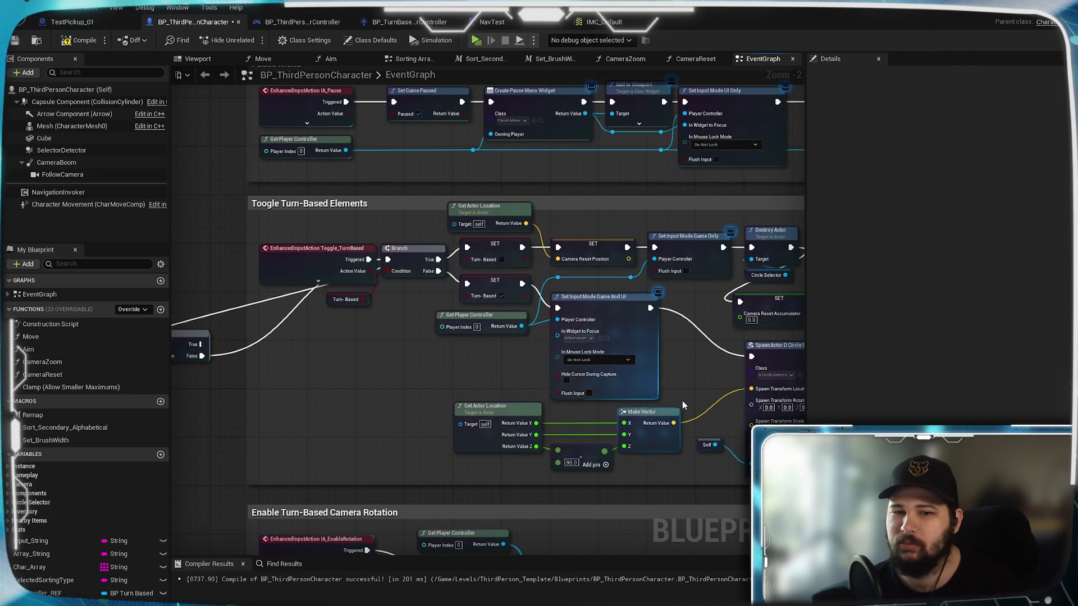
{"action": "left_click_drag", "start_coordinate": [683, 389], "coordinate": [481, 410]}
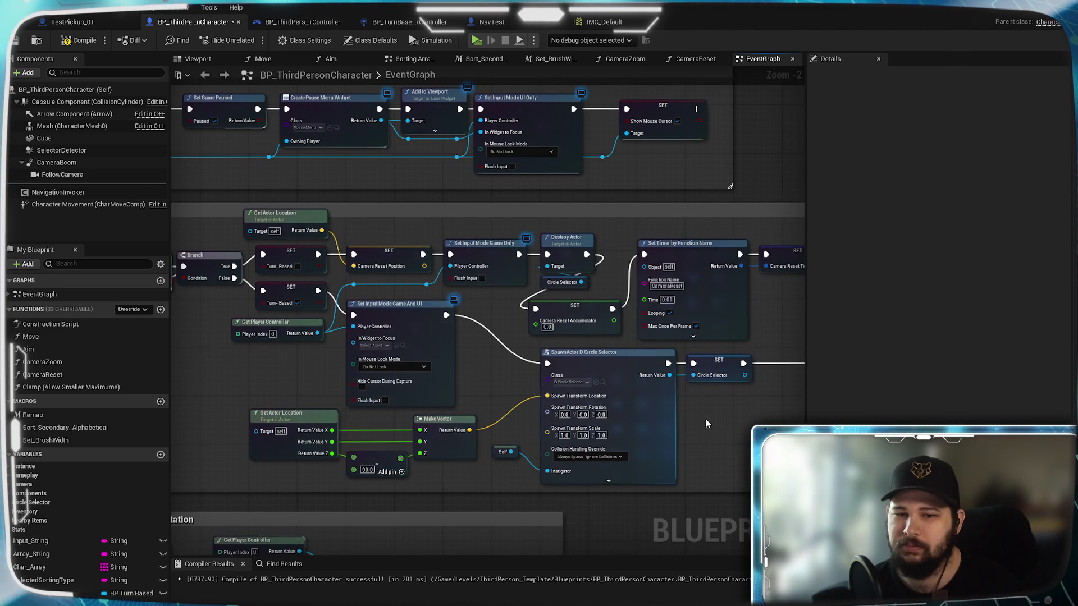
{"action": "left_click_drag", "start_coordinate": [707, 420], "coordinate": [336, 410]}
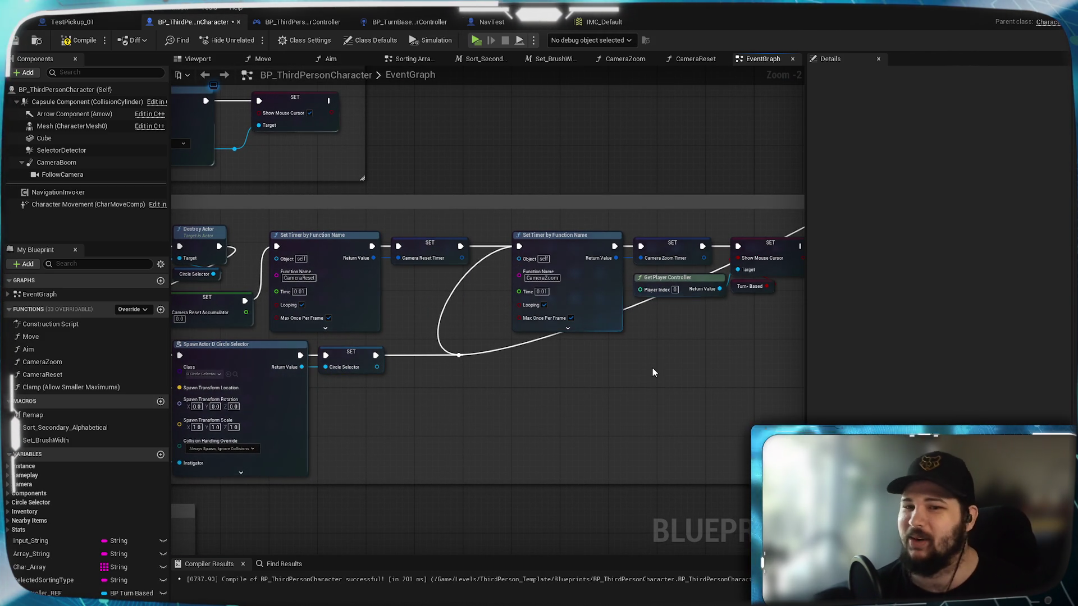
{"action": "left_click_drag", "start_coordinate": [652, 372], "coordinate": [369, 438]}
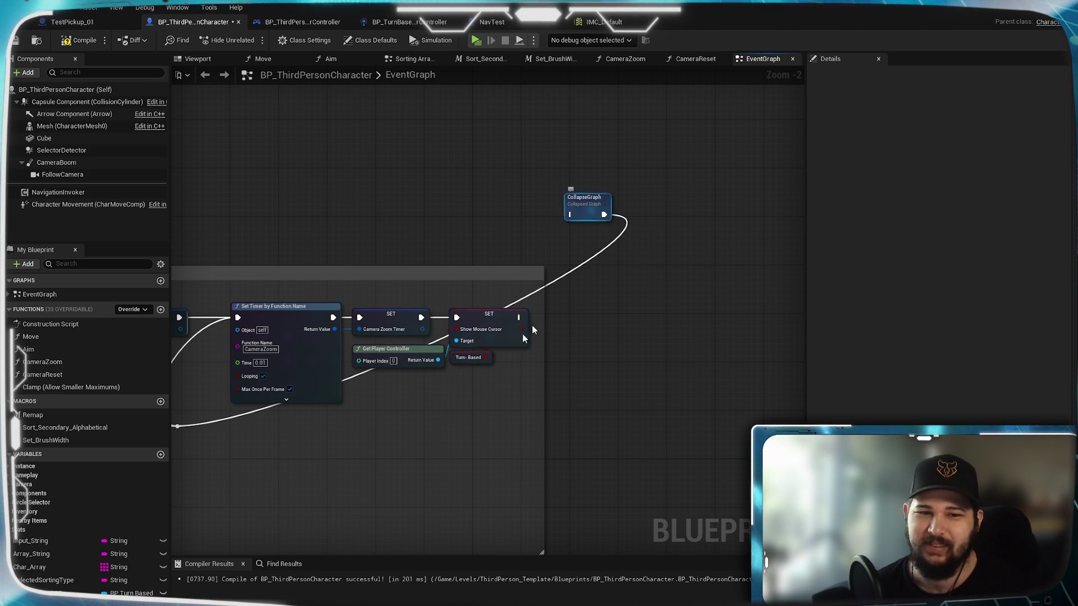
{"action": "left_click_drag", "start_coordinate": [325, 477], "coordinate": [588, 443]}
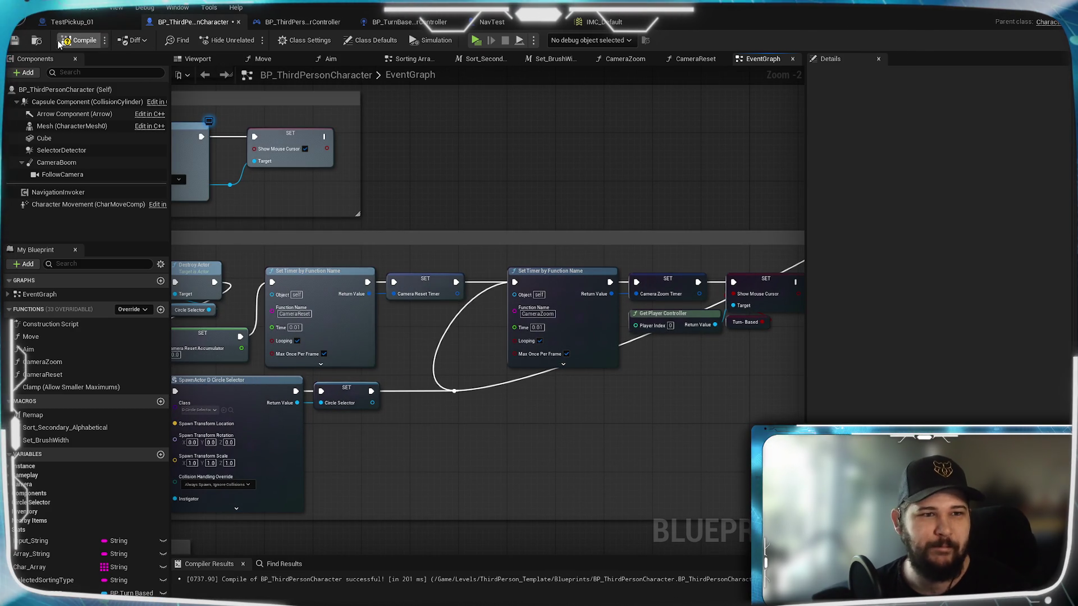
{"action": "left_click", "coordinate": [15, 40]}
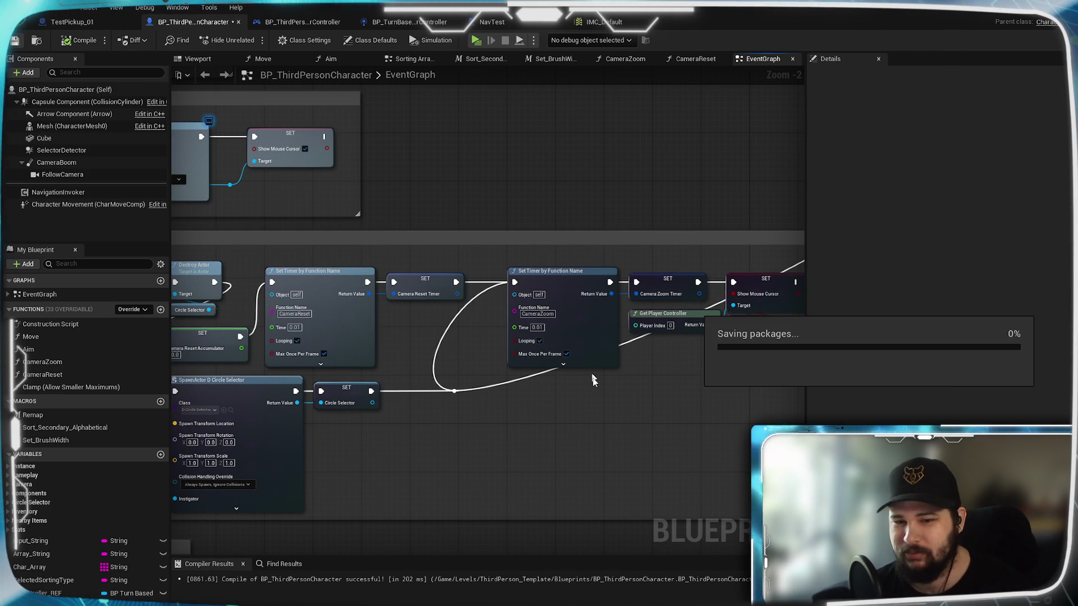
{"action": "left_click_drag", "start_coordinate": [571, 443], "coordinate": [677, 261]}
{"action": "scroll", "coordinate": [677, 261], "scroll_direction": "down", "scroll_amount": 4}
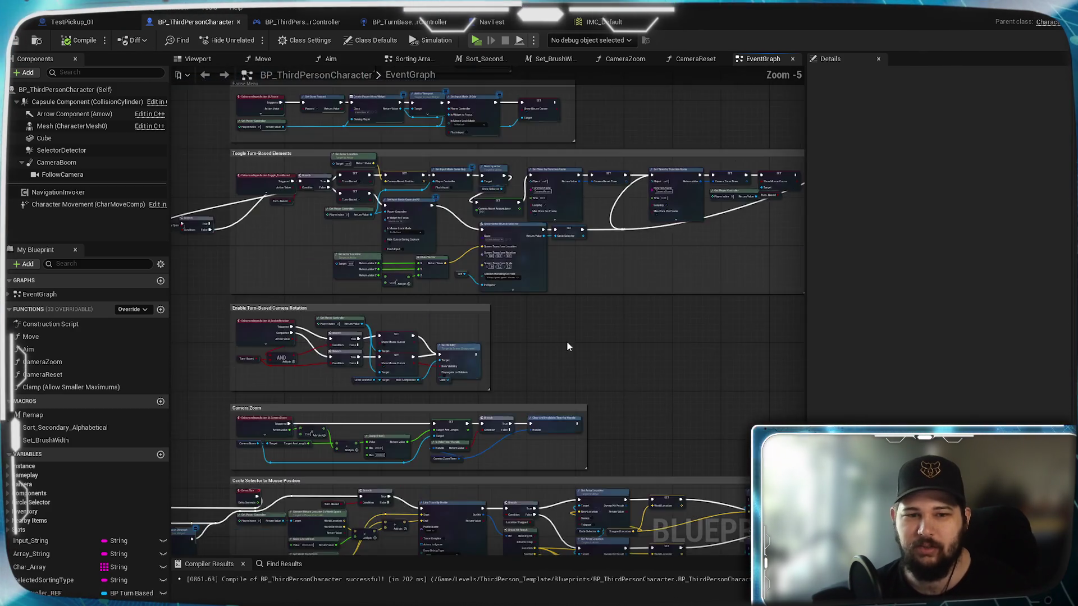
{"action": "scroll", "coordinate": [337, 330], "scroll_direction": "up", "scroll_amount": 6}
{"action": "mouse_move", "coordinate": [392, 363]}
{"action": "left_mouse_down"}
{"action": "mouse_move", "coordinate": [594, 355]}
{"action": "mouse_move", "coordinate": [422, 358]}
{"action": "left_mouse_up"}
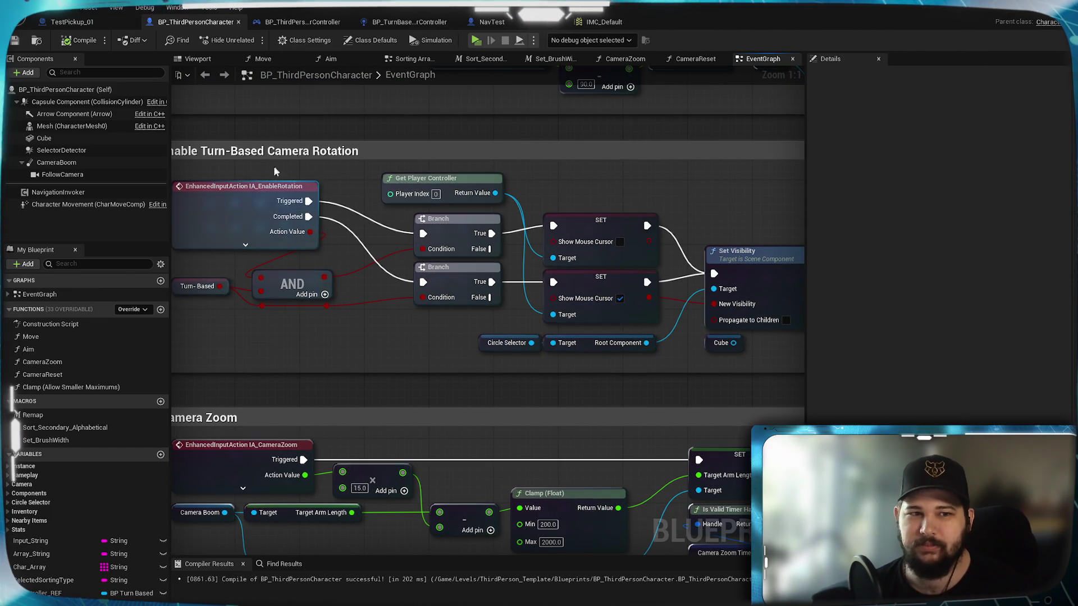
{"action": "left_click_drag", "start_coordinate": [642, 354], "coordinate": [610, 360]}
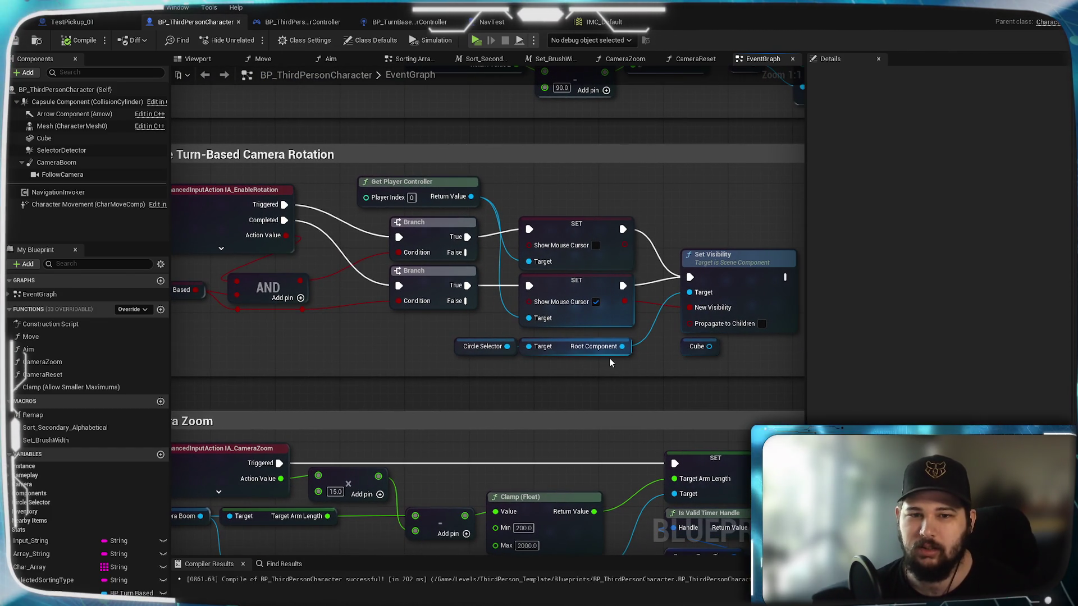
{"action": "scroll", "coordinate": [600, 392], "scroll_direction": "down", "scroll_amount": 2}
{"action": "scroll", "coordinate": [607, 392], "scroll_direction": "up", "scroll_amount": 2}
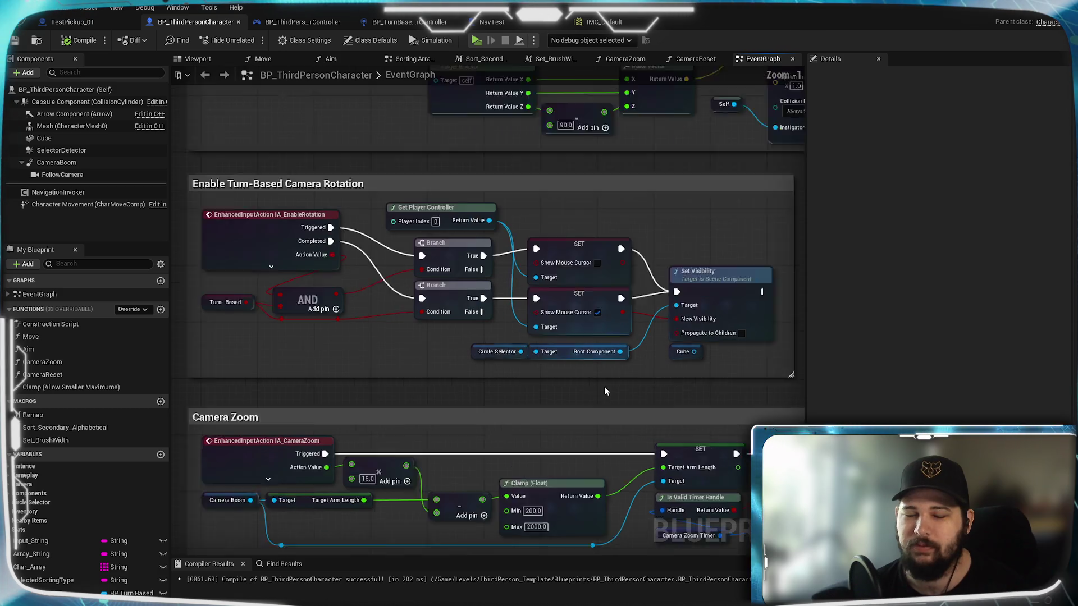
{"action": "left_click", "coordinate": [694, 346]}
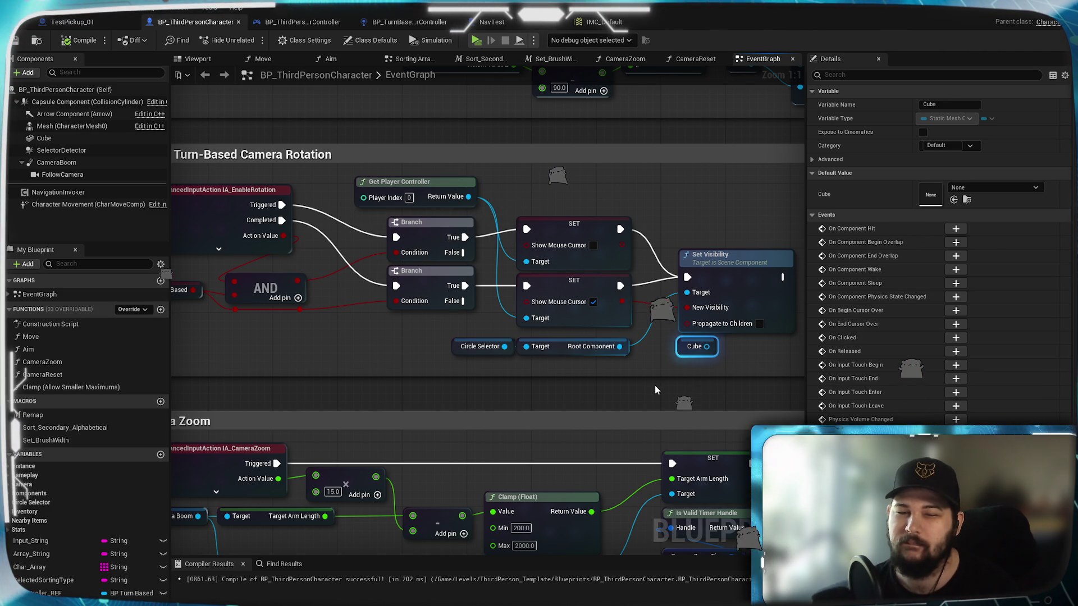
{"action": "left_click", "coordinate": [541, 403]}
{"action": "scroll", "coordinate": [541, 403], "scroll_direction": "down", "scroll_amount": 3}
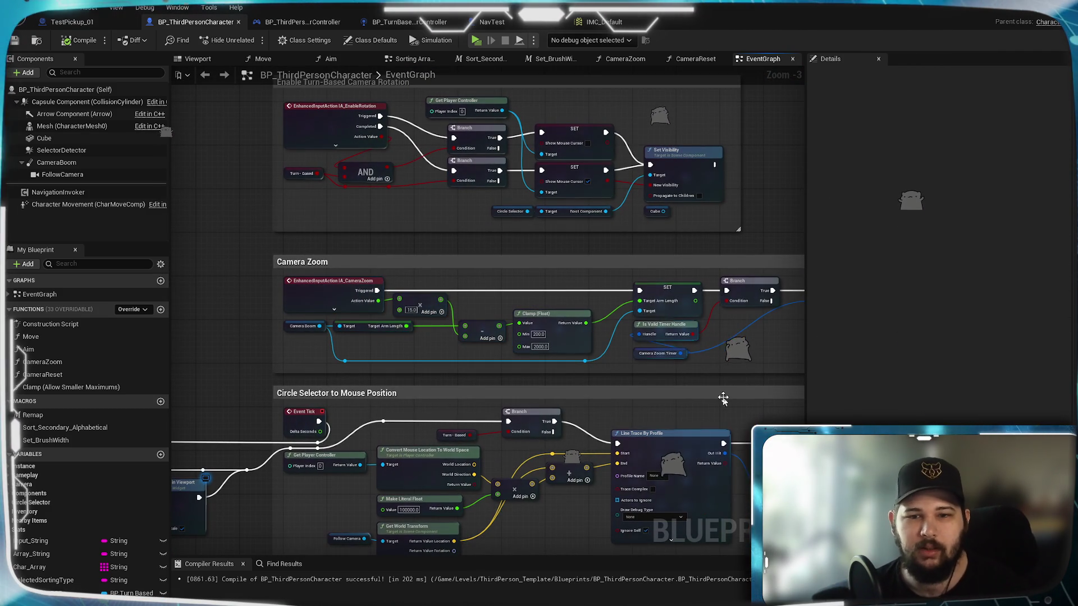
{"action": "scroll", "coordinate": [425, 342], "scroll_direction": "up", "scroll_amount": 1}
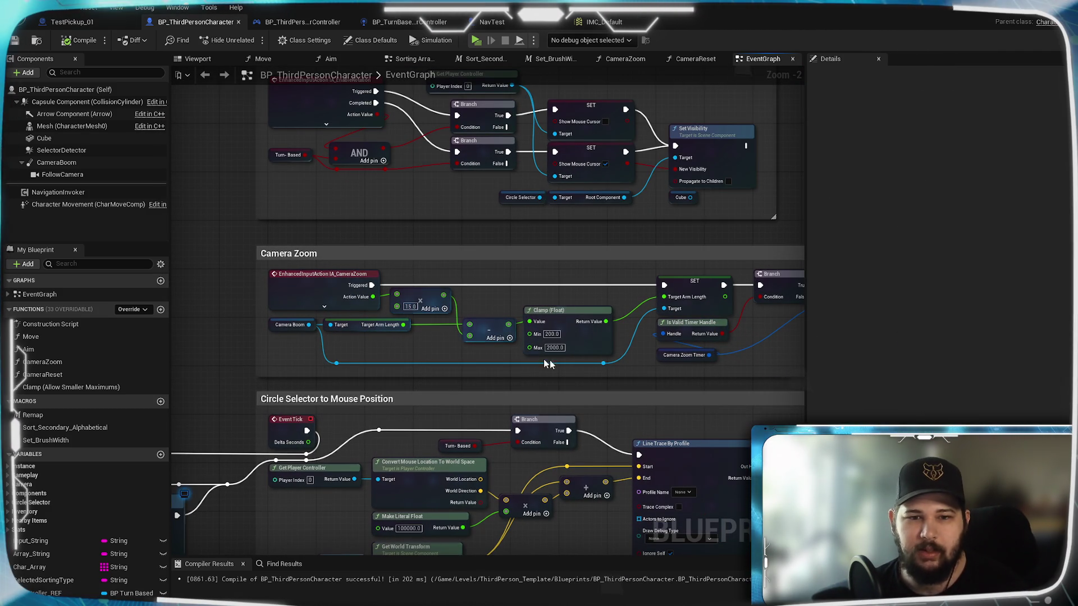
{"action": "scroll", "coordinate": [524, 361], "scroll_direction": "up", "scroll_amount": 1}
{"action": "left_click_drag", "start_coordinate": [524, 360], "coordinate": [207, 354]}
{"action": "mouse_move", "coordinate": [537, 364]}
{"action": "left_mouse_down"}
{"action": "mouse_move", "coordinate": [327, 337]}
{"action": "mouse_move", "coordinate": [662, 234]}
{"action": "mouse_move", "coordinate": [326, 297]}
{"action": "mouse_move", "coordinate": [578, 214]}
{"action": "mouse_move", "coordinate": [575, 227]}
{"action": "mouse_move", "coordinate": [534, 90]}
{"action": "left_mouse_up"}
{"action": "mouse_move", "coordinate": [489, 325]}
{"action": "left_mouse_down"}
{"action": "mouse_move", "coordinate": [637, 316]}
{"action": "mouse_move", "coordinate": [509, 309]}
{"action": "mouse_move", "coordinate": [626, 309]}
{"action": "mouse_move", "coordinate": [655, 371]}
{"action": "mouse_move", "coordinate": [660, 362]}
{"action": "left_mouse_up"}
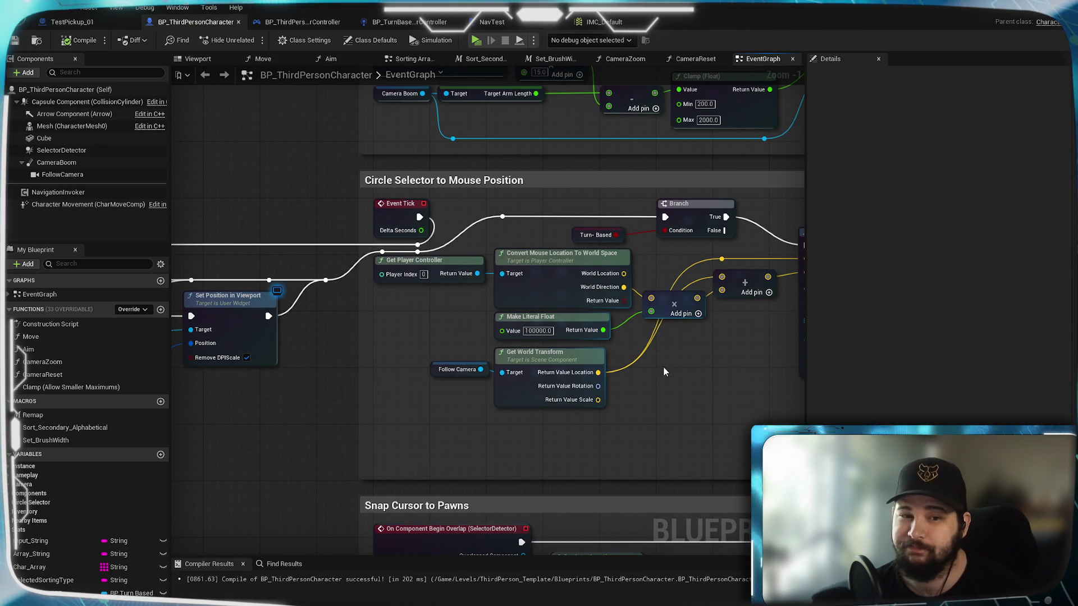
{"action": "mouse_move", "coordinate": [682, 399]}
{"action": "left_mouse_down"}
{"action": "mouse_move", "coordinate": [707, 421]}
{"action": "mouse_move", "coordinate": [345, 416]}
{"action": "mouse_move", "coordinate": [428, 385]}
{"action": "mouse_move", "coordinate": [520, 390]}
{"action": "left_mouse_up"}
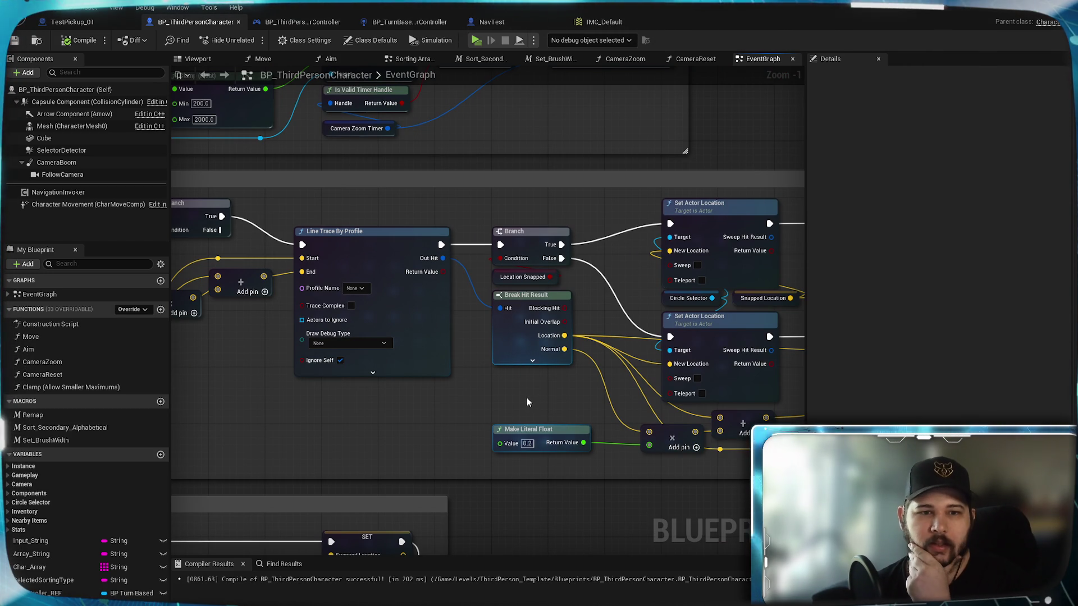
{"action": "mouse_move", "coordinate": [526, 402]}
{"action": "left_mouse_down"}
{"action": "mouse_move", "coordinate": [449, 417]}
{"action": "mouse_move", "coordinate": [666, 402]}
{"action": "mouse_move", "coordinate": [692, 387]}
{"action": "left_mouse_up"}
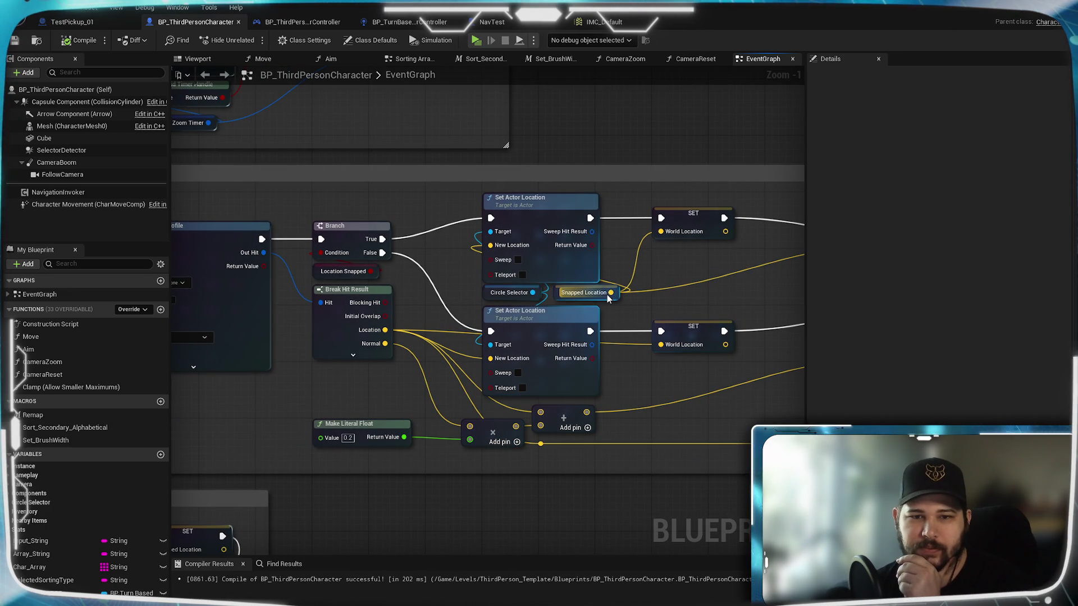
{"action": "mouse_move", "coordinate": [425, 411]}
{"action": "left_mouse_down"}
{"action": "mouse_move", "coordinate": [671, 243]}
{"action": "mouse_move", "coordinate": [505, 258]}
{"action": "mouse_move", "coordinate": [672, 202]}
{"action": "left_mouse_up"}
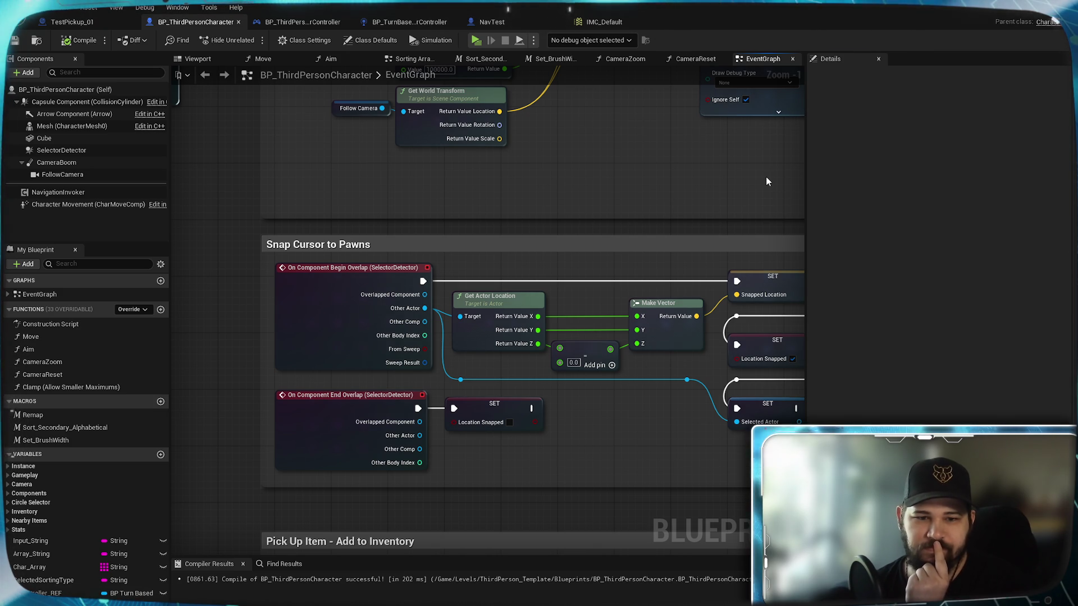
{"action": "left_click_drag", "start_coordinate": [766, 176], "coordinate": [224, 85]}
{"action": "mouse_move", "coordinate": [174, 413]}
{"action": "left_mouse_down"}
{"action": "mouse_move", "coordinate": [212, 402]}
{"action": "mouse_move", "coordinate": [651, 145]}
{"action": "mouse_move", "coordinate": [638, 180]}
{"action": "left_mouse_up"}
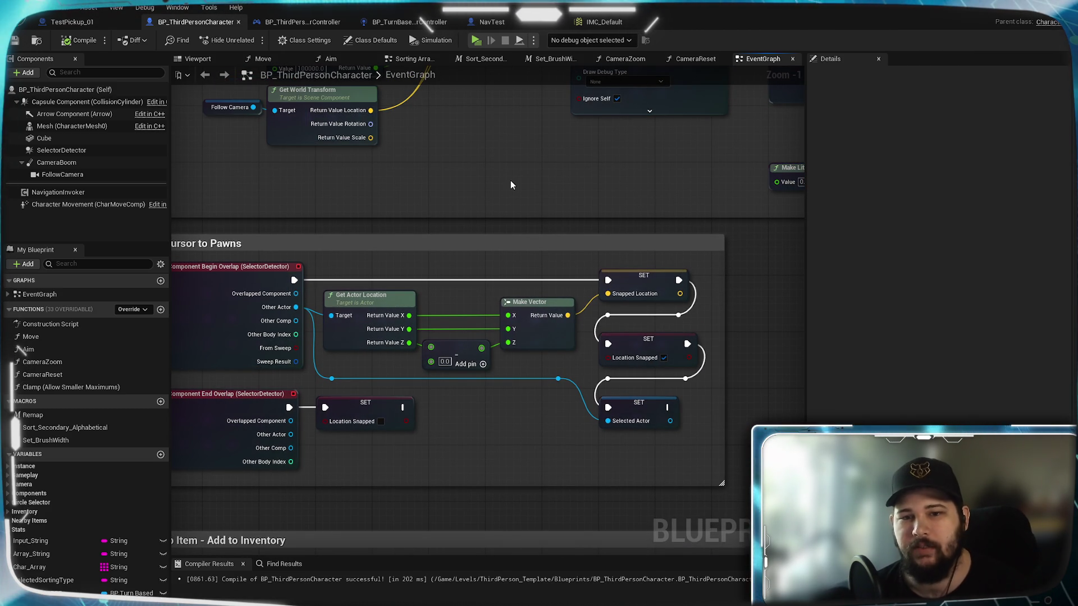
{"action": "mouse_move", "coordinate": [510, 185]}
{"action": "left_mouse_down"}
{"action": "mouse_move", "coordinate": [614, 192]}
{"action": "mouse_move", "coordinate": [568, 177]}
{"action": "left_mouse_up"}
{"action": "left_click", "coordinate": [476, 41]}
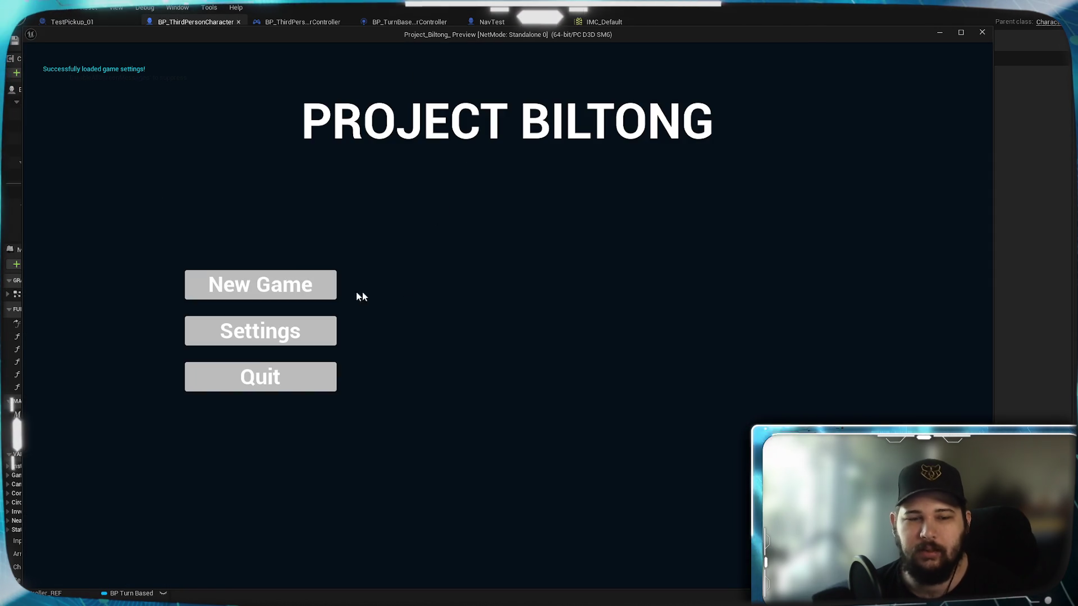
{"action": "left_click", "coordinate": [261, 285]}
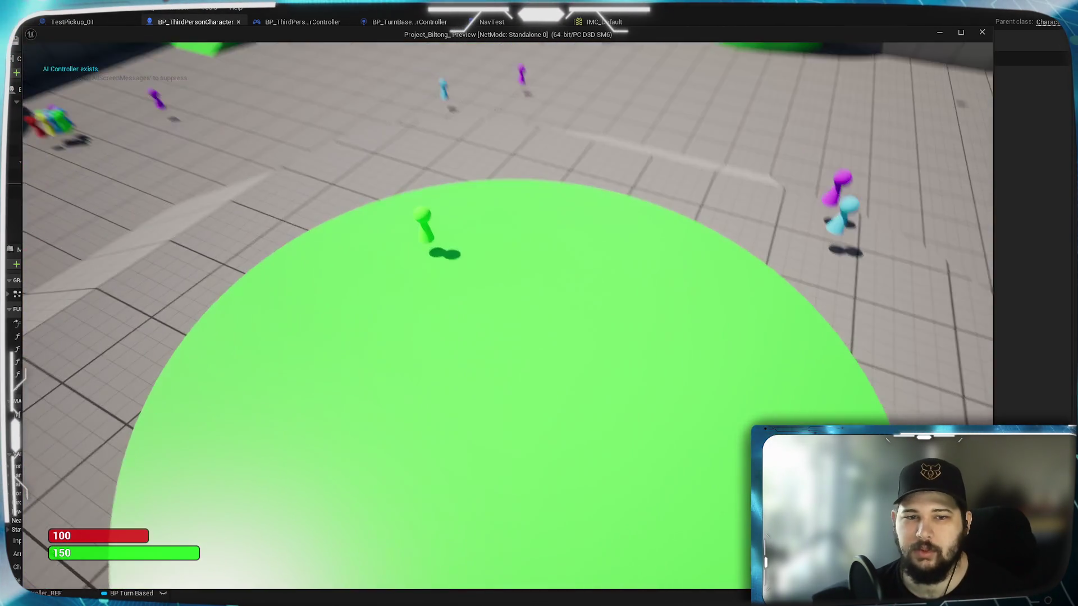
{"action": "key", "text": "s"}
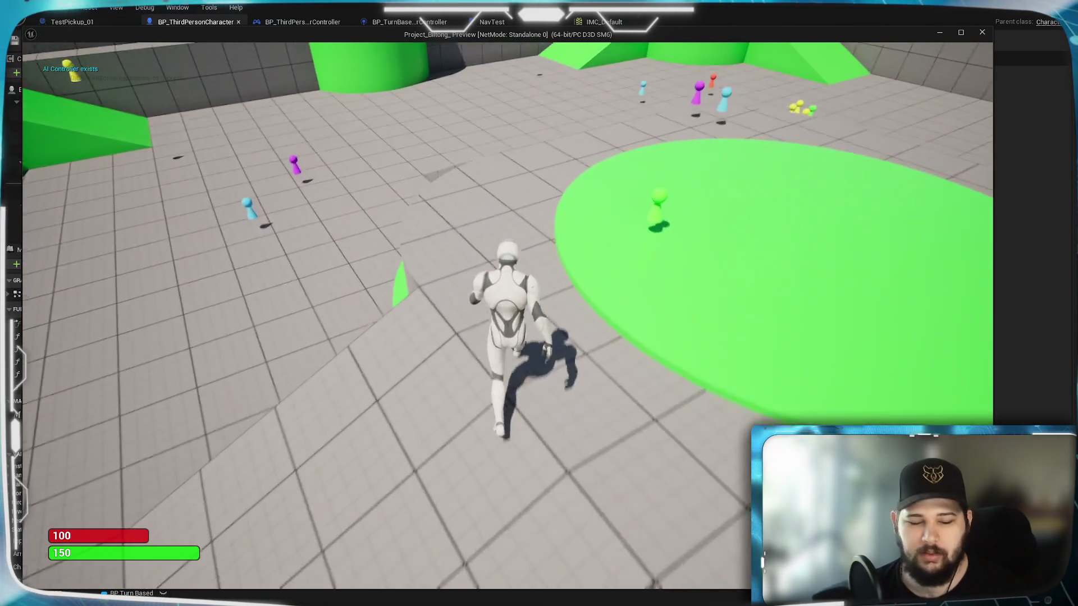
{"action": "scroll", "coordinate": [433, 459], "scroll_direction": "down", "scroll_amount": 5}
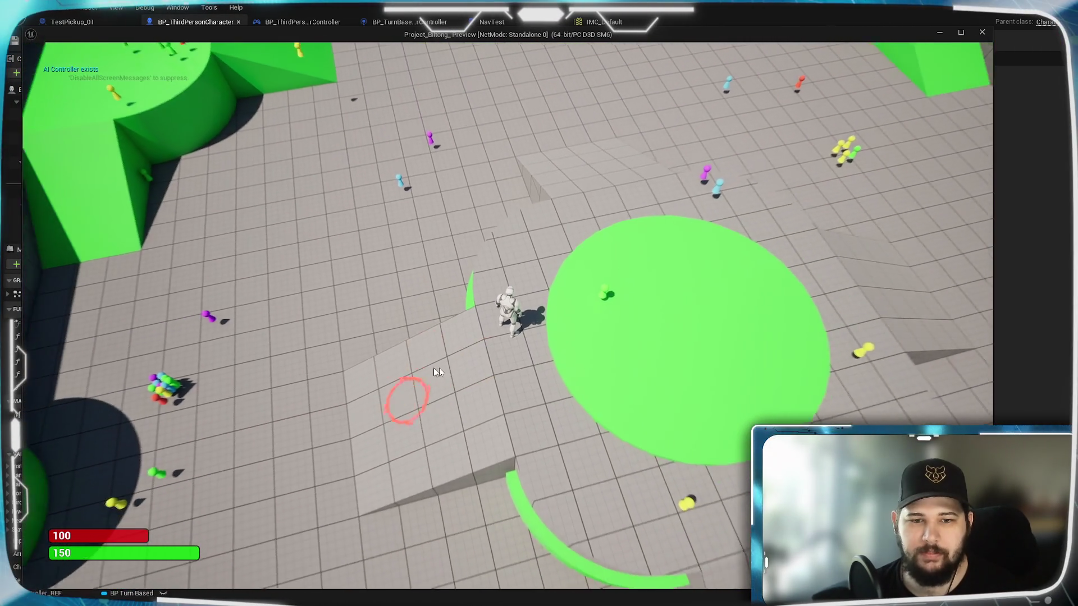
{"action": "scroll", "coordinate": [508, 395], "scroll_direction": "down", "scroll_amount": 3}
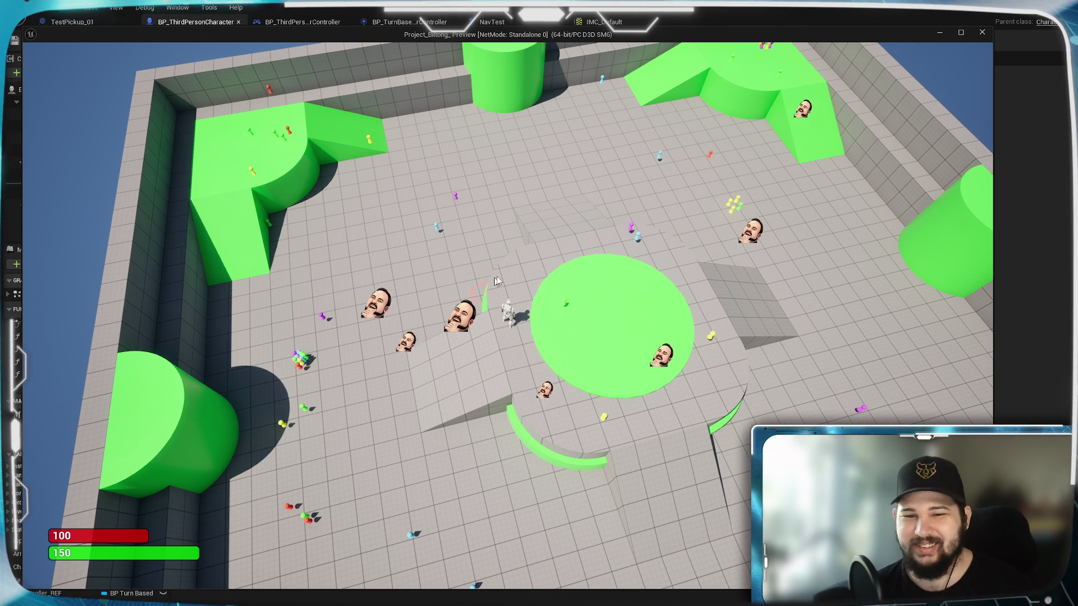
{"action": "scroll", "coordinate": [521, 358], "scroll_direction": "up", "scroll_amount": 5}
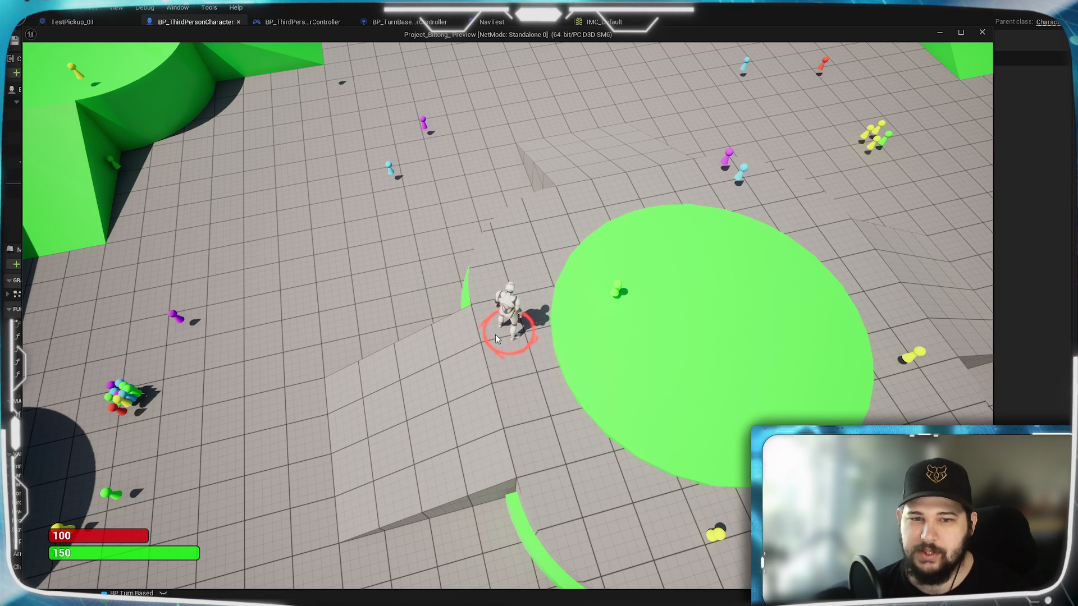
{"action": "left_click", "coordinate": [311, 257]}
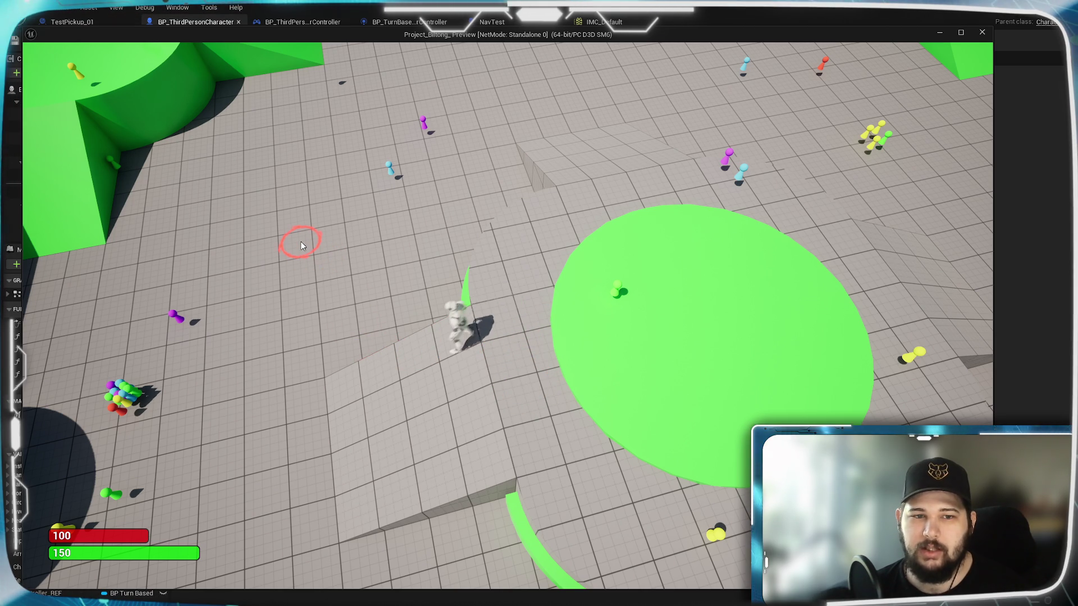
{"action": "left_click", "coordinate": [301, 246]}
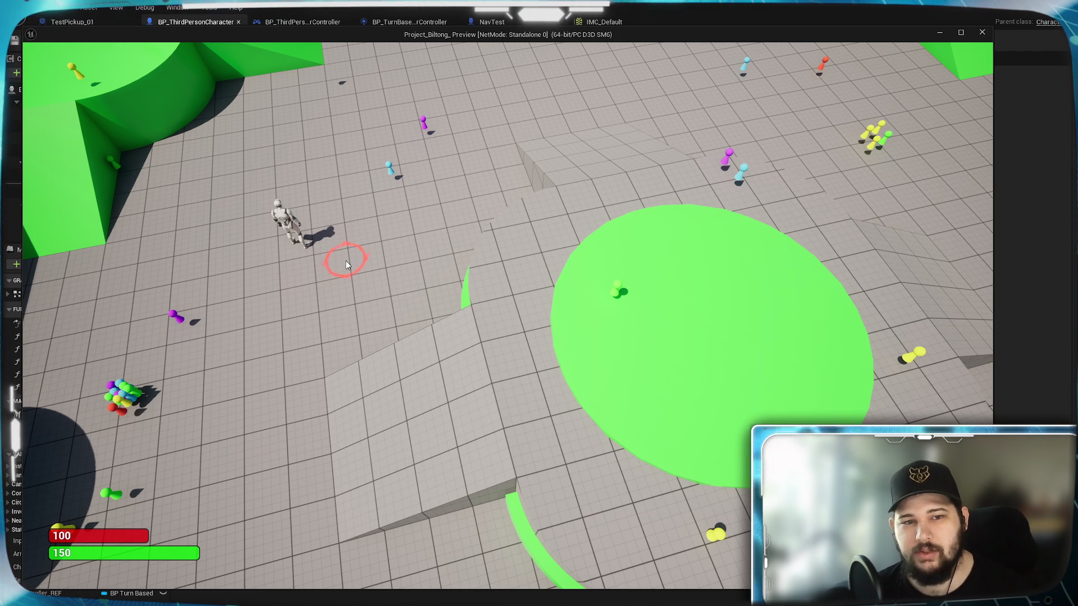
{"action": "left_click", "coordinate": [317, 298]}
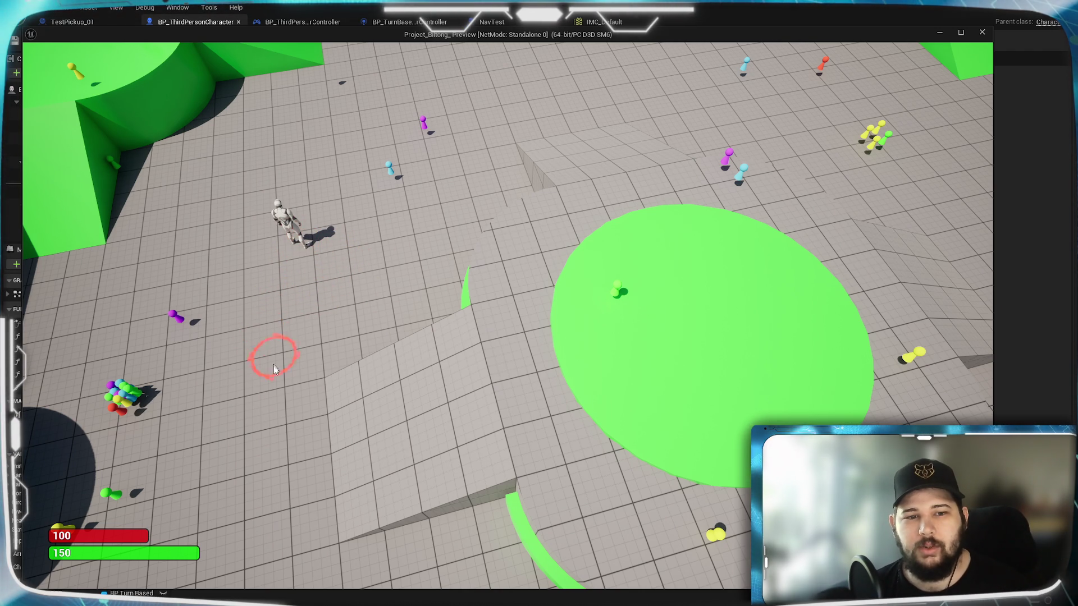
{"action": "left_click", "coordinate": [486, 335]}
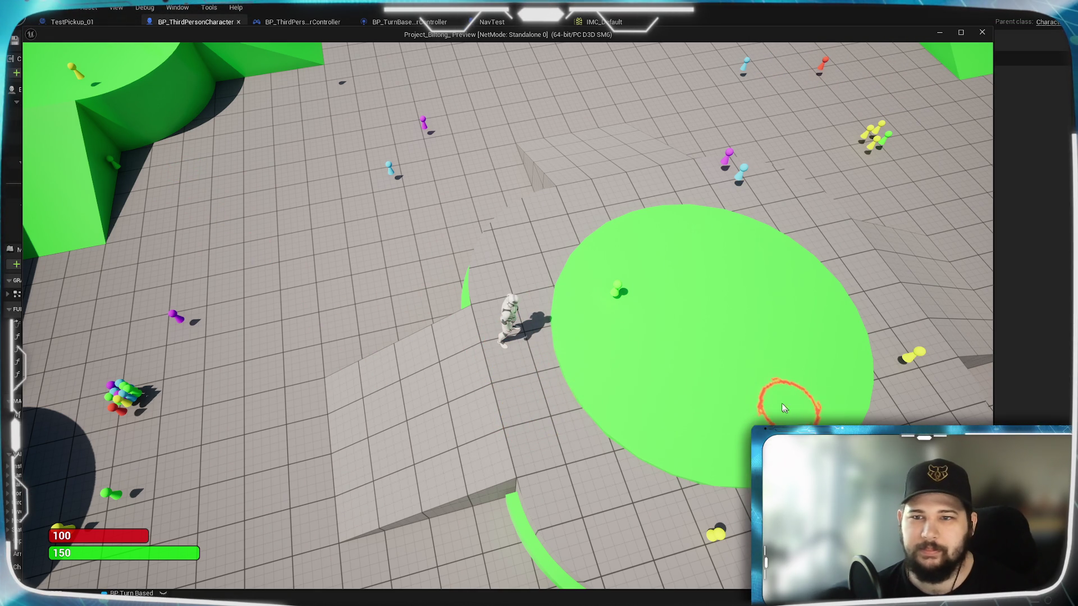
{"action": "left_click", "coordinate": [662, 376]}
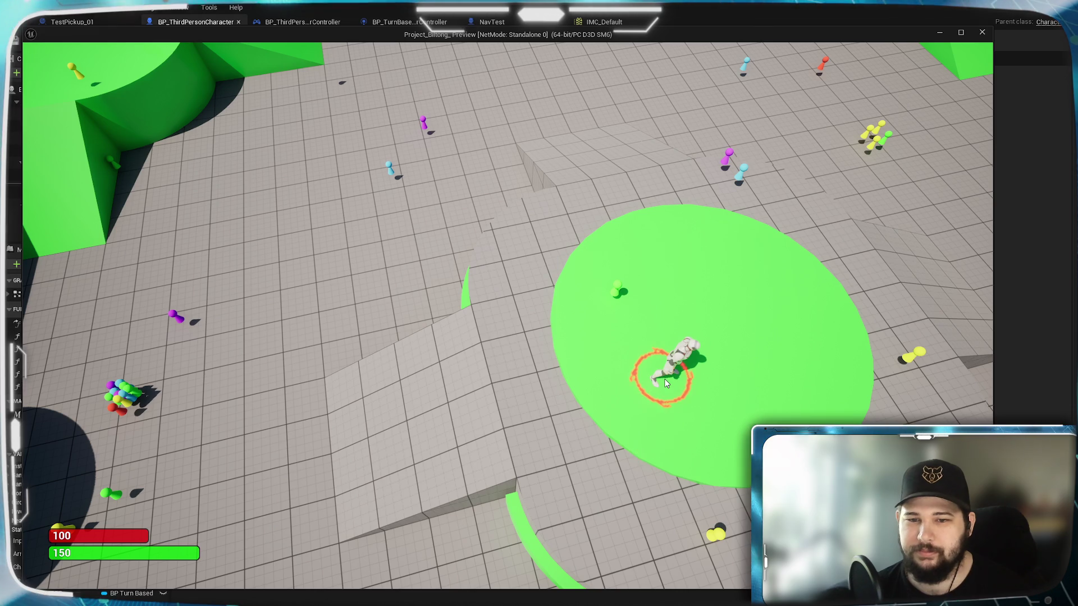
{"action": "key", "text": "Escape"}
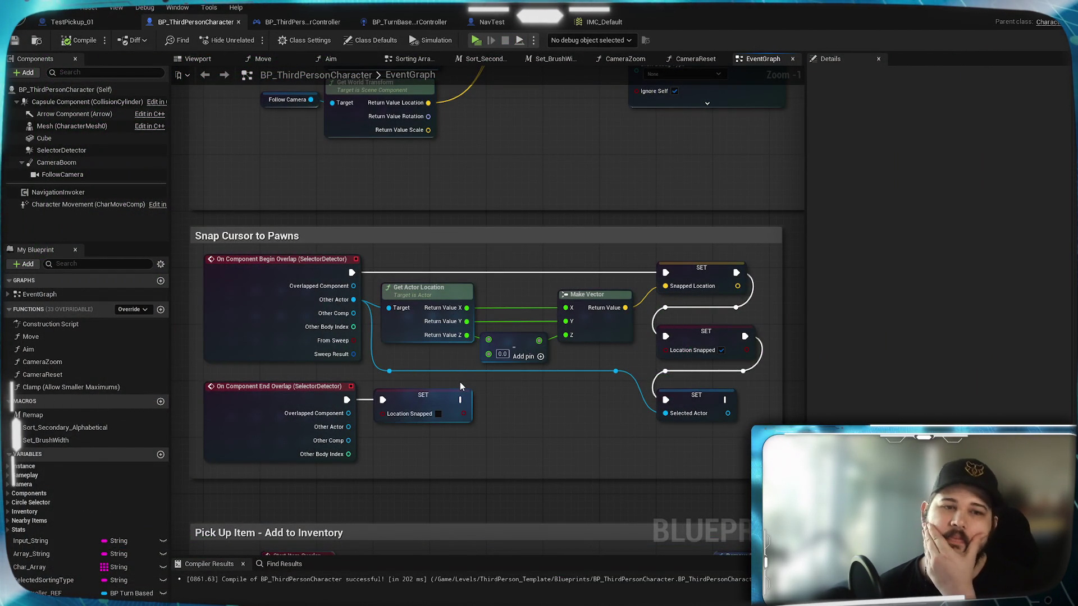
{"action": "left_click_drag", "start_coordinate": [666, 220], "coordinate": [434, 409]}
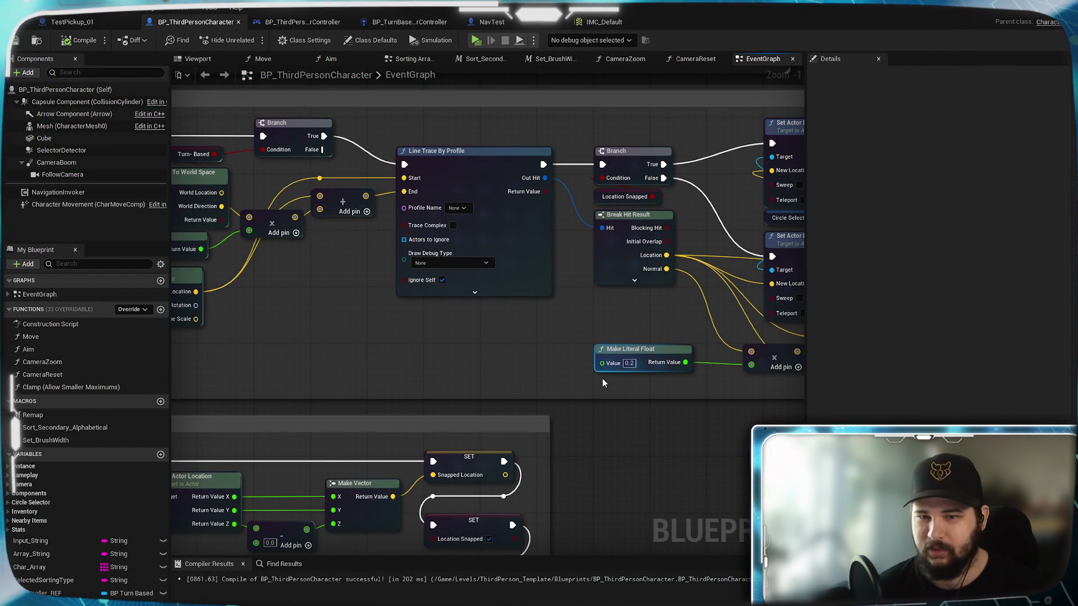
{"action": "left_click_drag", "start_coordinate": [604, 382], "coordinate": [519, 367]}
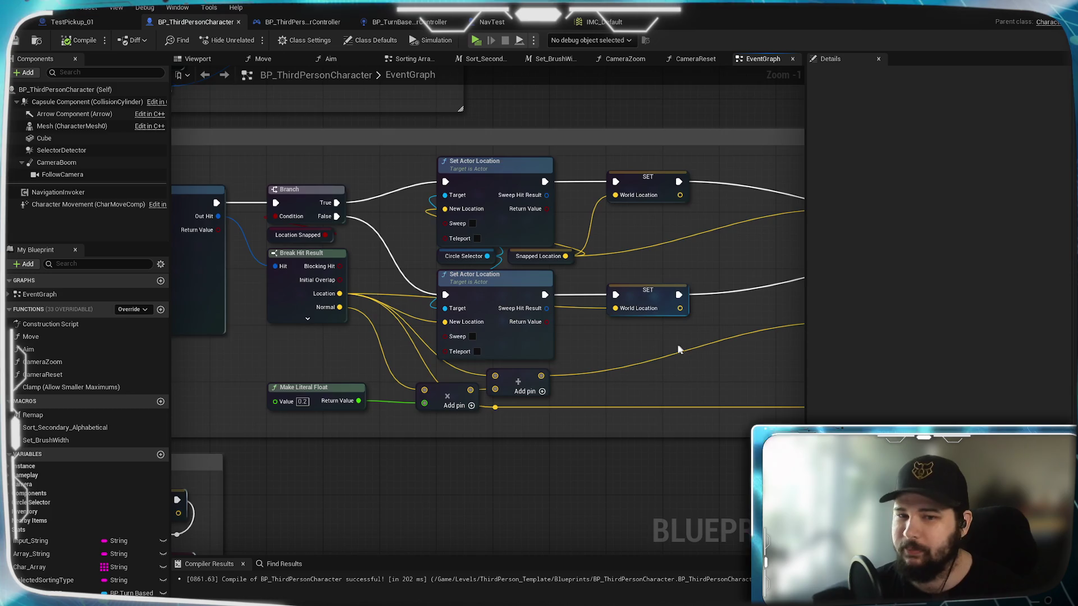
{"action": "left_click_drag", "start_coordinate": [682, 344], "coordinate": [386, 363]}
{"action": "mouse_move", "coordinate": [627, 389]}
{"action": "left_mouse_down"}
{"action": "mouse_move", "coordinate": [501, 399]}
{"action": "mouse_move", "coordinate": [520, 423]}
{"action": "mouse_move", "coordinate": [580, 393]}
{"action": "mouse_move", "coordinate": [524, 366]}
{"action": "mouse_move", "coordinate": [406, 358]}
{"action": "mouse_move", "coordinate": [651, 347]}
{"action": "left_mouse_up"}
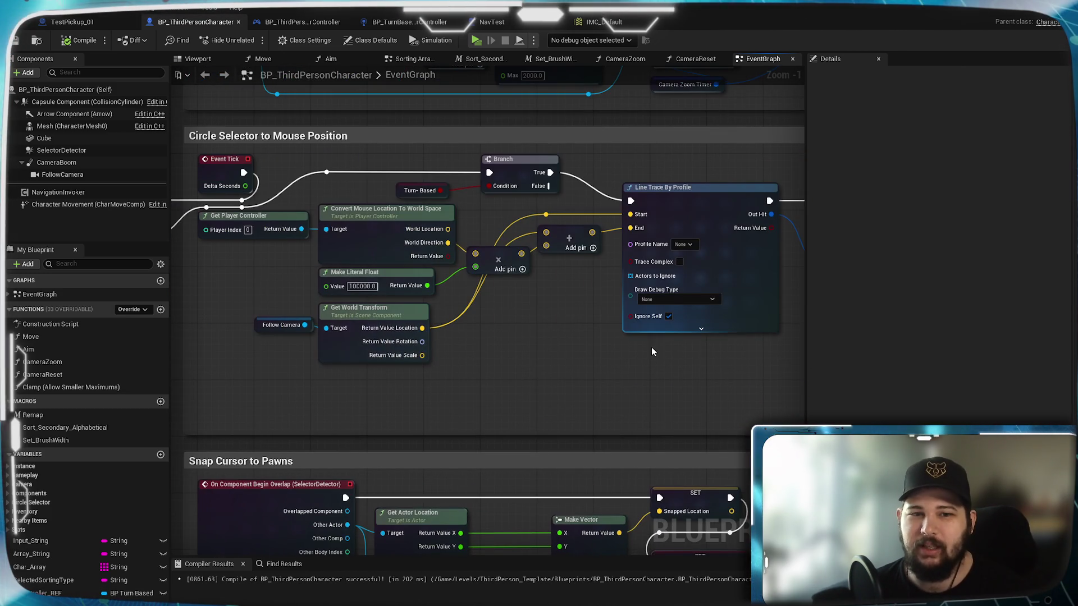
{"action": "mouse_move", "coordinate": [611, 396]}
{"action": "left_mouse_down"}
{"action": "mouse_move", "coordinate": [727, 366]}
{"action": "mouse_move", "coordinate": [554, 380]}
{"action": "left_mouse_up"}
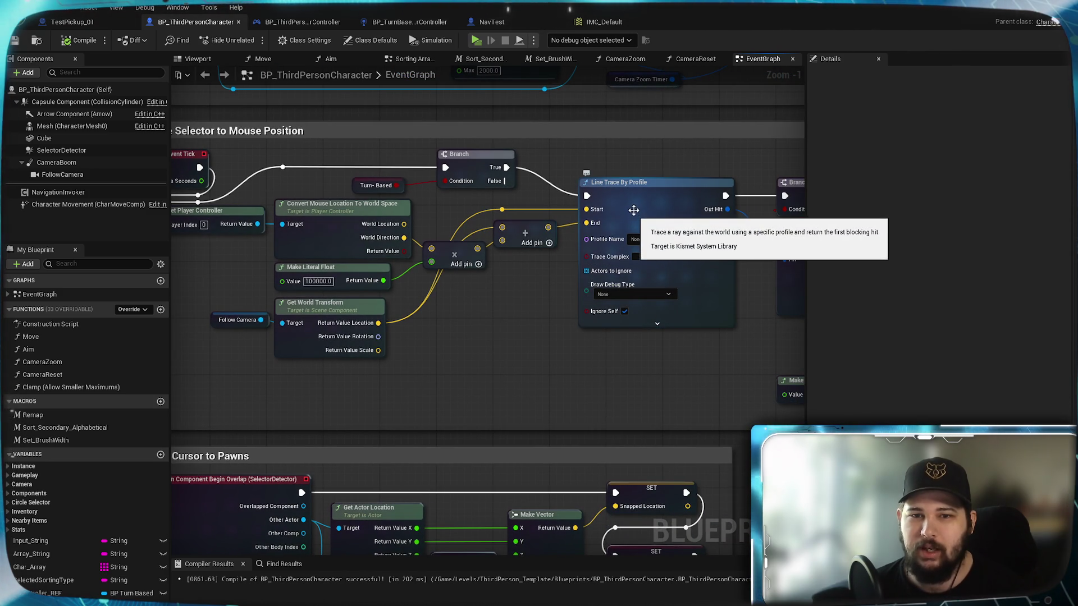
{"action": "left_click_drag", "start_coordinate": [461, 324], "coordinate": [572, 375]}
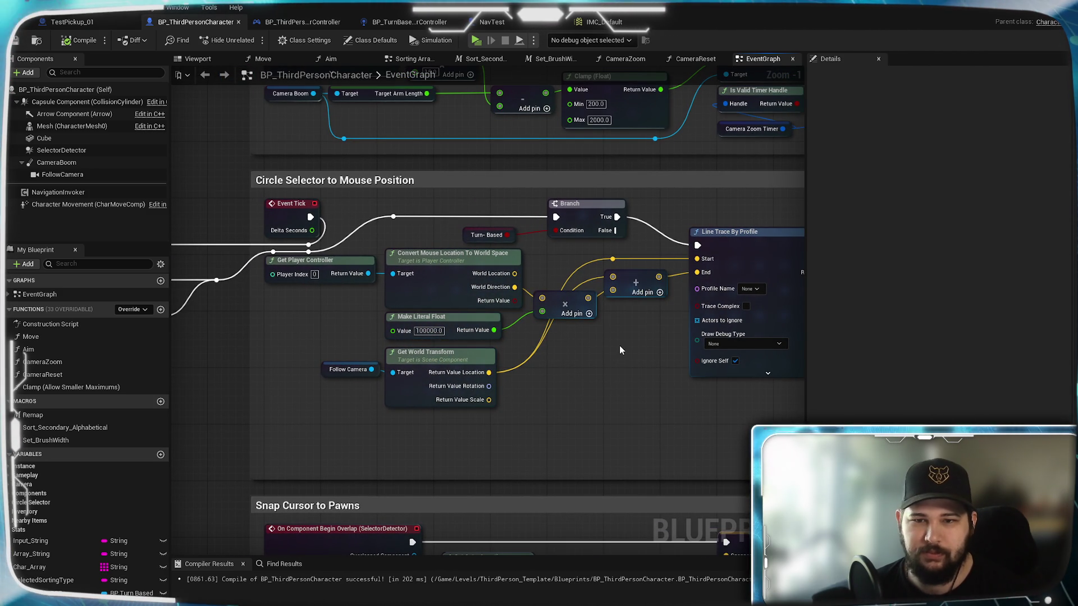
{"action": "left_click_drag", "start_coordinate": [639, 381], "coordinate": [658, 126]}
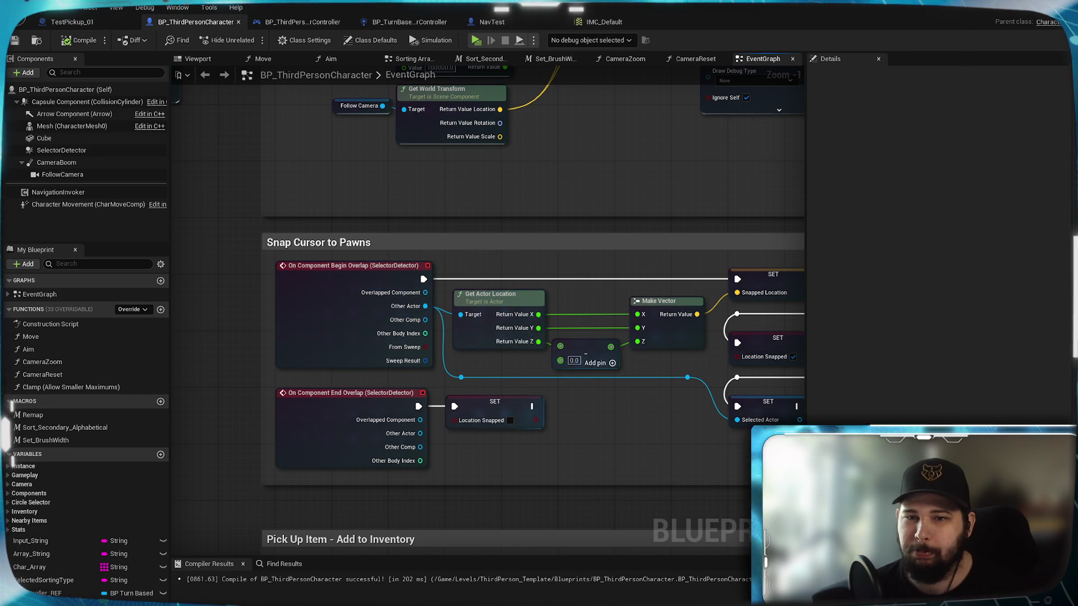
{"action": "left_click_drag", "start_coordinate": [591, 419], "coordinate": [537, 375]}
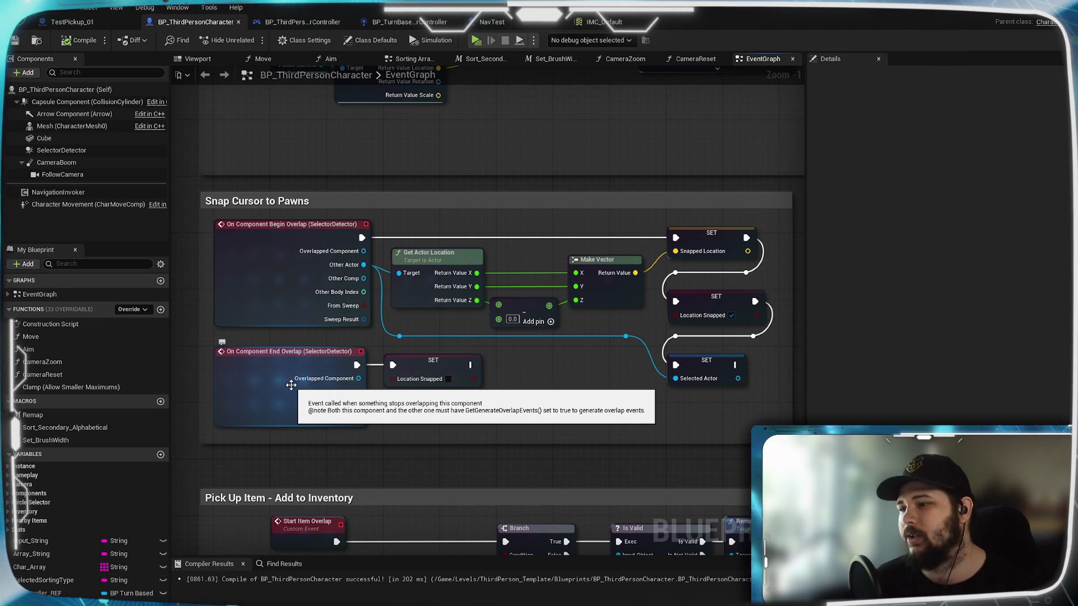
{"action": "scroll", "coordinate": [531, 241], "scroll_direction": "down", "scroll_amount": 3}
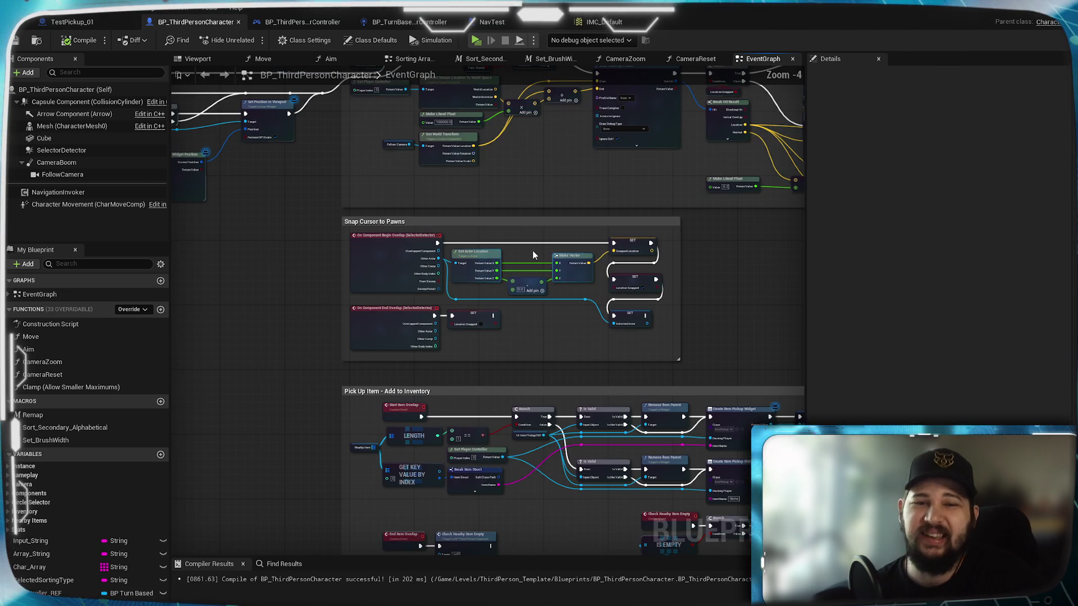
- Pan to Break Hit Result beside Line Trace and expand it to show all pins
{"action": "scroll", "coordinate": [605, 304], "scroll_direction": "up", "scroll_amount": 4}
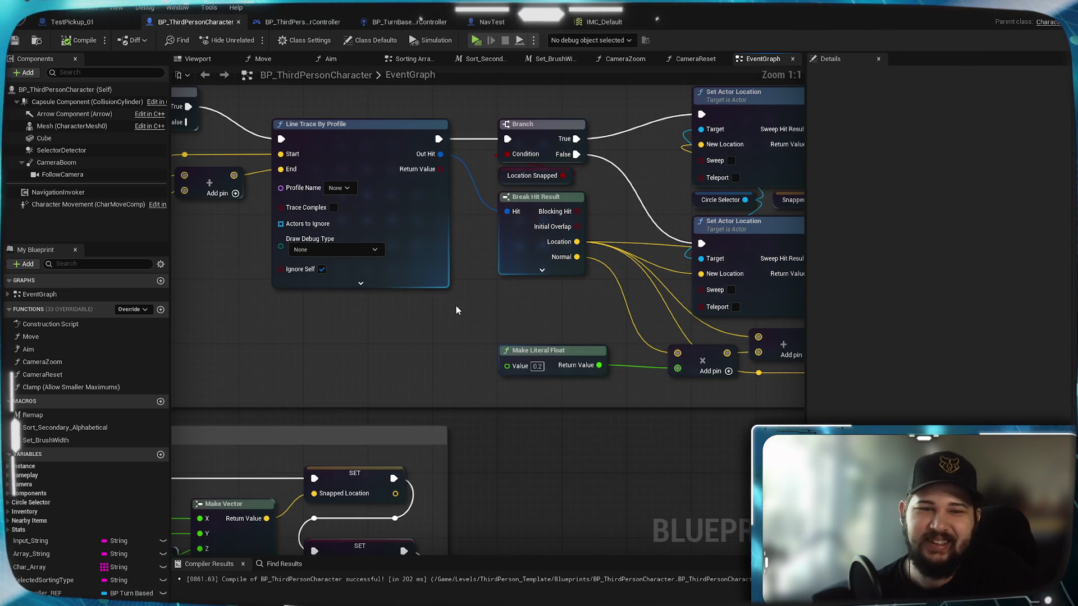
{"action": "mouse_move", "coordinate": [450, 310]}
{"action": "left_mouse_down"}
{"action": "mouse_move", "coordinate": [650, 354]}
{"action": "mouse_move", "coordinate": [444, 387]}
{"action": "left_mouse_up"}
{"action": "scroll", "coordinate": [650, 354], "scroll_direction": "down", "scroll_amount": 3}
{"action": "scroll", "coordinate": [650, 355], "scroll_direction": "up", "scroll_amount": 3}
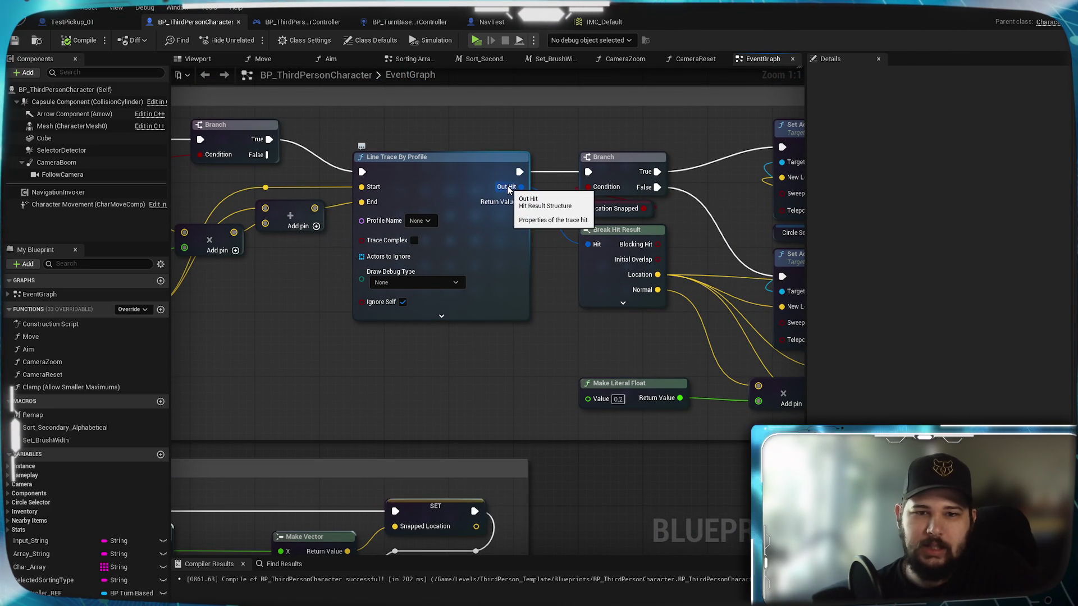
{"action": "left_click_drag", "start_coordinate": [615, 312], "coordinate": [496, 249]}
{"action": "mouse_move", "coordinate": [516, 303]}
{"action": "left_mouse_down"}
{"action": "mouse_move", "coordinate": [453, 243]}
{"action": "mouse_move", "coordinate": [590, 318]}
{"action": "mouse_move", "coordinate": [615, 303]}
{"action": "left_mouse_up"}
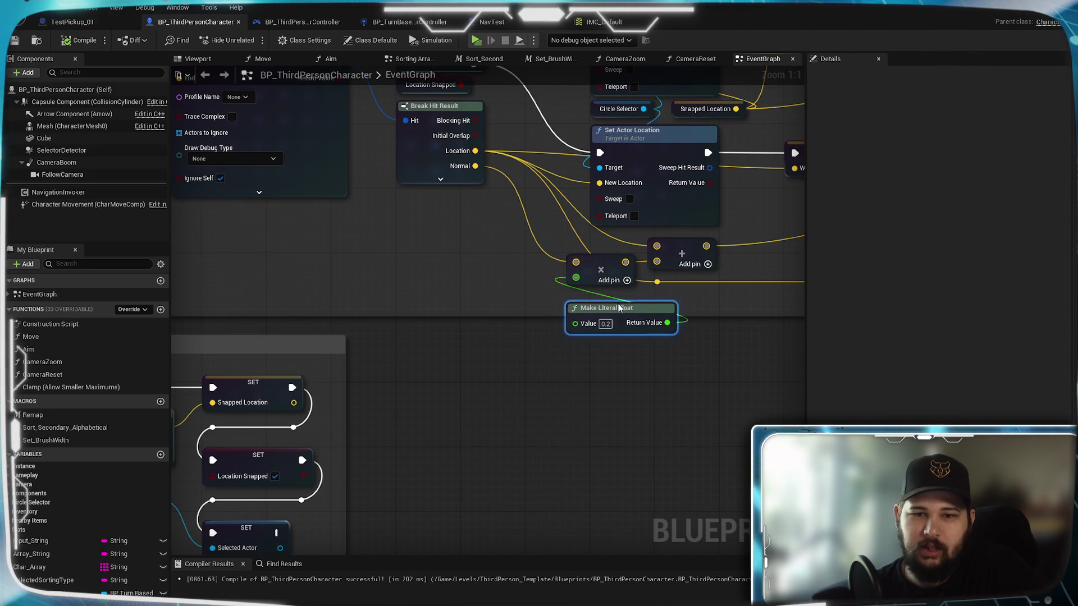
{"action": "left_click", "coordinate": [440, 178]}
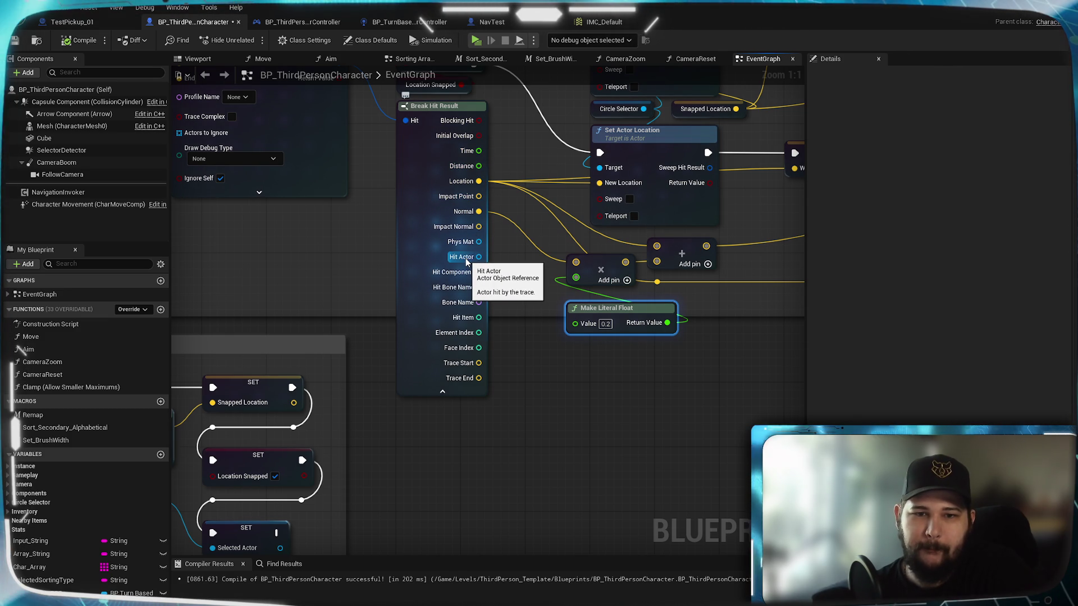
- Survey the Snap Cursor to Pawns section, return to the Hit Actor pin, then switch to NavTest
{"action": "left_click_drag", "start_coordinate": [381, 365], "coordinate": [827, 246]}
{"action": "mouse_move", "coordinate": [393, 337]}
{"action": "left_mouse_down"}
{"action": "mouse_move", "coordinate": [570, 268]}
{"action": "mouse_move", "coordinate": [532, 218]}
{"action": "mouse_move", "coordinate": [452, 337]}
{"action": "left_mouse_up"}
{"action": "mouse_move", "coordinate": [888, 247]}
{"action": "left_mouse_down"}
{"action": "mouse_move", "coordinate": [843, 272]}
{"action": "mouse_move", "coordinate": [441, 395]}
{"action": "left_mouse_up"}
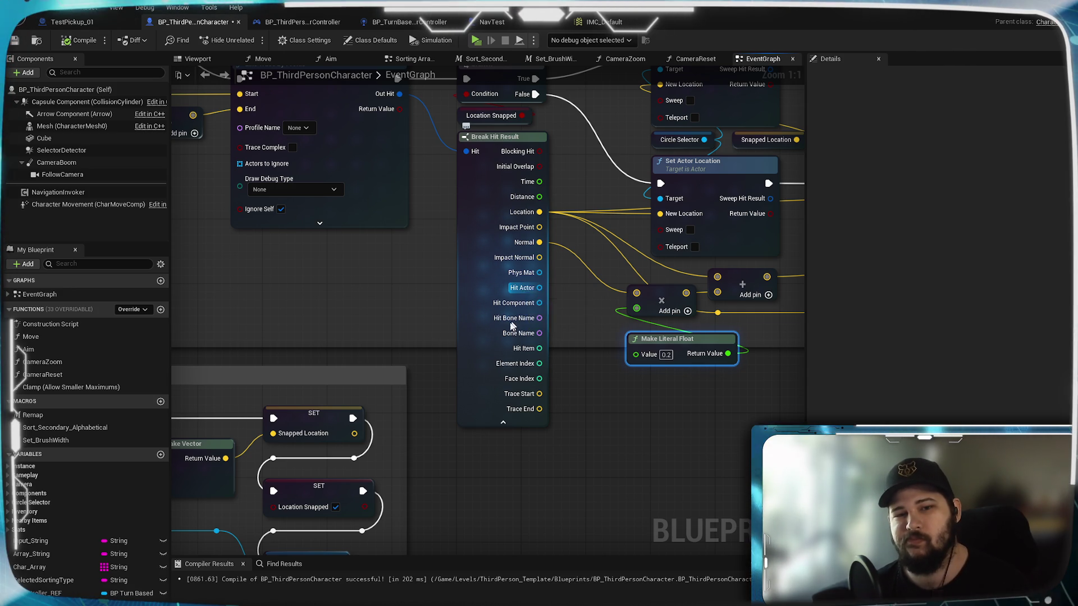
{"action": "mouse_move", "coordinate": [430, 385]}
{"action": "left_mouse_down"}
{"action": "mouse_move", "coordinate": [736, 290]}
{"action": "mouse_move", "coordinate": [868, 229]}
{"action": "left_mouse_up"}
{"action": "mouse_move", "coordinate": [505, 281]}
{"action": "left_mouse_down"}
{"action": "mouse_move", "coordinate": [692, 260]}
{"action": "mouse_move", "coordinate": [648, 287]}
{"action": "left_mouse_up"}
{"action": "mouse_move", "coordinate": [797, 241]}
{"action": "left_mouse_down"}
{"action": "mouse_move", "coordinate": [673, 188]}
{"action": "mouse_move", "coordinate": [584, 194]}
{"action": "mouse_move", "coordinate": [401, 245]}
{"action": "mouse_move", "coordinate": [414, 318]}
{"action": "left_mouse_up"}
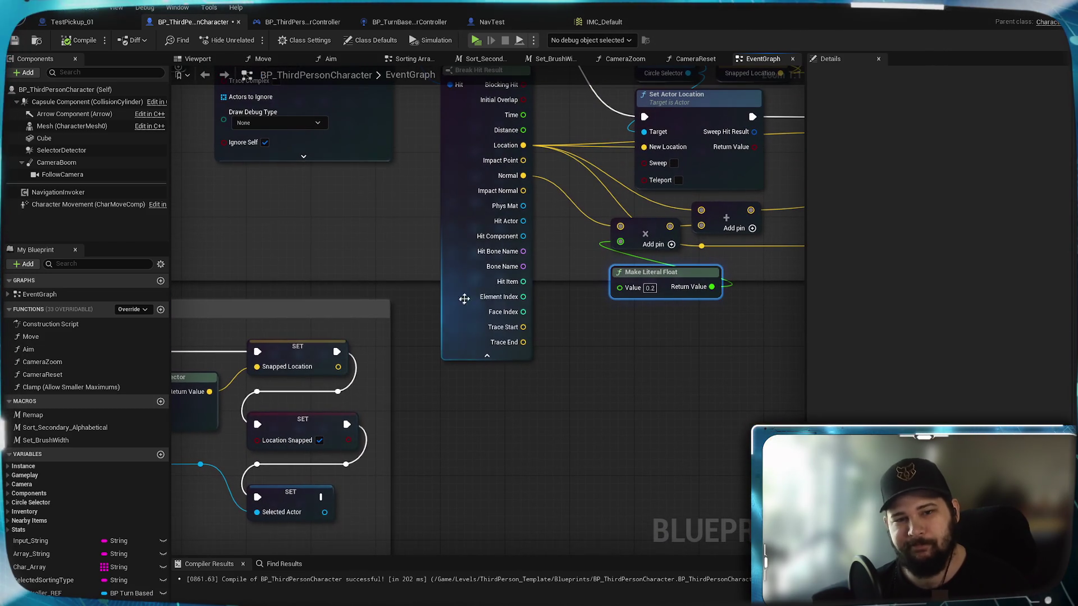
{"action": "left_click_drag", "start_coordinate": [431, 361], "coordinate": [400, 436]}
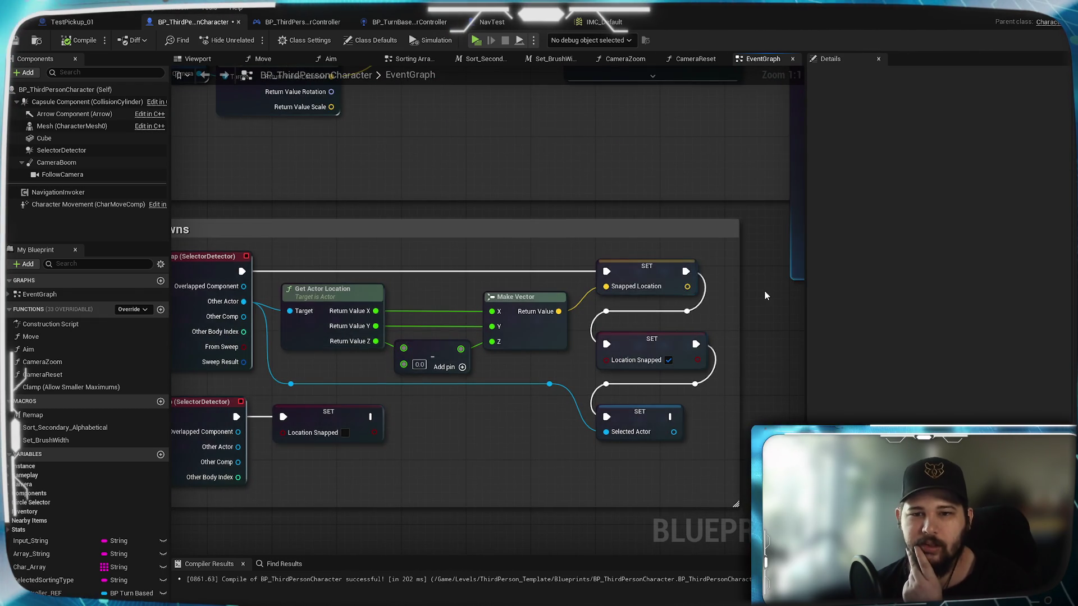
{"action": "left_click_drag", "start_coordinate": [764, 291], "coordinate": [489, 385]}
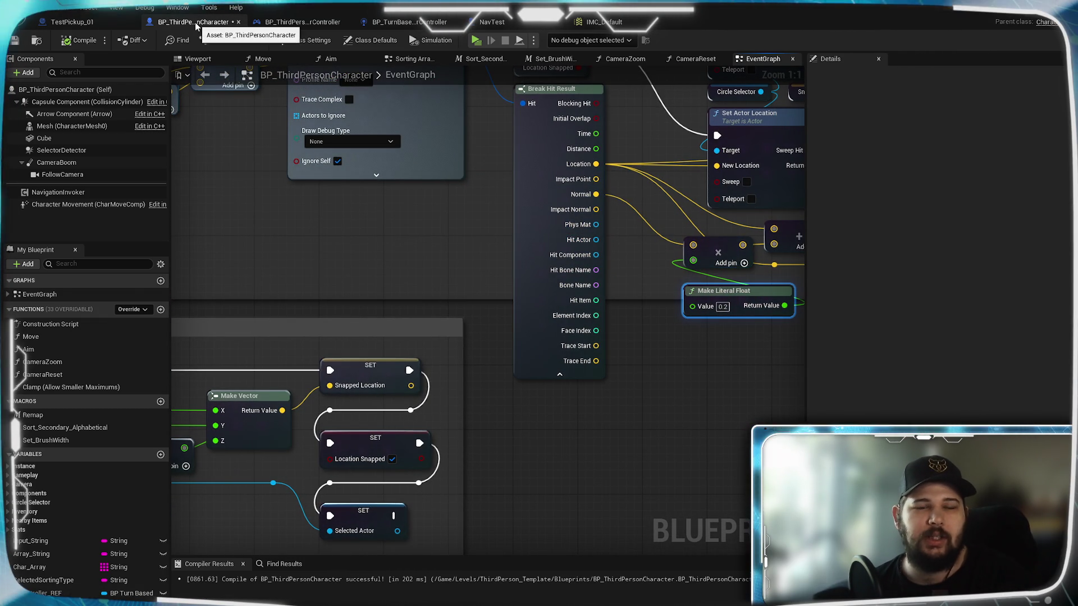
{"action": "left_click", "coordinate": [492, 21]}
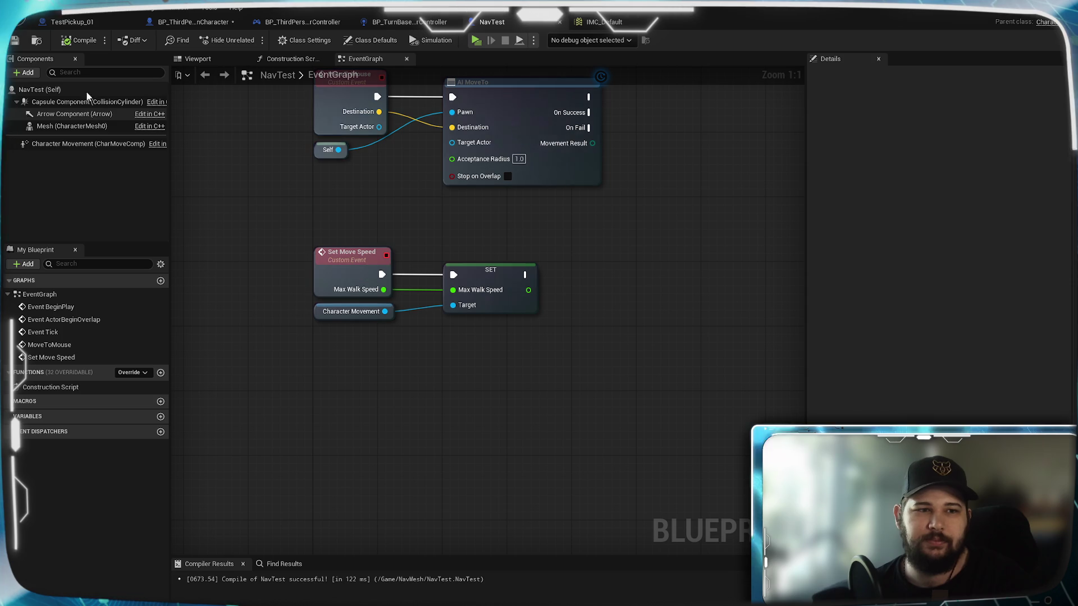
- Show NavTest's Viewport and orbit in close to the character mesh
{"action": "left_click", "coordinate": [216, 62]}
{"action": "mouse_move", "coordinate": [393, 292]}
{"action": "left_mouse_down"}
{"action": "mouse_move", "coordinate": [433, 301]}
{"action": "mouse_move", "coordinate": [534, 279]}
{"action": "mouse_move", "coordinate": [532, 244]}
{"action": "left_mouse_up"}
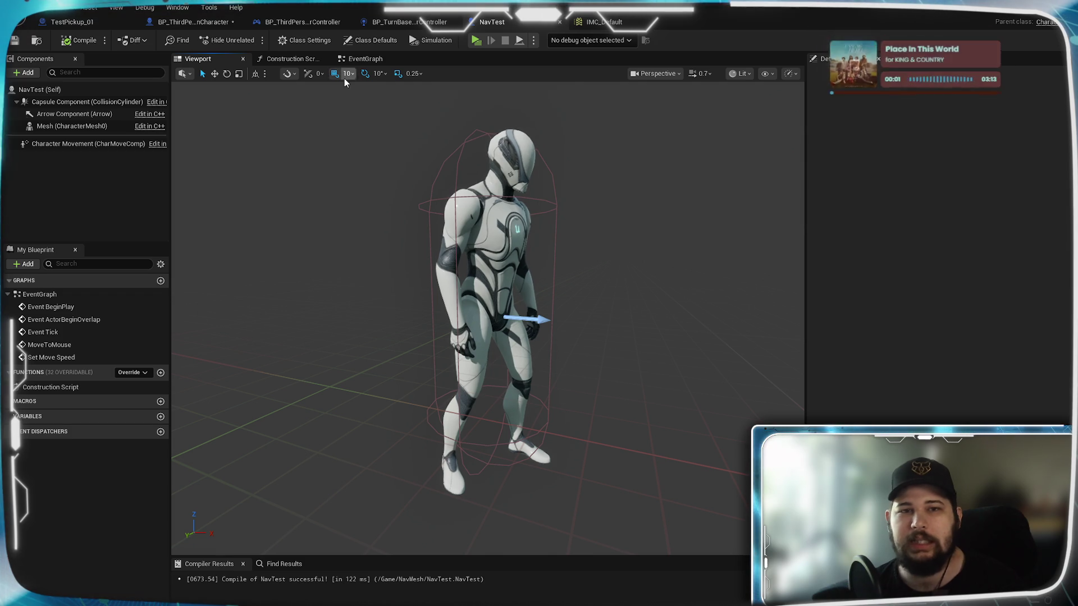
- Back in BP_ThirdPersonCharacter, frame the trace and snap nodes and drag a wire from Hit Actor
{"action": "left_click", "coordinate": [196, 23]}
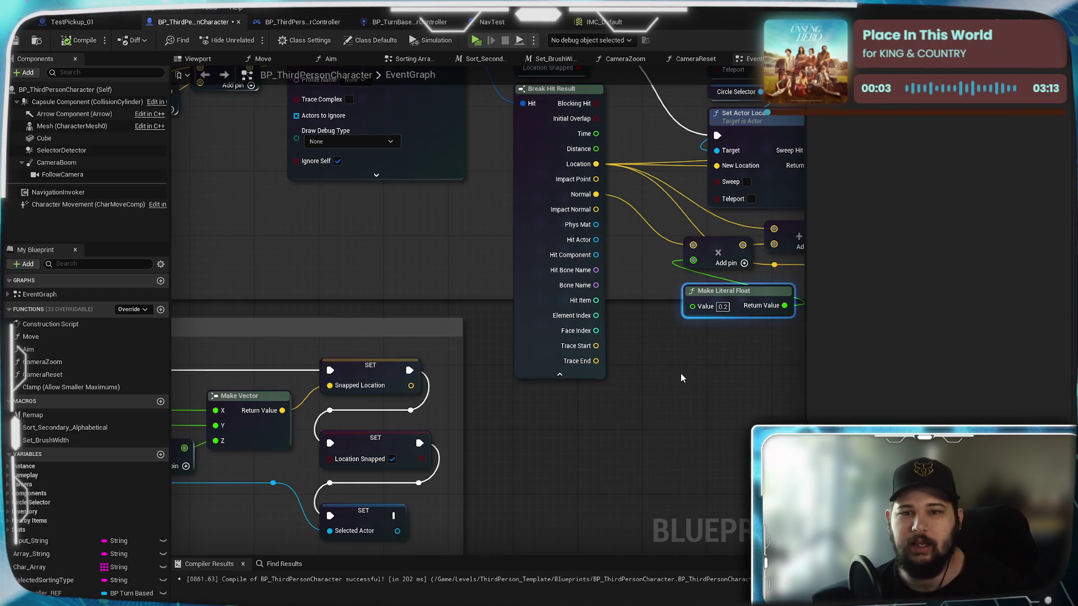
{"action": "scroll", "coordinate": [652, 322], "scroll_direction": "down", "scroll_amount": 2}
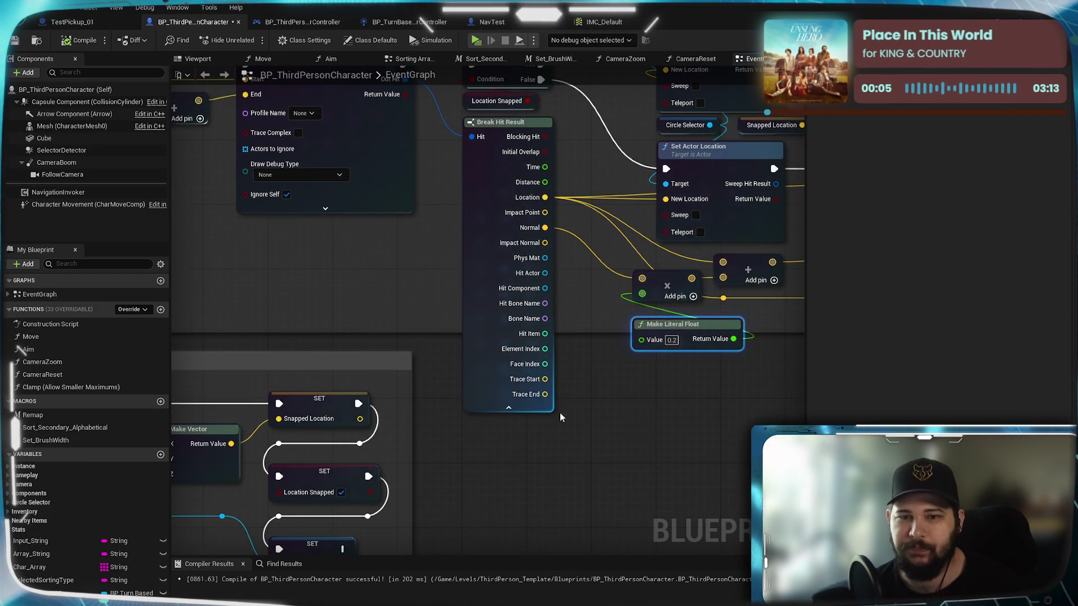
{"action": "mouse_move", "coordinate": [667, 452]}
{"action": "left_mouse_down"}
{"action": "mouse_move", "coordinate": [530, 385]}
{"action": "mouse_move", "coordinate": [702, 280]}
{"action": "mouse_move", "coordinate": [736, 174]}
{"action": "left_mouse_up"}
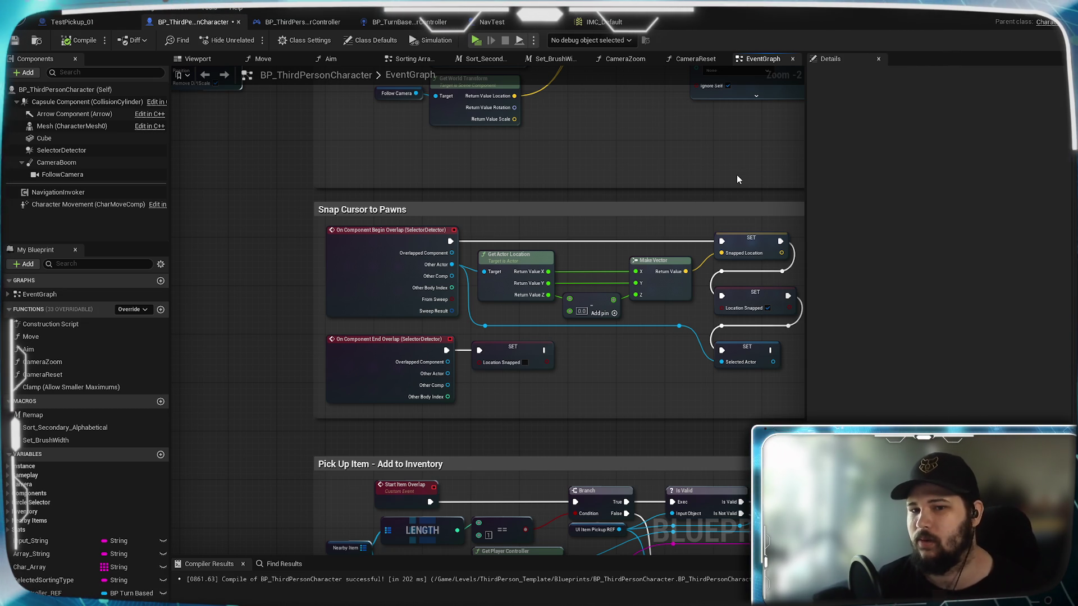
{"action": "left_click_drag", "start_coordinate": [737, 179], "coordinate": [365, 317]}
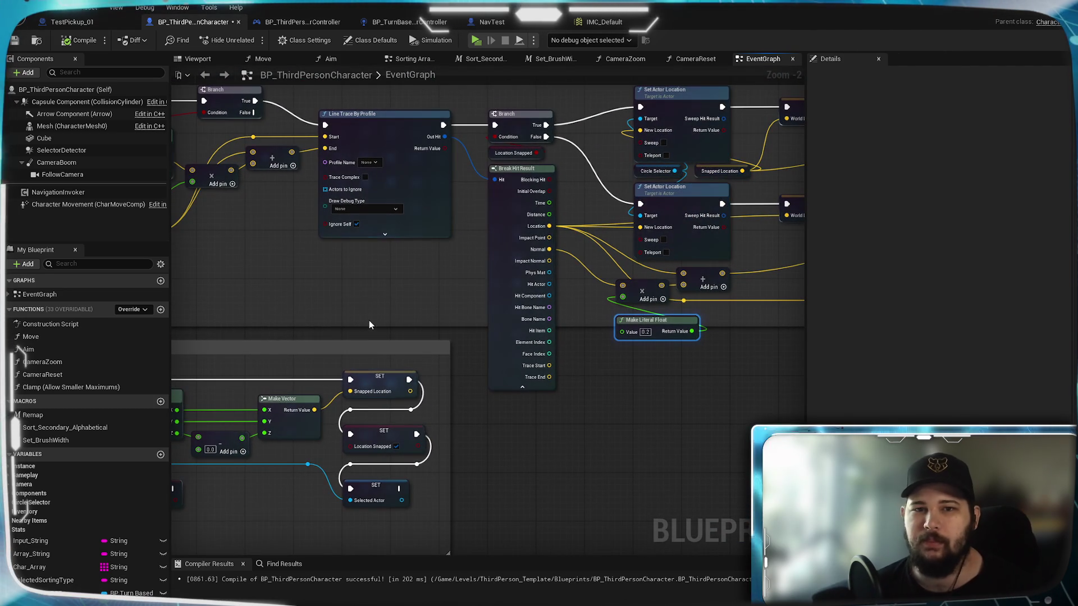
{"action": "mouse_move", "coordinate": [437, 268]}
{"action": "left_mouse_down"}
{"action": "mouse_move", "coordinate": [567, 207]}
{"action": "mouse_move", "coordinate": [692, 167]}
{"action": "left_mouse_up"}
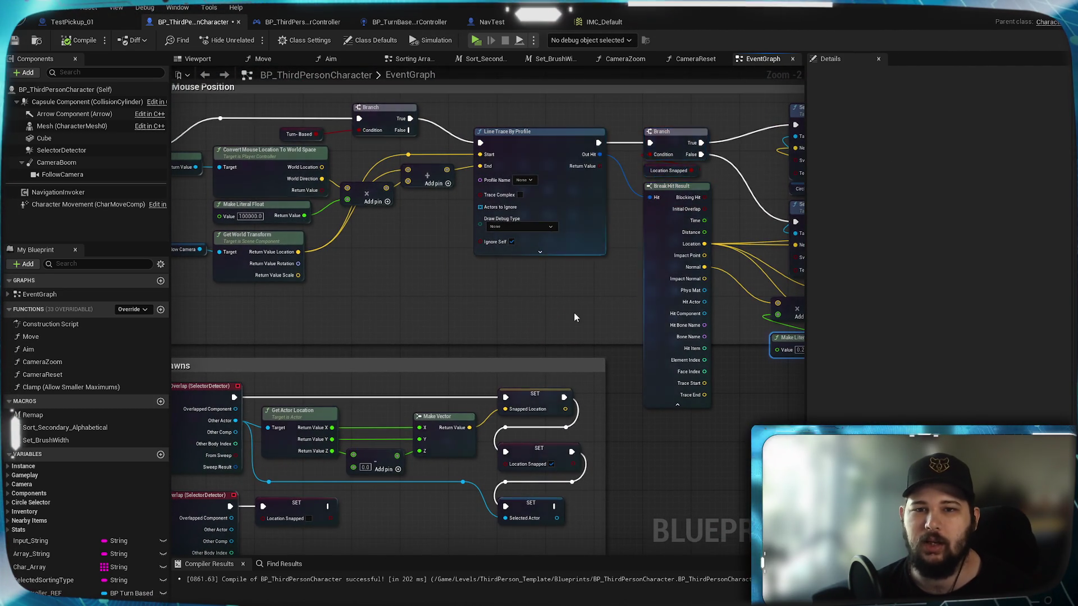
{"action": "left_click_drag", "start_coordinate": [574, 314], "coordinate": [689, 269]}
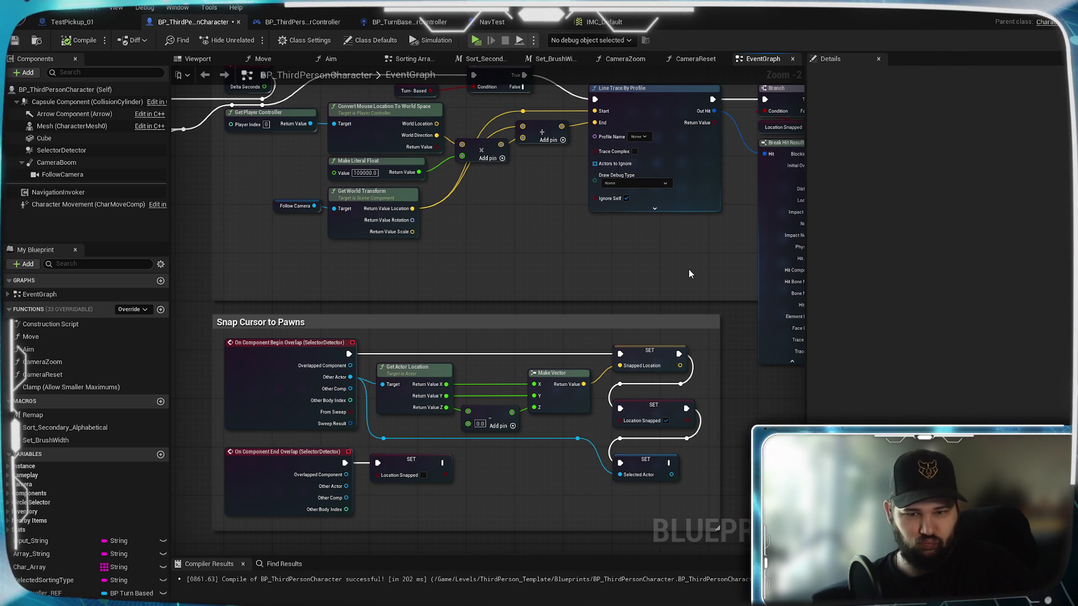
{"action": "scroll", "coordinate": [641, 338], "scroll_direction": "up", "scroll_amount": 2}
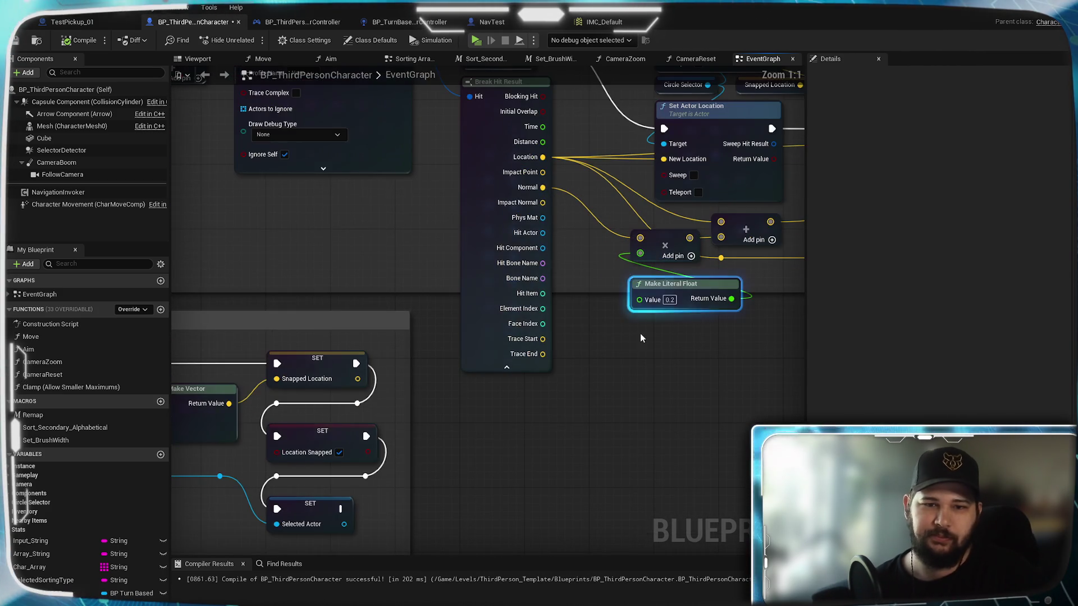
{"action": "left_click_drag", "start_coordinate": [500, 279], "coordinate": [572, 460]}
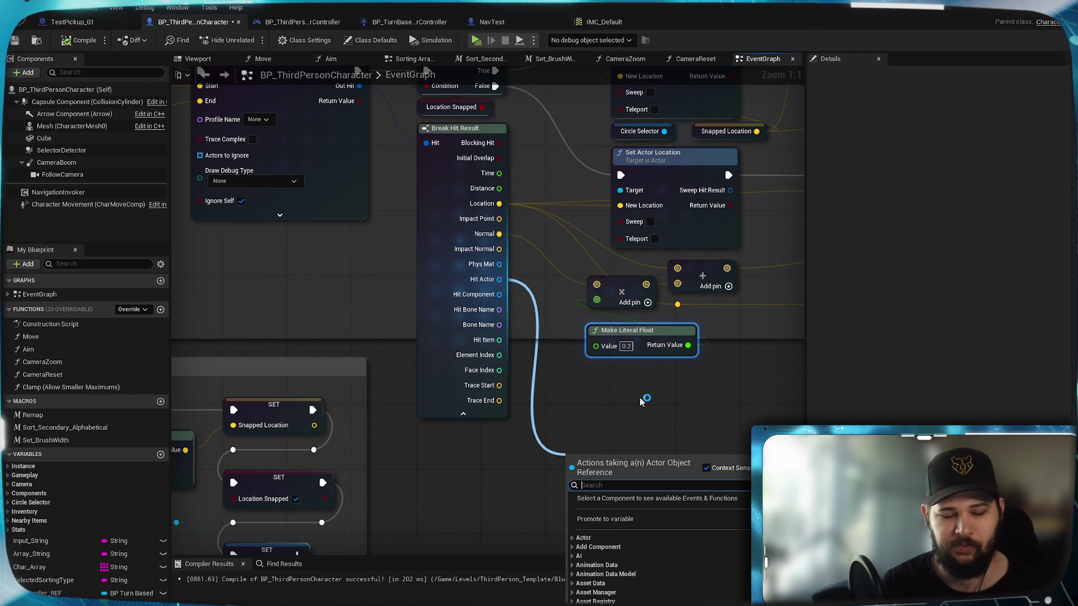
- Search 'is' from the Hit Actor wire and scroll through the results
{"action": "type", "text": "is"}
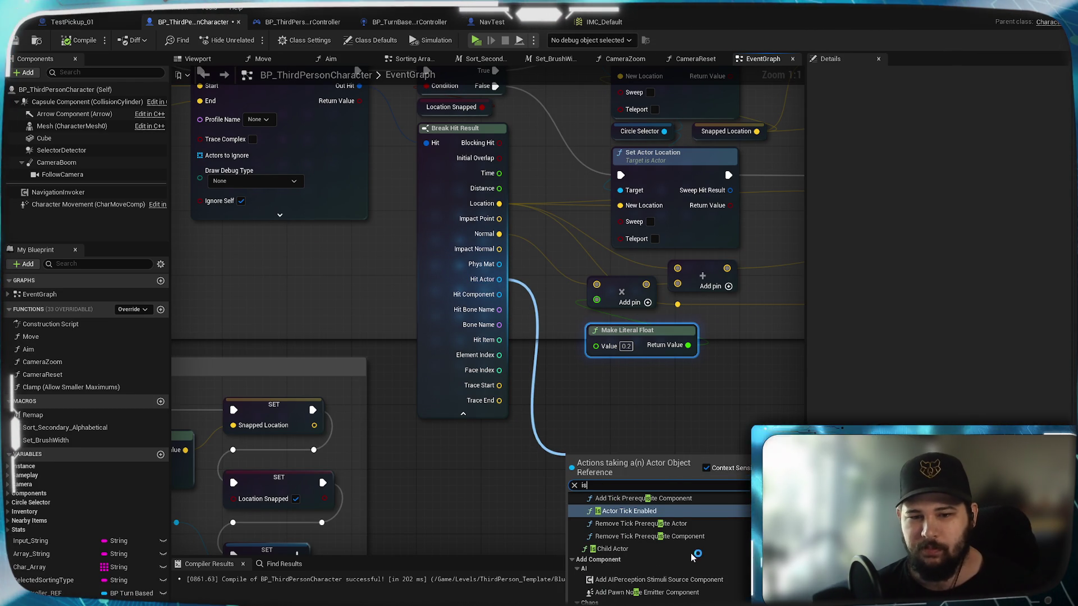
{"action": "scroll", "coordinate": [736, 506], "scroll_direction": "down", "scroll_amount": 4}
{"action": "scroll", "coordinate": [742, 524], "scroll_direction": "down", "scroll_amount": 3}
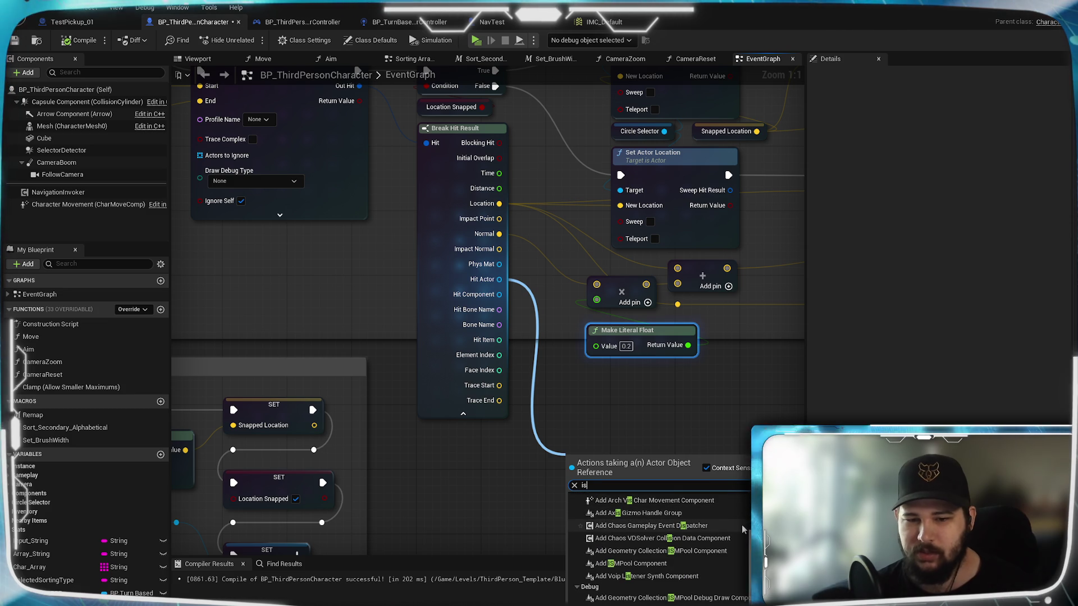
{"action": "scroll", "coordinate": [742, 524], "scroll_direction": "down", "scroll_amount": 5}
{"action": "scroll", "coordinate": [743, 525], "scroll_direction": "up", "scroll_amount": 8}
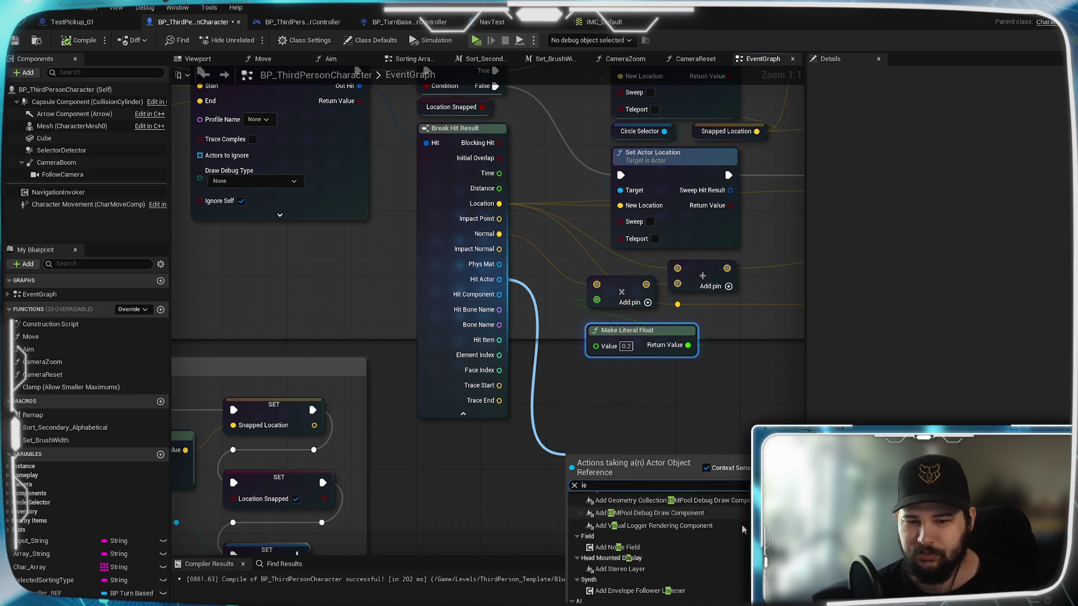
{"action": "scroll", "coordinate": [743, 529], "scroll_direction": "up", "scroll_amount": 3}
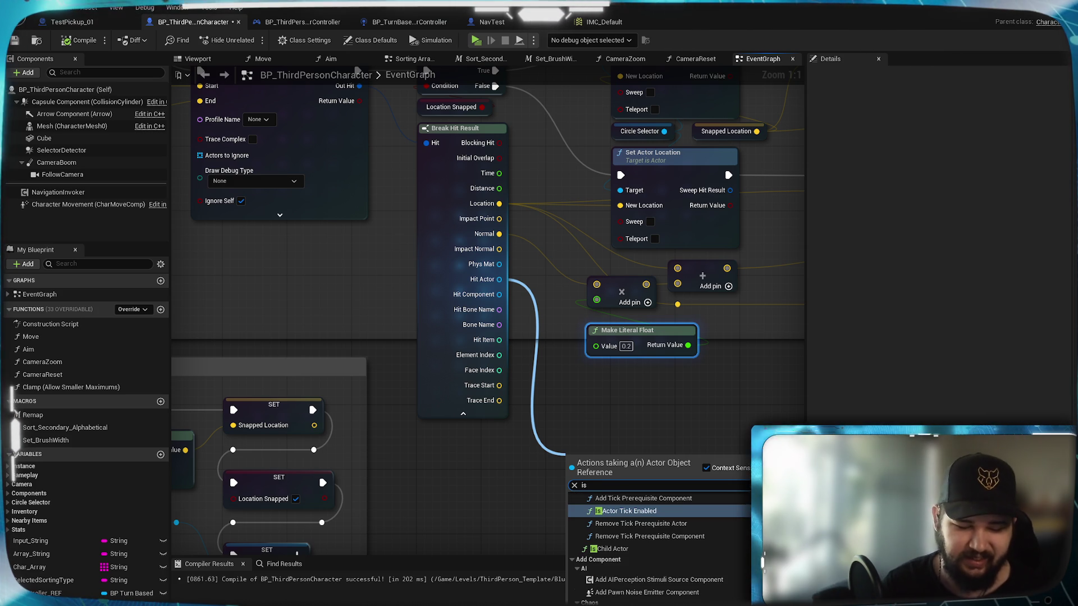
- Refine to 'is nav' with Context Sensitive off and browse Navigation results like Is Navigation Being Built
{"action": "type", "text": " nav"}
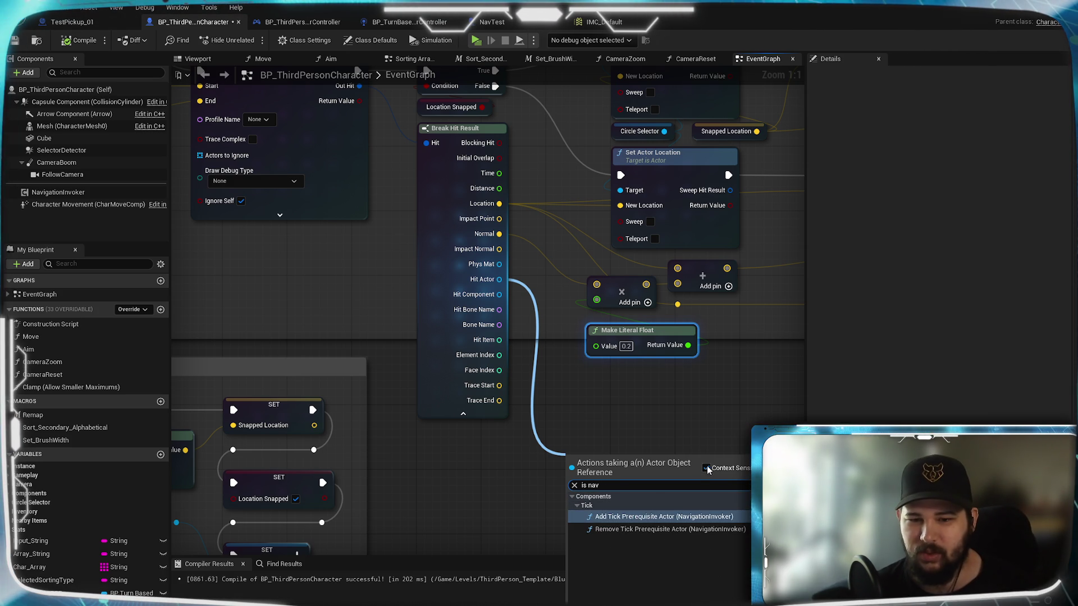
{"action": "left_click_drag", "start_coordinate": [621, 488], "coordinate": [562, 502]}
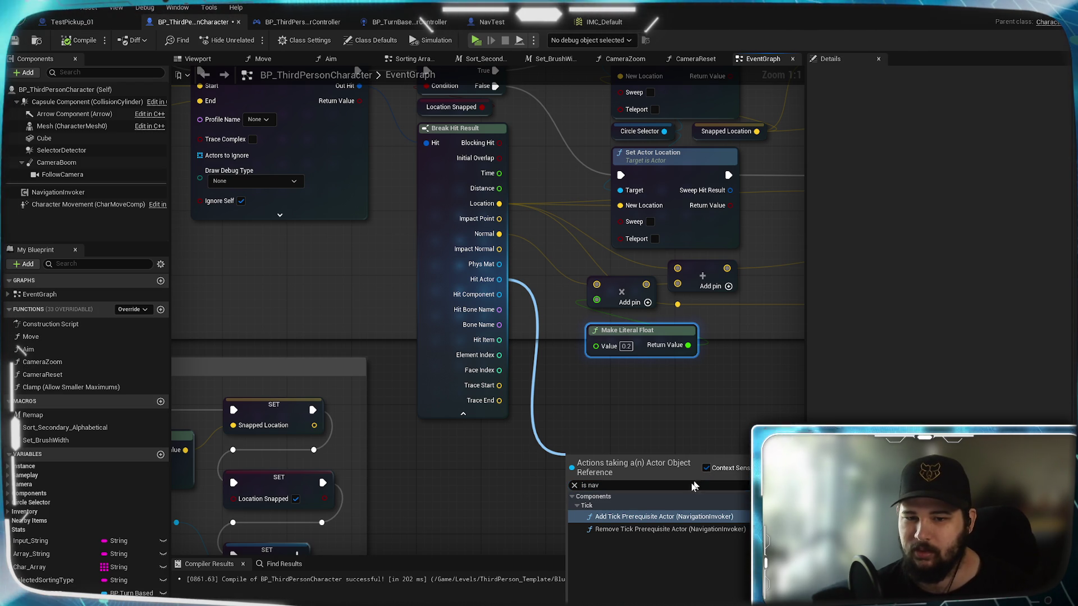
{"action": "left_click", "coordinate": [706, 468]}
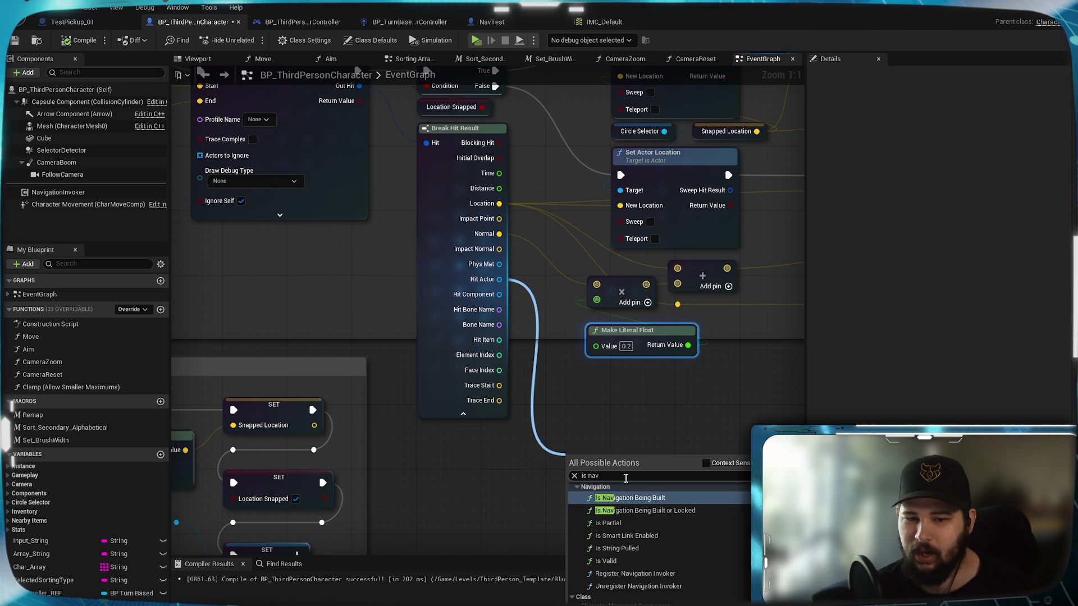
{"action": "scroll", "coordinate": [657, 539], "scroll_direction": "down", "scroll_amount": 5}
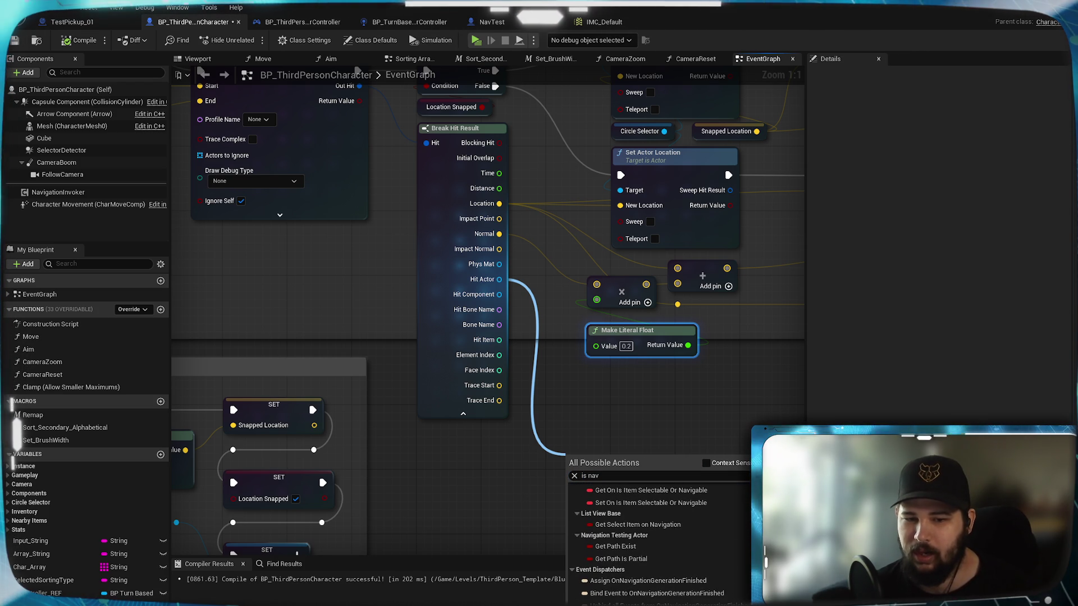
{"action": "scroll", "coordinate": [657, 539], "scroll_direction": "up", "scroll_amount": 6}
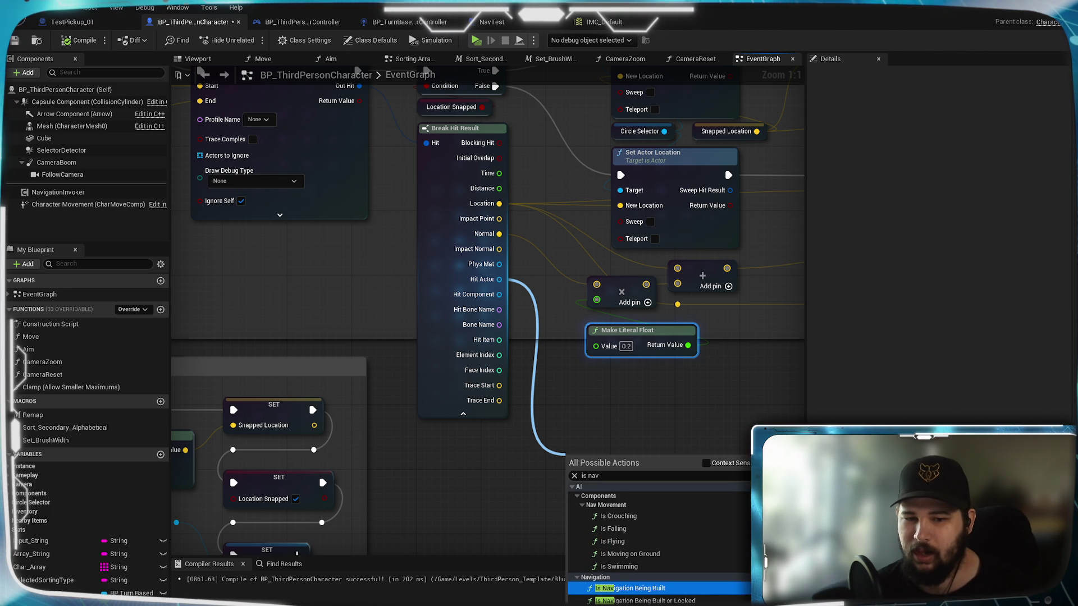
{"action": "scroll", "coordinate": [660, 539], "scroll_direction": "down", "scroll_amount": 2}
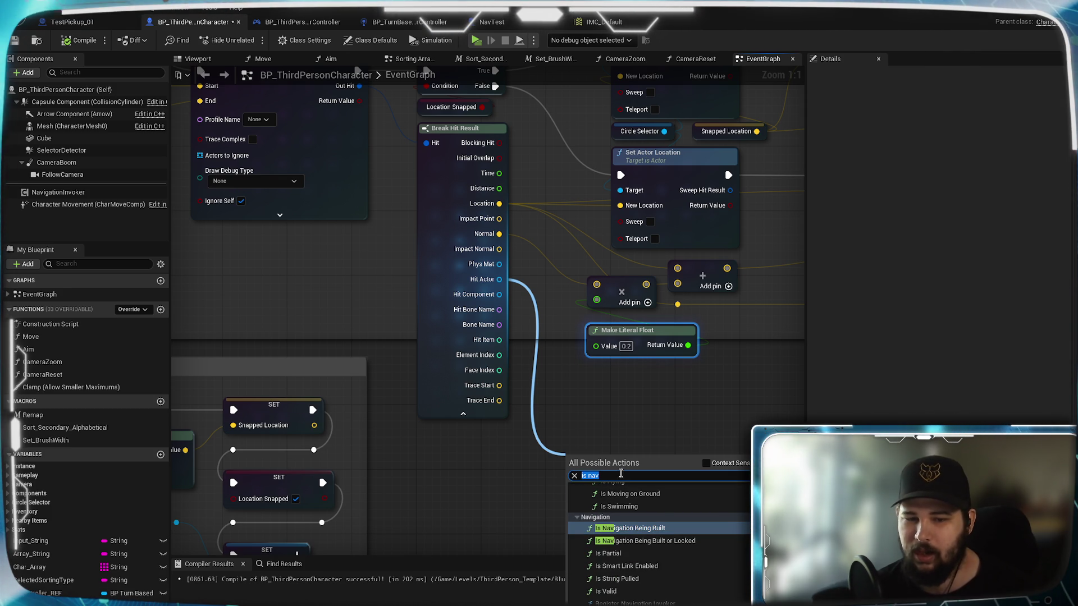
- Search 'is actor' from Hit Actor and browse the matching actions
{"action": "type", "text": "is actor"}
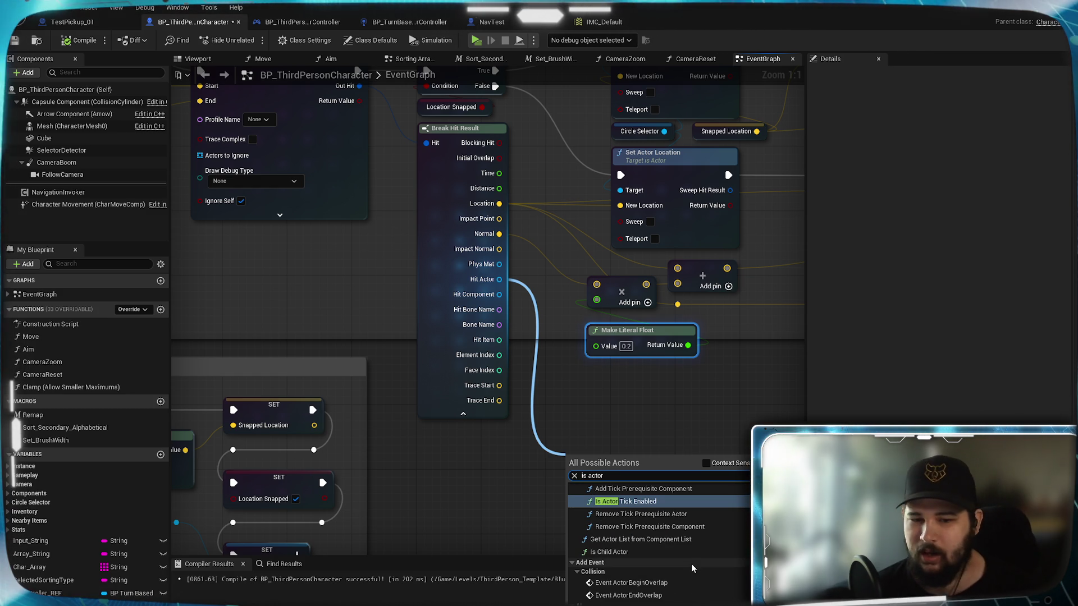
{"action": "scroll", "coordinate": [692, 568], "scroll_direction": "down", "scroll_amount": 2}
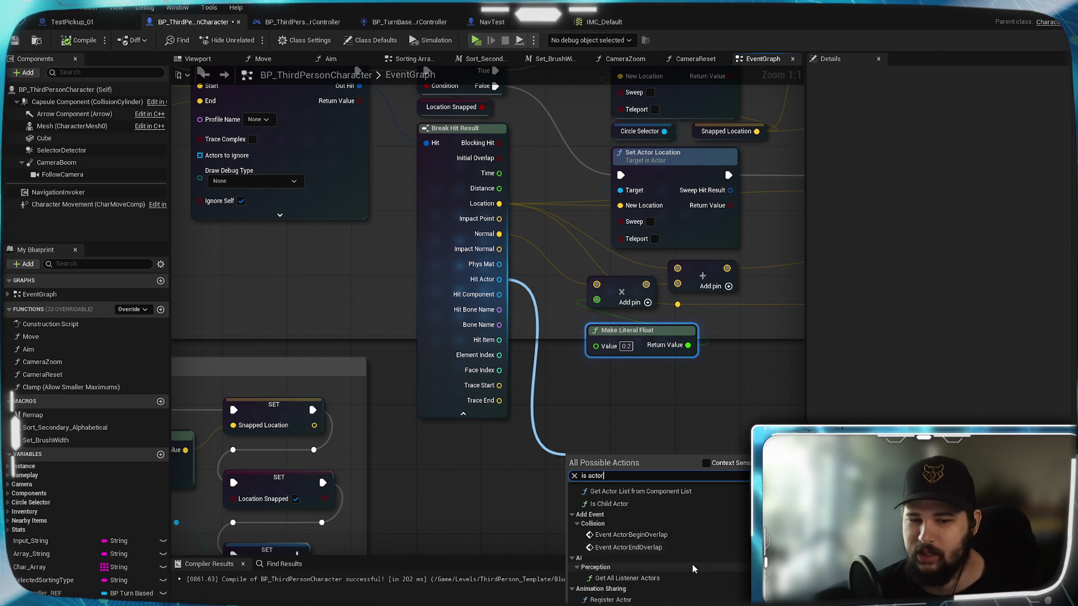
{"action": "scroll", "coordinate": [657, 538], "scroll_direction": "down", "scroll_amount": 5}
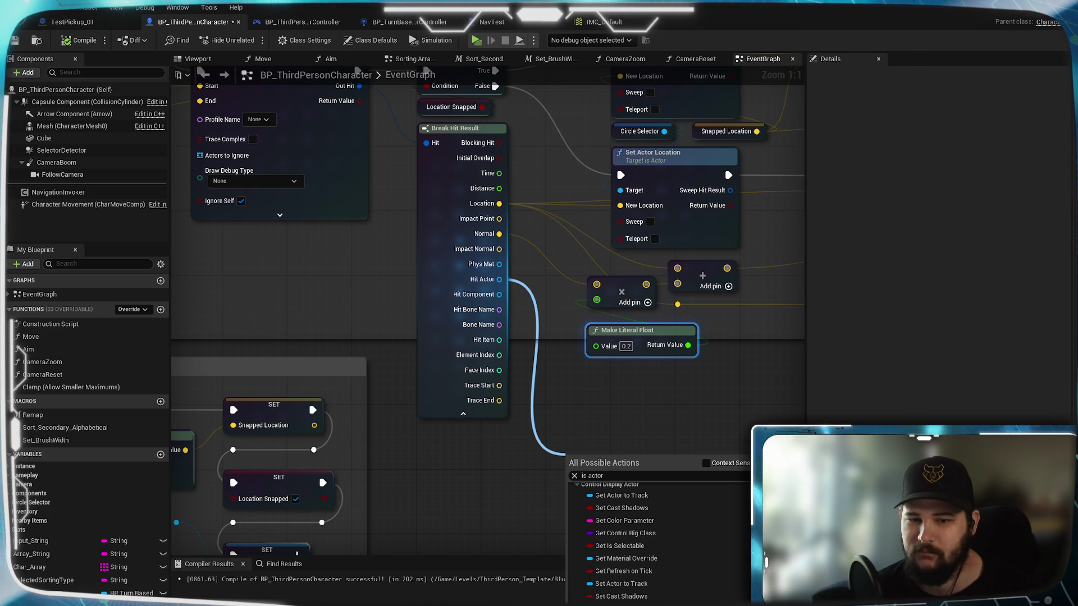
{"action": "scroll", "coordinate": [660, 539], "scroll_direction": "down", "scroll_amount": 8}
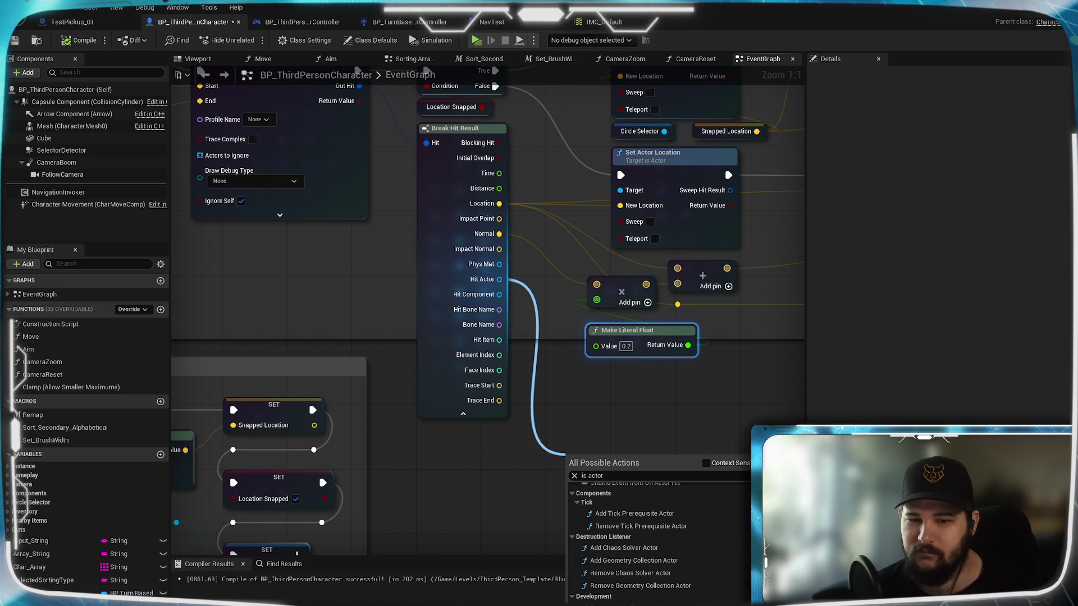
{"action": "scroll", "coordinate": [659, 539], "scroll_direction": "up", "scroll_amount": 10}
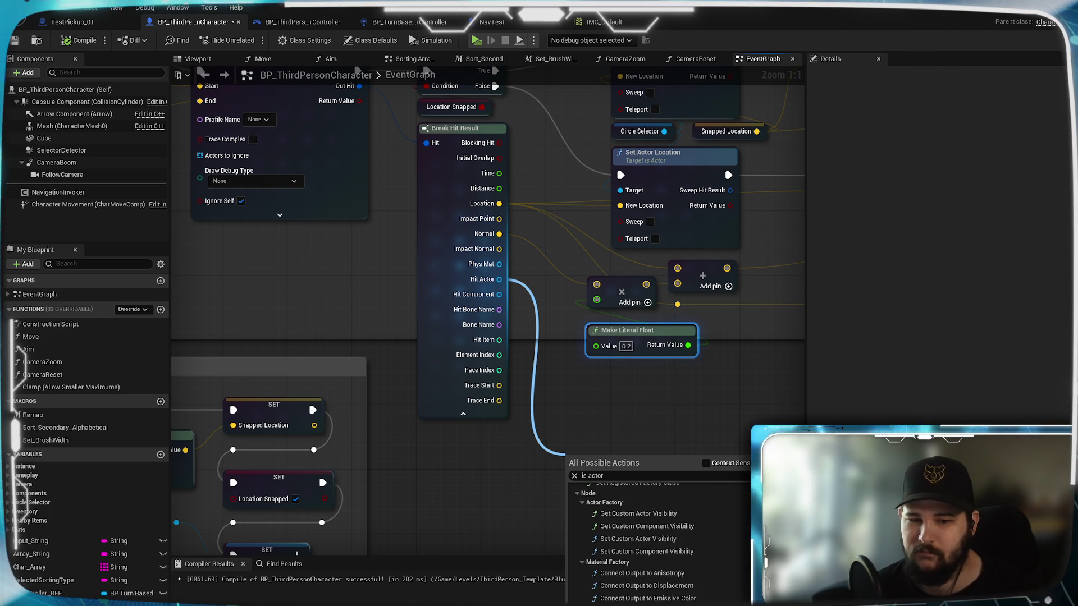
{"action": "scroll", "coordinate": [659, 539], "scroll_direction": "up", "scroll_amount": 5}
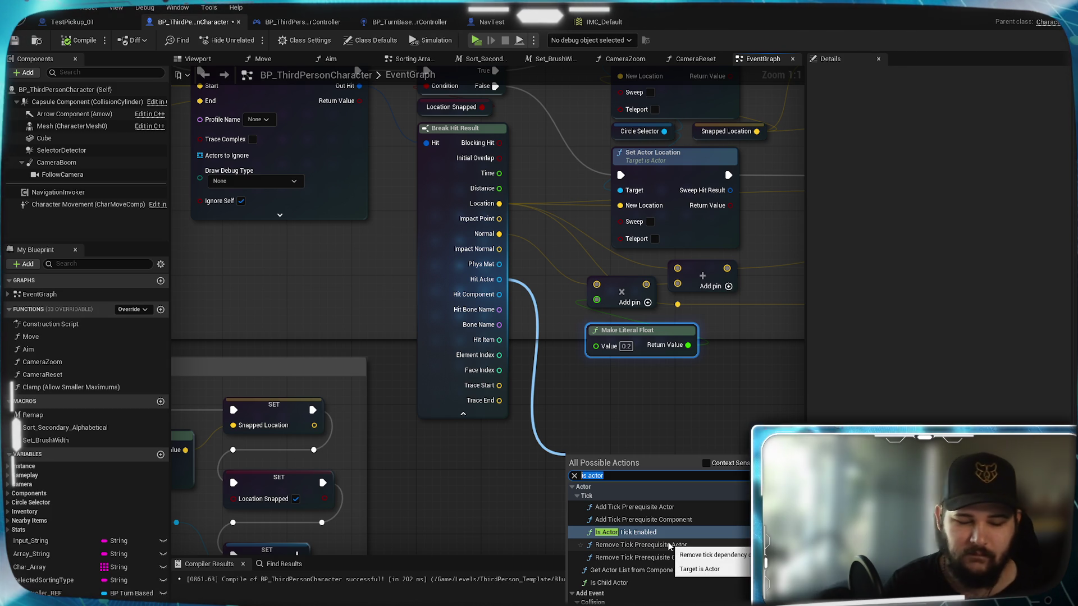
- Narrow the search to 'get class' with Context Sensitive on and add Get Object Class from Hit Actor
{"action": "type", "text": "get actor"}
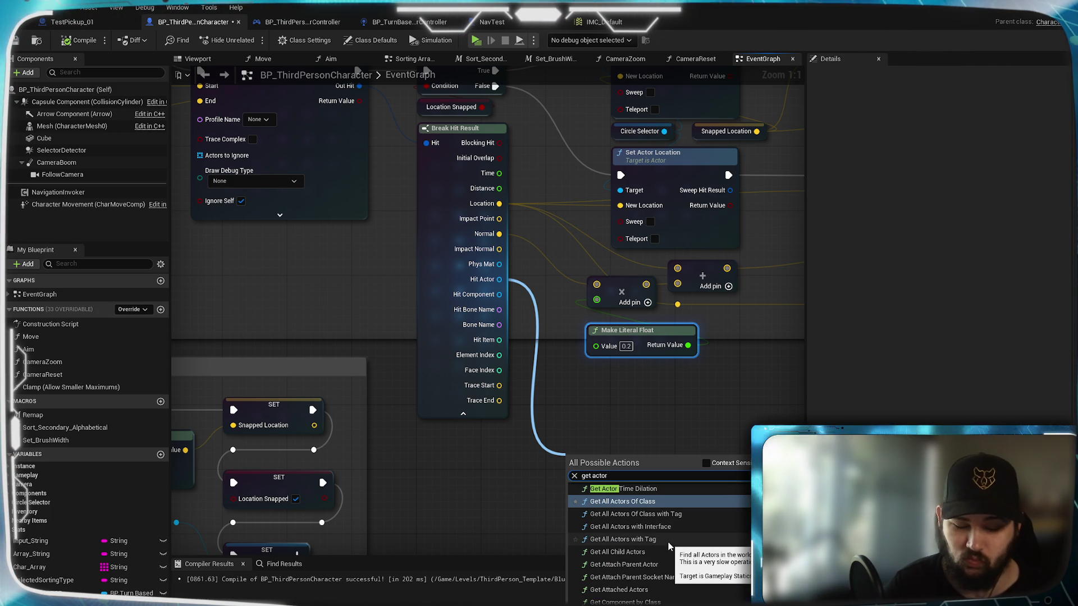
{"action": "type", "text": " class"}
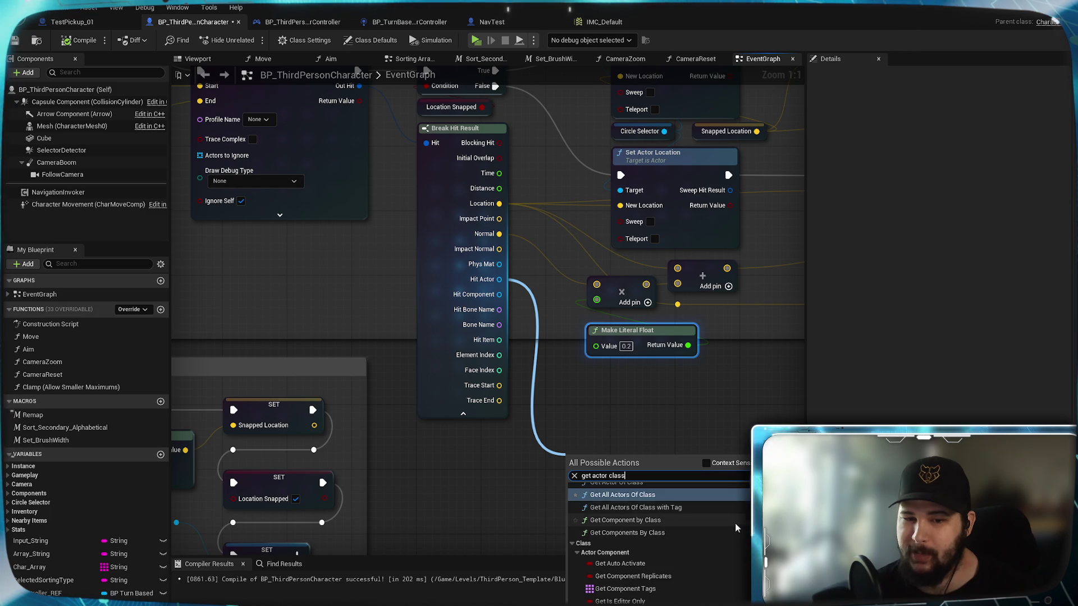
{"action": "double_click", "coordinate": [600, 475]}
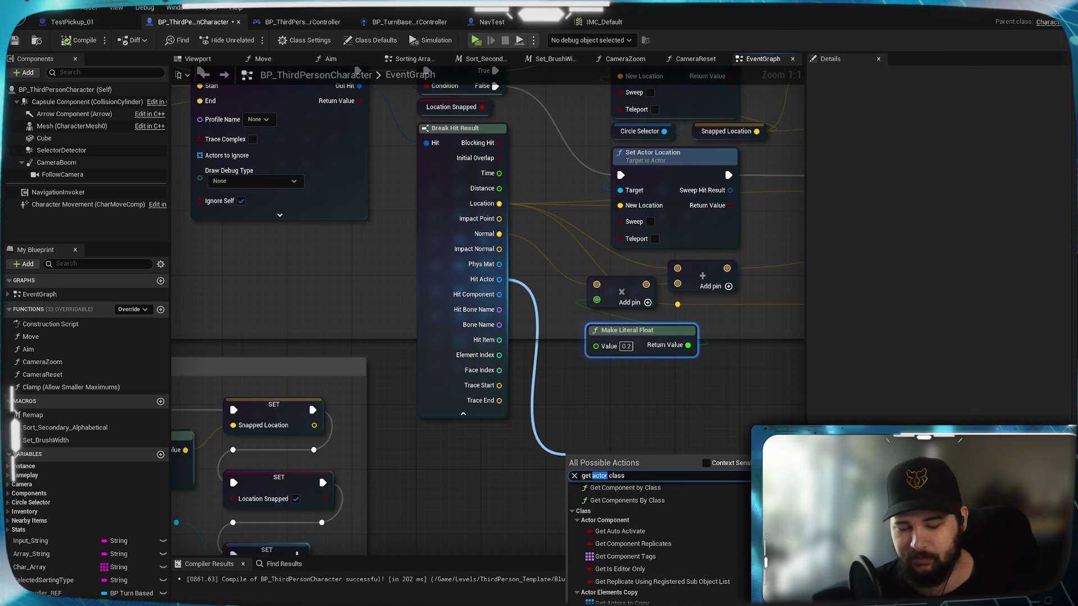
{"action": "key", "text": "BackSpace"}
{"action": "left_click", "coordinate": [716, 465]}
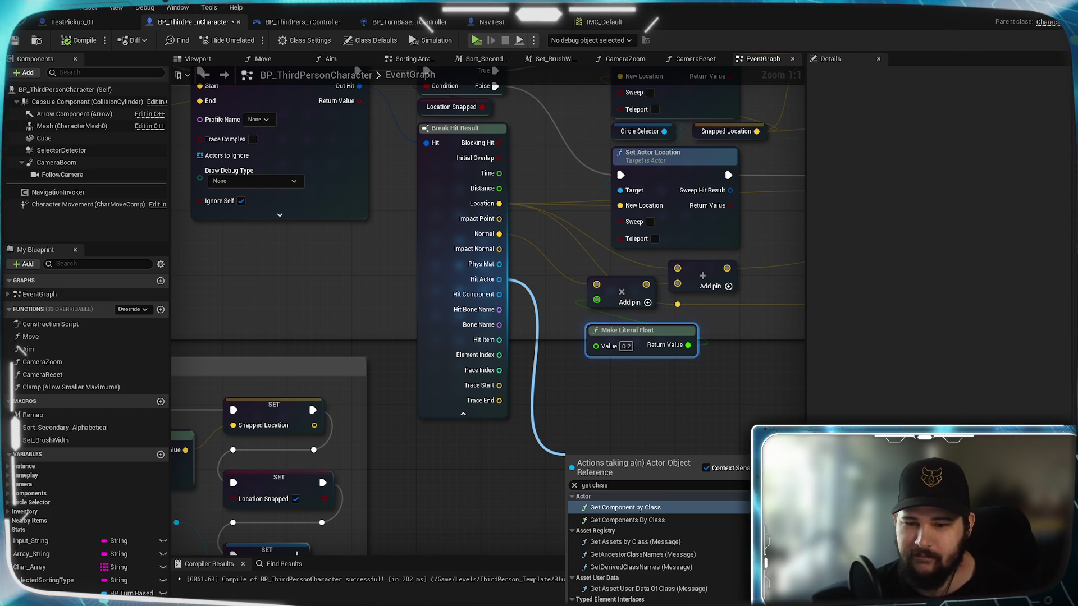
{"action": "left_click", "coordinate": [598, 514]}
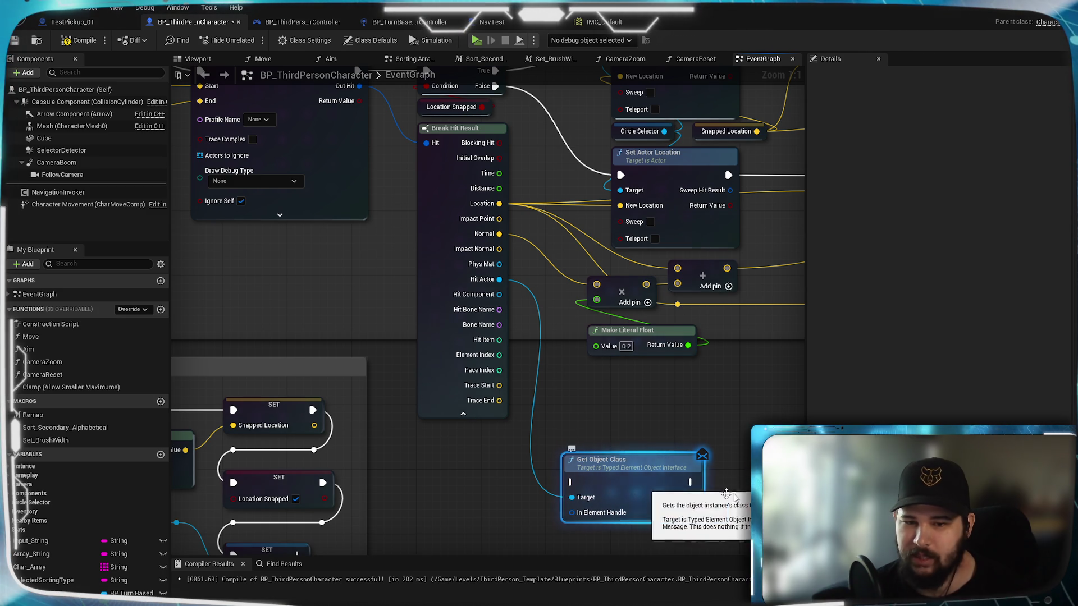
- Delete the trial Get Object Class node, leaving Hit Actor unconnected
{"action": "scroll", "coordinate": [620, 472], "scroll_direction": "down", "scroll_amount": 5}
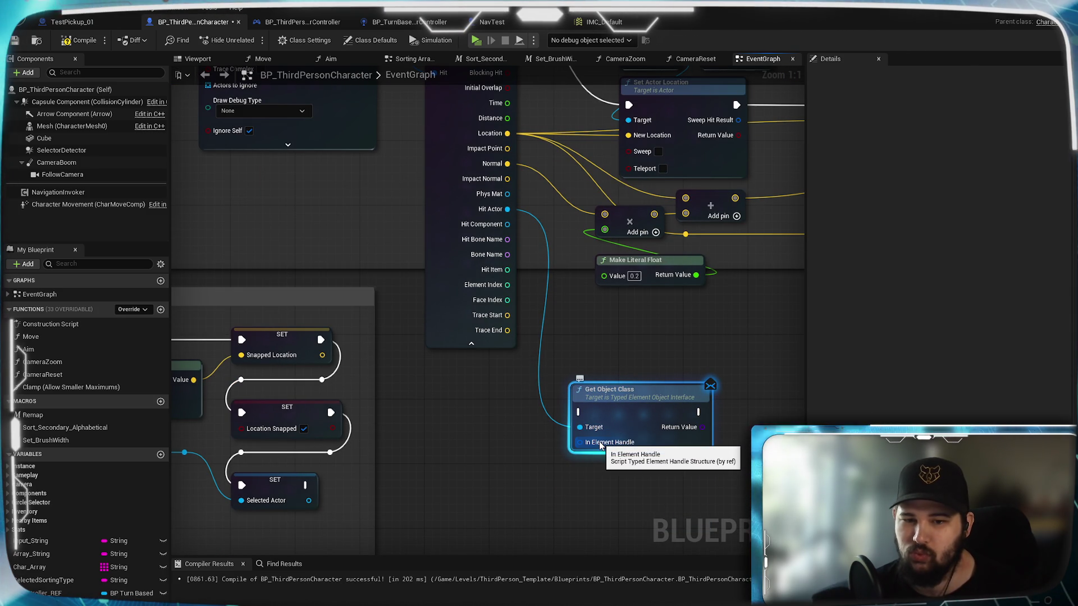
{"action": "left_click_drag", "start_coordinate": [550, 460], "coordinate": [627, 446]}
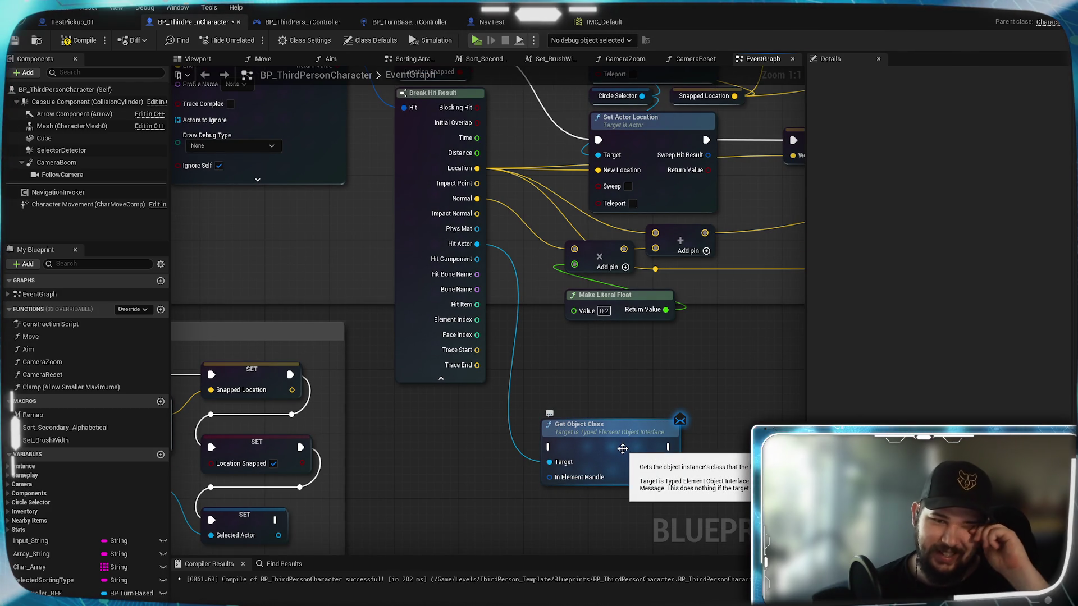
{"action": "key", "text": "Delete"}
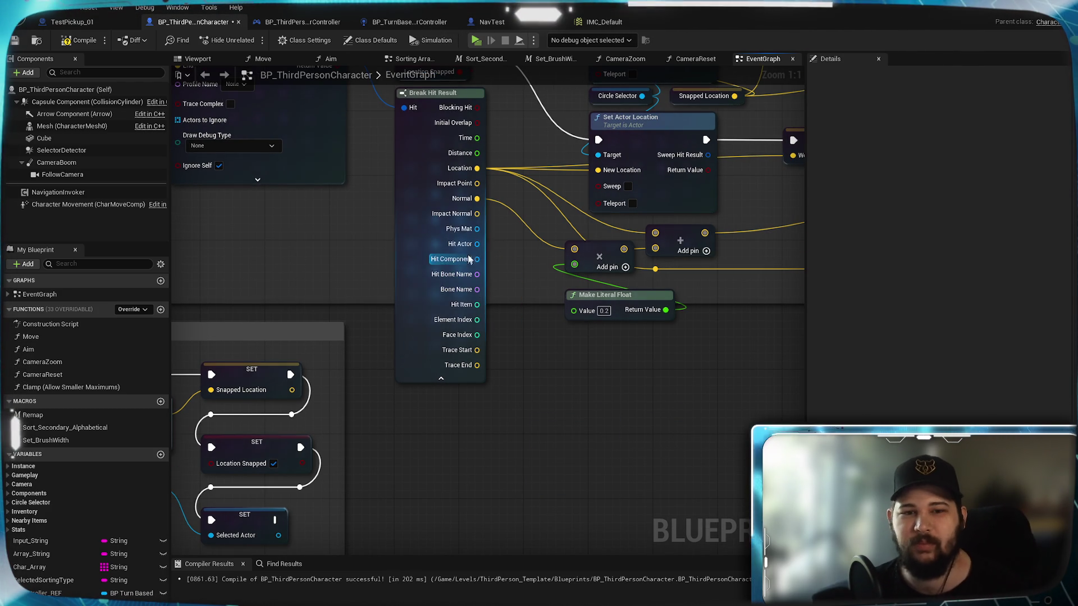
- Add a Cast To NavTest node fed by Break Hit Result's Hit Actor pin
{"action": "left_click_drag", "start_coordinate": [476, 244], "coordinate": [561, 497]}
{"action": "type", "text": "c"}
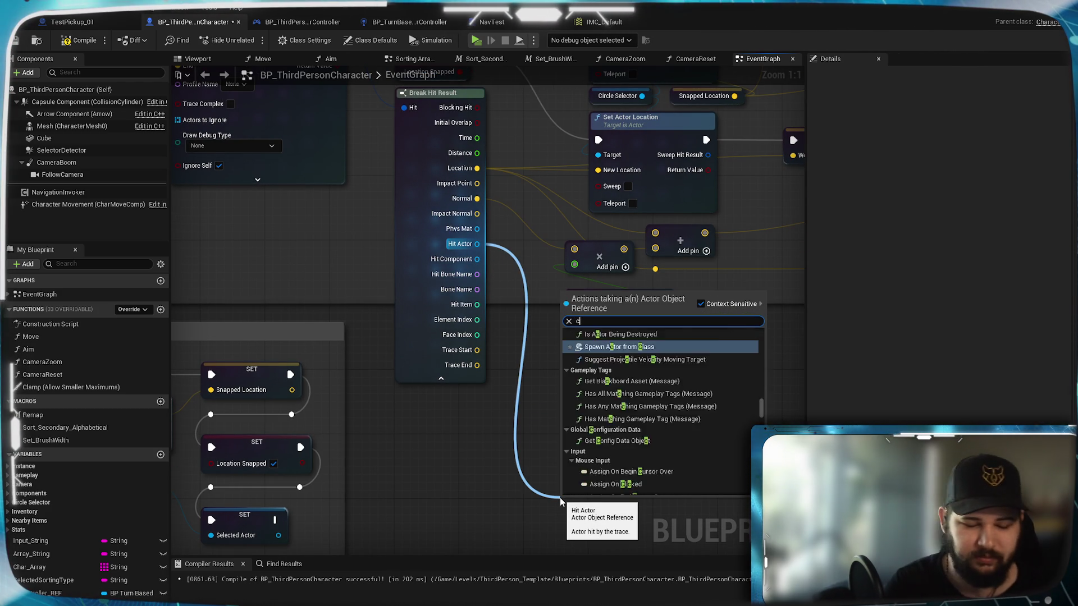
{"action": "type", "text": "ast to navtest"}
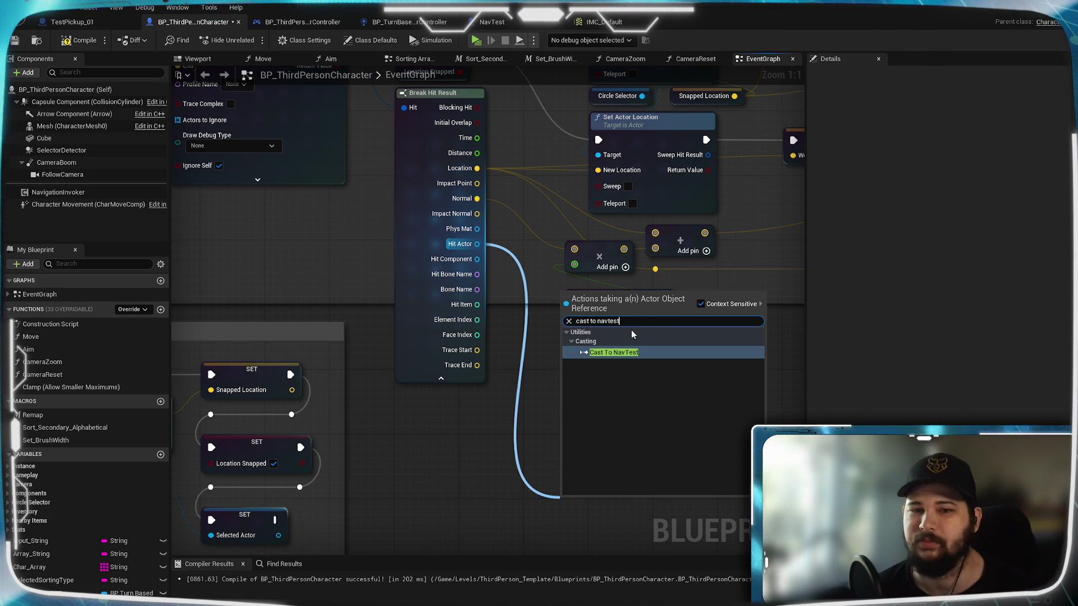
{"action": "left_click", "coordinate": [613, 352]}
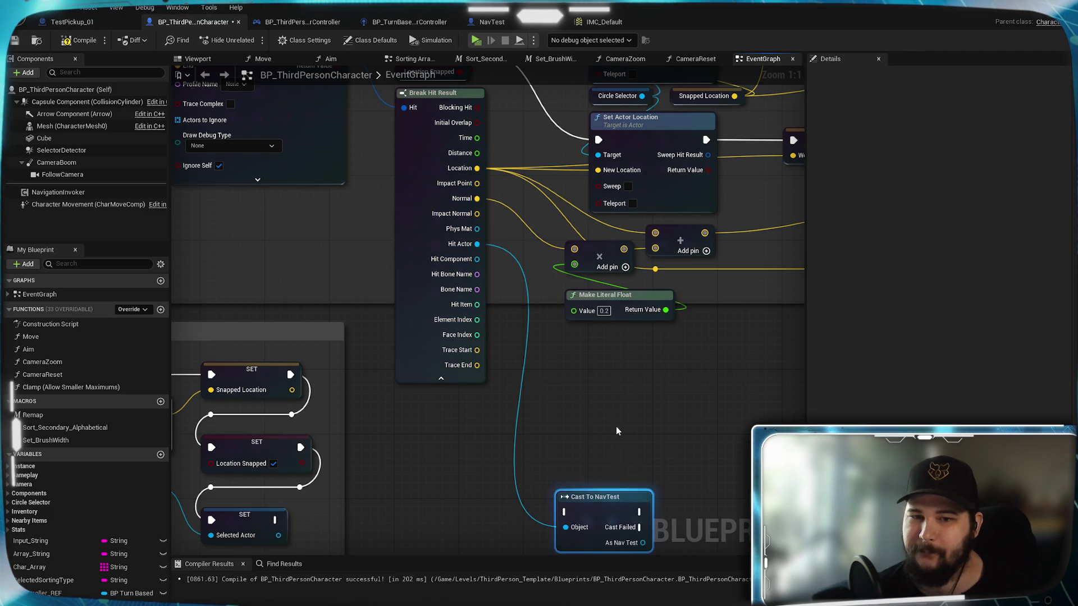
- Move the cast node up beside Make Literal Float and link its execution with the SET node
{"action": "mouse_move", "coordinate": [592, 393]}
{"action": "left_mouse_down"}
{"action": "mouse_move", "coordinate": [632, 285]}
{"action": "mouse_move", "coordinate": [599, 298]}
{"action": "left_mouse_up"}
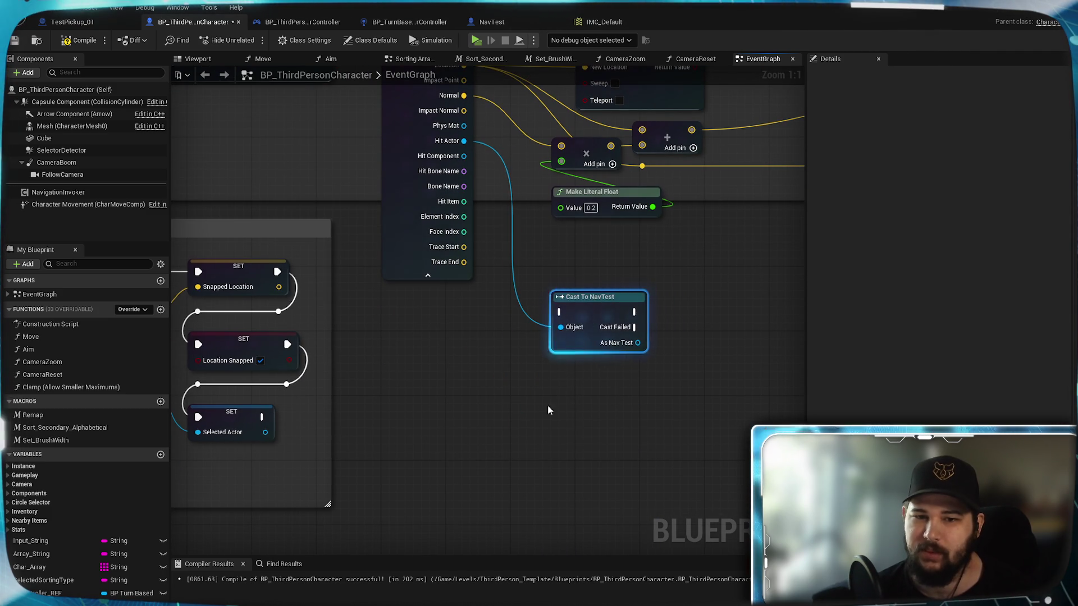
{"action": "scroll", "coordinate": [571, 457], "scroll_direction": "down", "scroll_amount": 1}
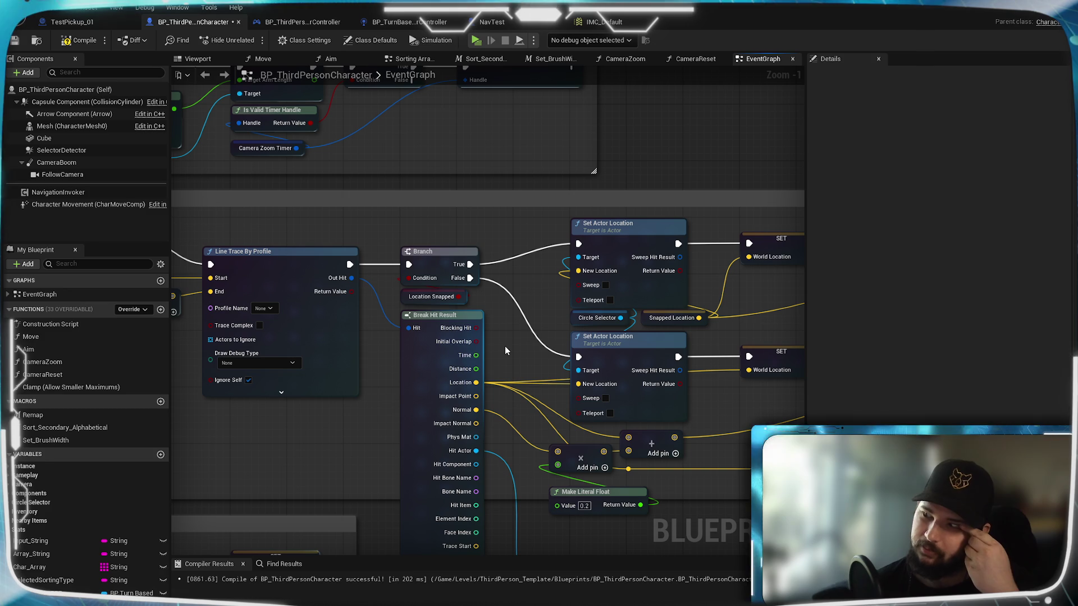
{"action": "mouse_move", "coordinate": [506, 351]}
{"action": "left_mouse_down"}
{"action": "mouse_move", "coordinate": [512, 213]}
{"action": "mouse_move", "coordinate": [532, 196]}
{"action": "left_mouse_up"}
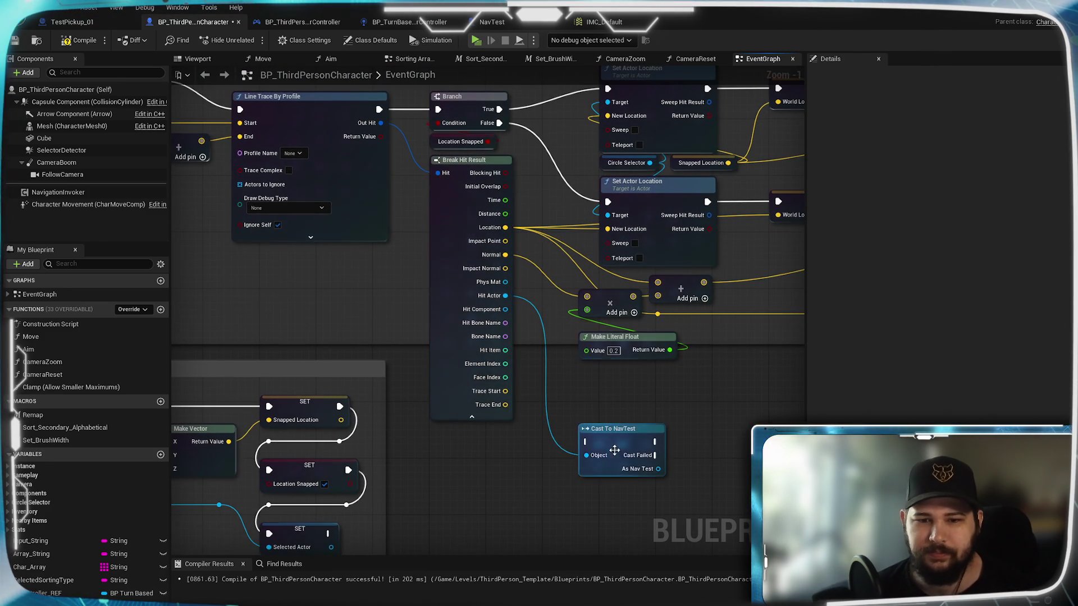
{"action": "left_click_drag", "start_coordinate": [629, 415], "coordinate": [565, 375]}
{"action": "scroll", "coordinate": [542, 443], "scroll_direction": "up", "scroll_amount": 1}
{"action": "scroll", "coordinate": [542, 444], "scroll_direction": "down", "scroll_amount": 1}
{"action": "mouse_move", "coordinate": [543, 444]}
{"action": "left_mouse_down"}
{"action": "mouse_move", "coordinate": [692, 384]}
{"action": "mouse_move", "coordinate": [387, 335]}
{"action": "mouse_move", "coordinate": [418, 336]}
{"action": "mouse_move", "coordinate": [665, 429]}
{"action": "left_mouse_up"}
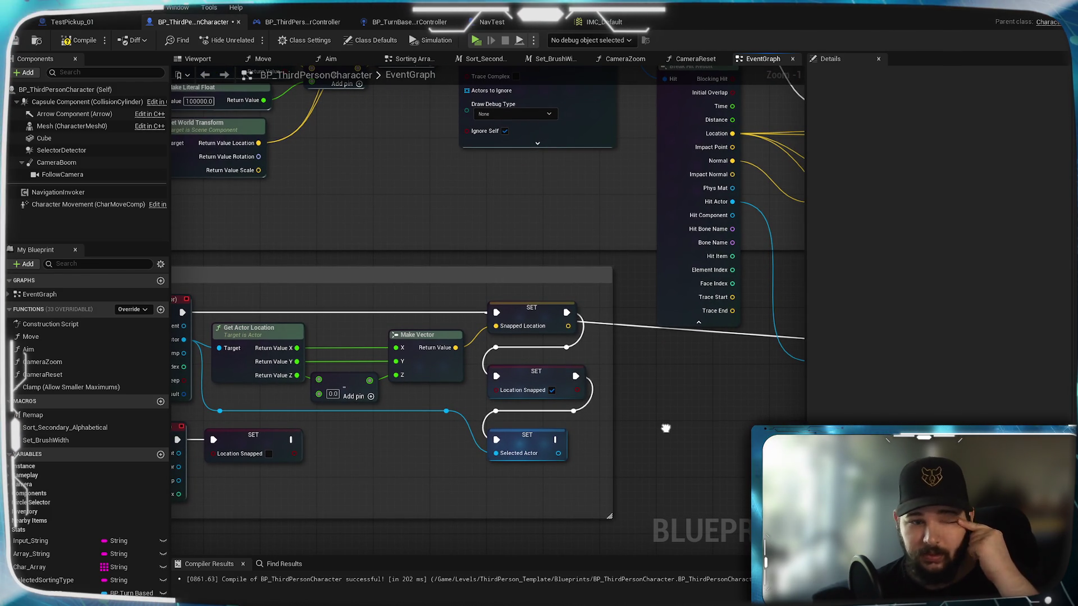
- Feed the cast's As Nav Test output into SET Selected Actor, replacing the direct Hit Actor link
{"action": "mouse_move", "coordinate": [665, 429]}
{"action": "left_mouse_down"}
{"action": "mouse_move", "coordinate": [424, 481]}
{"action": "mouse_move", "coordinate": [511, 467]}
{"action": "left_mouse_up"}
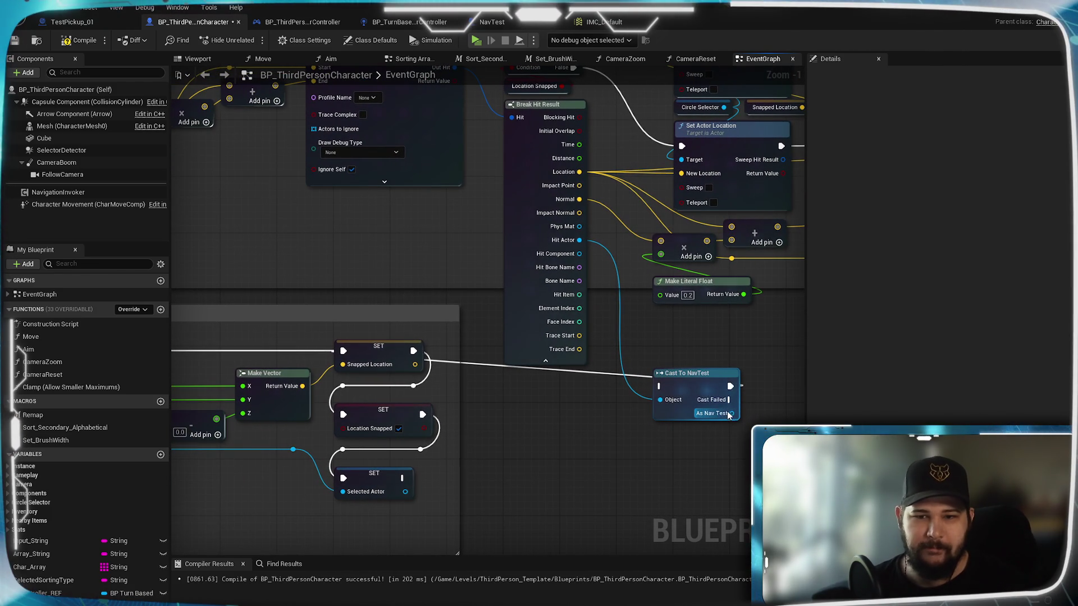
{"action": "mouse_move", "coordinate": [732, 413]}
{"action": "left_mouse_down"}
{"action": "mouse_move", "coordinate": [372, 507]}
{"action": "mouse_move", "coordinate": [343, 492]}
{"action": "left_mouse_up"}
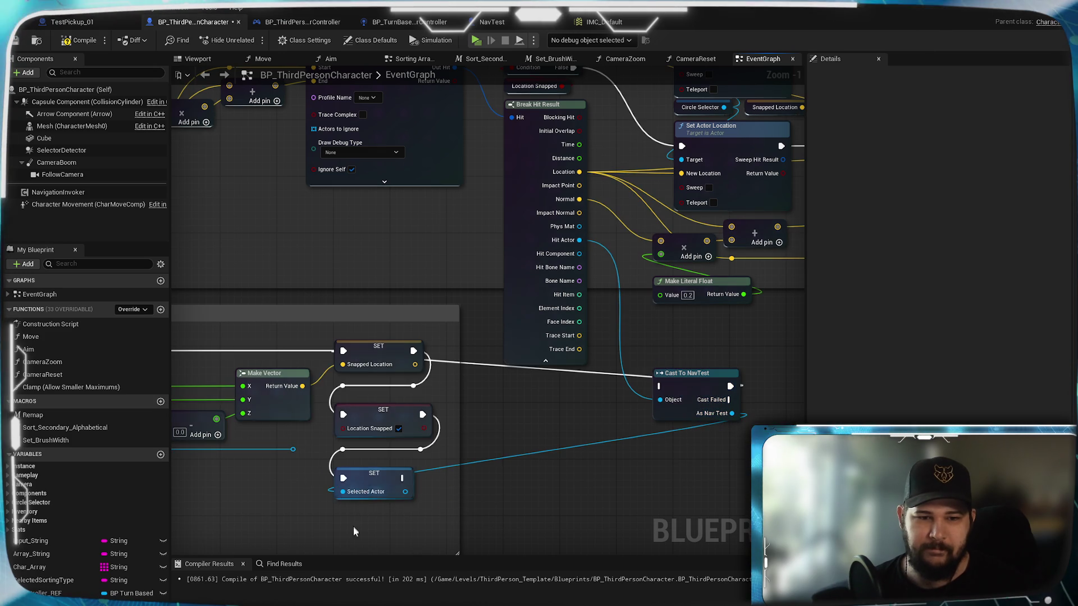
{"action": "left_click_drag", "start_coordinate": [446, 494], "coordinate": [590, 485]}
{"action": "mouse_move", "coordinate": [648, 428]}
{"action": "left_mouse_down"}
{"action": "mouse_move", "coordinate": [359, 487]}
{"action": "mouse_move", "coordinate": [585, 446]}
{"action": "mouse_move", "coordinate": [453, 507]}
{"action": "left_mouse_up"}
{"action": "mouse_move", "coordinate": [555, 142]}
{"action": "left_mouse_down"}
{"action": "mouse_move", "coordinate": [660, 459]}
{"action": "mouse_move", "coordinate": [640, 423]}
{"action": "mouse_move", "coordinate": [519, 463]}
{"action": "mouse_move", "coordinate": [509, 452]}
{"action": "left_mouse_up"}
{"action": "mouse_move", "coordinate": [608, 404]}
{"action": "left_mouse_down"}
{"action": "mouse_move", "coordinate": [621, 405]}
{"action": "mouse_move", "coordinate": [676, 306]}
{"action": "mouse_move", "coordinate": [599, 524]}
{"action": "mouse_move", "coordinate": [695, 284]}
{"action": "mouse_move", "coordinate": [645, 402]}
{"action": "left_mouse_up"}
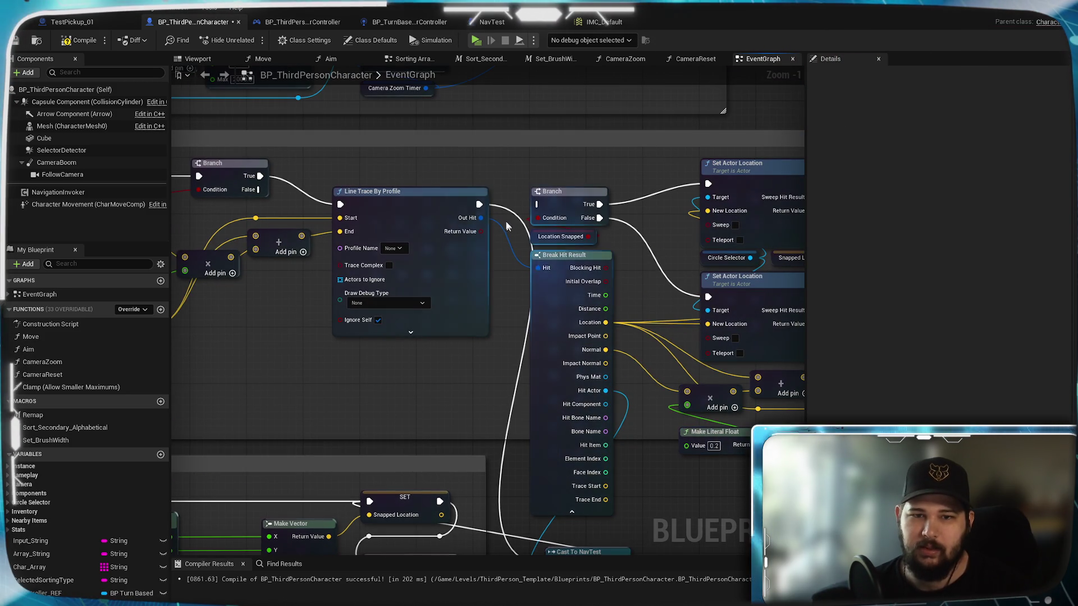
- Reconnect the Line Trace node's execution output to the Branch node
{"action": "mouse_move", "coordinate": [479, 204]}
{"action": "left_mouse_down"}
{"action": "mouse_move", "coordinate": [540, 206]}
{"action": "mouse_move", "coordinate": [640, 256]}
{"action": "mouse_move", "coordinate": [555, 508]}
{"action": "mouse_move", "coordinate": [345, 444]}
{"action": "mouse_move", "coordinate": [360, 437]}
{"action": "mouse_move", "coordinate": [524, 496]}
{"action": "mouse_move", "coordinate": [551, 496]}
{"action": "left_mouse_up"}
{"action": "mouse_move", "coordinate": [680, 430]}
{"action": "left_mouse_down"}
{"action": "mouse_move", "coordinate": [665, 339]}
{"action": "mouse_move", "coordinate": [609, 368]}
{"action": "mouse_move", "coordinate": [590, 425]}
{"action": "left_mouse_up"}
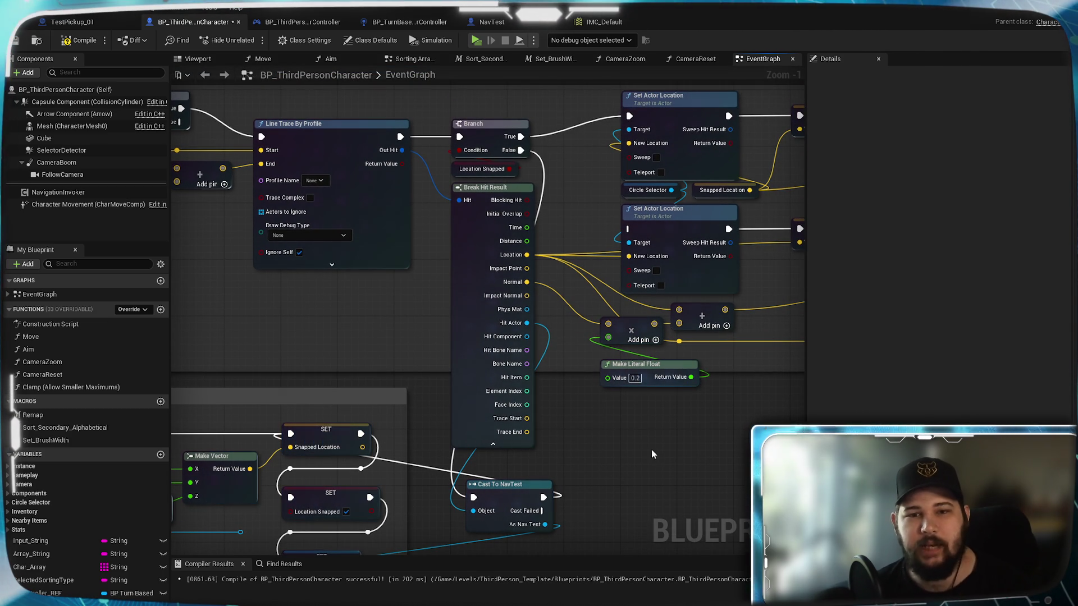
{"action": "left_click_drag", "start_coordinate": [628, 451], "coordinate": [705, 313]}
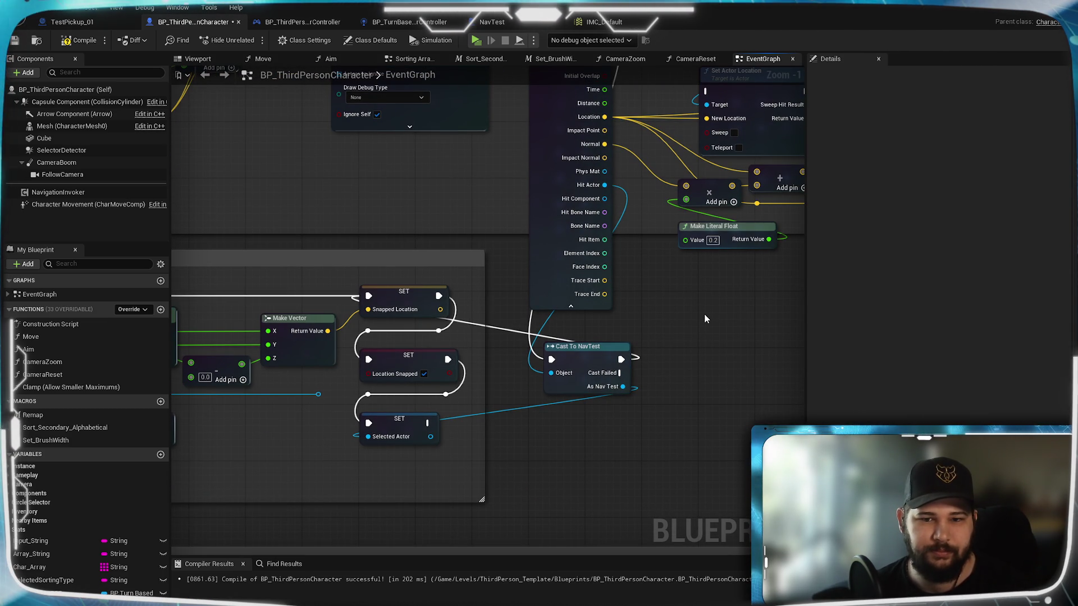
{"action": "left_click_drag", "start_coordinate": [706, 319], "coordinate": [610, 446]}
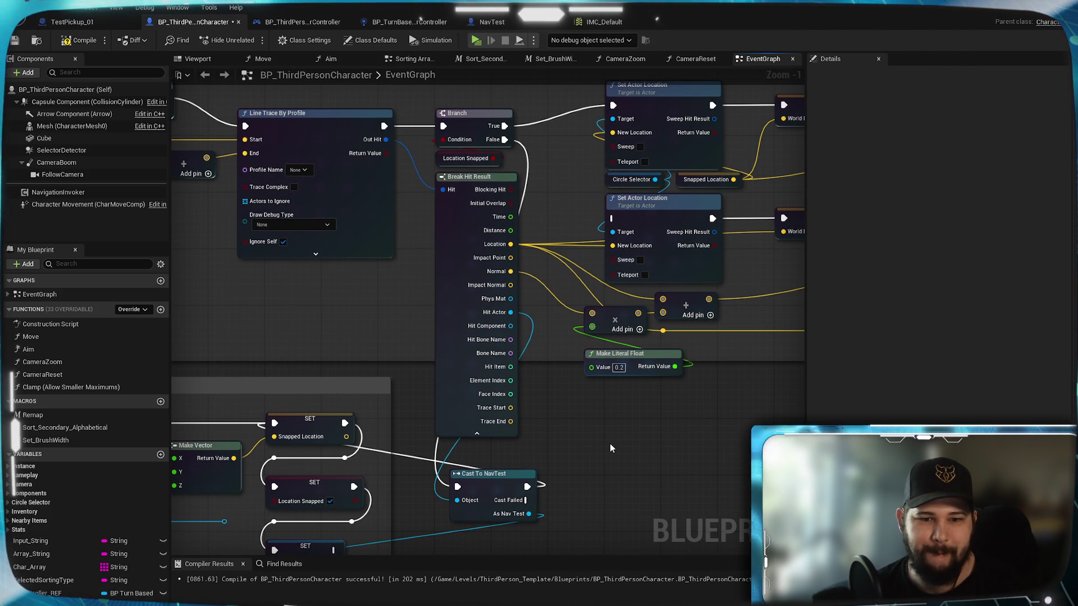
{"action": "mouse_move", "coordinate": [610, 444]}
{"action": "left_mouse_down"}
{"action": "mouse_move", "coordinate": [726, 329]}
{"action": "mouse_move", "coordinate": [660, 483]}
{"action": "mouse_move", "coordinate": [657, 392]}
{"action": "left_mouse_up"}
- Link the SET node to Set Actor Location and route Cast Failed into the lower Set Actor Location
{"action": "mouse_move", "coordinate": [384, 503]}
{"action": "left_mouse_down"}
{"action": "mouse_move", "coordinate": [564, 477]}
{"action": "mouse_move", "coordinate": [577, 208]}
{"action": "mouse_move", "coordinate": [663, 171]}
{"action": "left_mouse_up"}
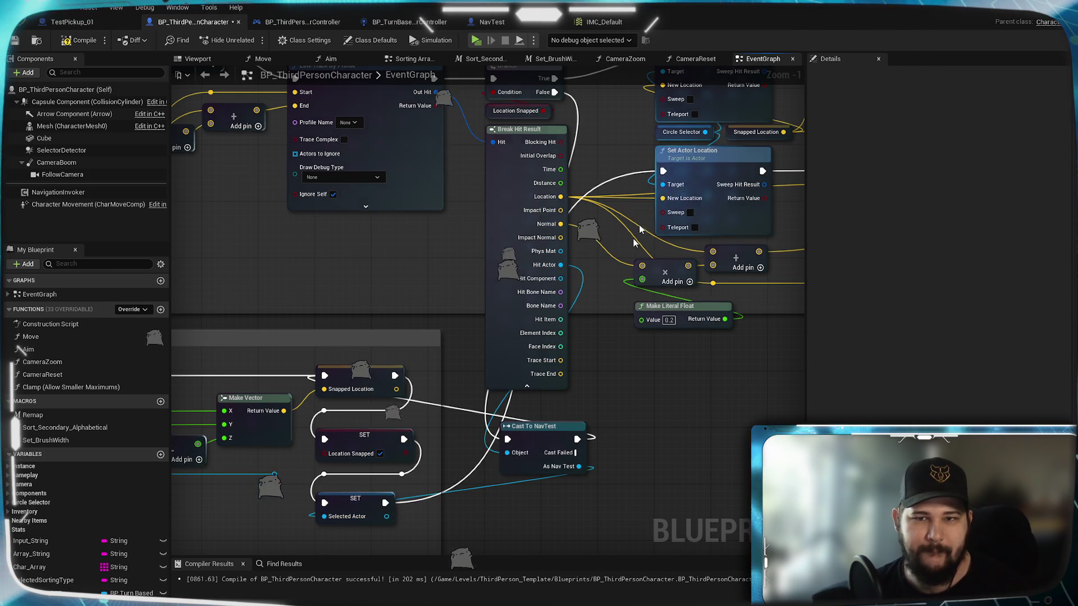
{"action": "mouse_move", "coordinate": [494, 521]}
{"action": "left_mouse_down"}
{"action": "mouse_move", "coordinate": [511, 511]}
{"action": "mouse_move", "coordinate": [585, 241]}
{"action": "left_mouse_up"}
{"action": "left_click_drag", "start_coordinate": [585, 240], "coordinate": [582, 239]}
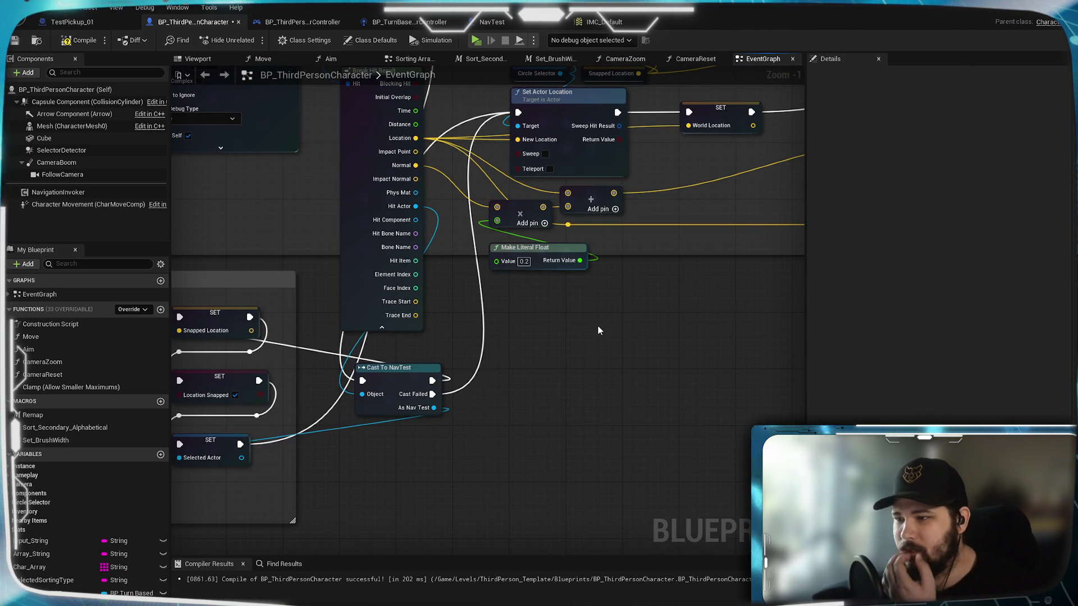
{"action": "left_click_drag", "start_coordinate": [567, 361], "coordinate": [608, 383]}
- Duplicate Cast To NavTest, feed Hit Actor into its Object, and run Branch False into it
{"action": "left_click_drag", "start_coordinate": [739, 365], "coordinate": [571, 412]}
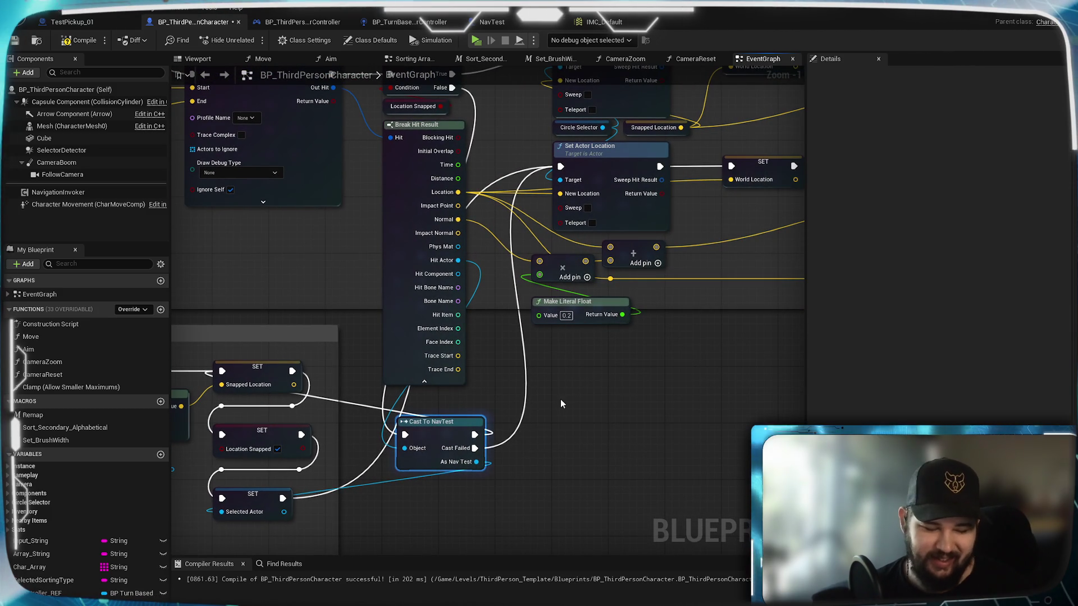
{"action": "key", "text": "ctrl+c"}
{"action": "key", "text": "ctrl+v"}
{"action": "left_click_drag", "start_coordinate": [458, 260], "coordinate": [561, 406]}
{"action": "mouse_move", "coordinate": [454, 86]}
{"action": "left_mouse_down"}
{"action": "mouse_move", "coordinate": [479, 183]}
{"action": "mouse_move", "coordinate": [575, 364]}
{"action": "mouse_move", "coordinate": [587, 489]}
{"action": "left_mouse_up"}
{"action": "mouse_move", "coordinate": [651, 502]}
{"action": "left_mouse_down"}
{"action": "mouse_move", "coordinate": [712, 414]}
{"action": "mouse_move", "coordinate": [583, 149]}
{"action": "left_mouse_up"}
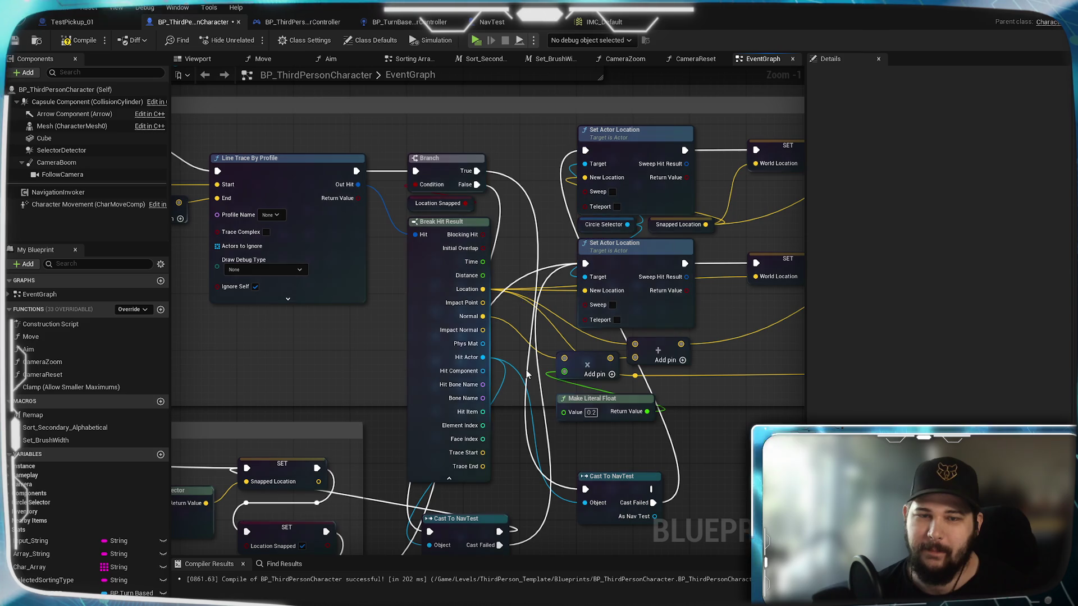
- Connect Branch True and Cast Failed to the upper and lower Set Actor Location nodes, then compile with F7
{"action": "mouse_move", "coordinate": [546, 476]}
{"action": "left_mouse_down"}
{"action": "mouse_move", "coordinate": [515, 332]}
{"action": "mouse_move", "coordinate": [496, 376]}
{"action": "mouse_move", "coordinate": [497, 505]}
{"action": "mouse_move", "coordinate": [508, 427]}
{"action": "mouse_move", "coordinate": [502, 437]}
{"action": "left_mouse_up"}
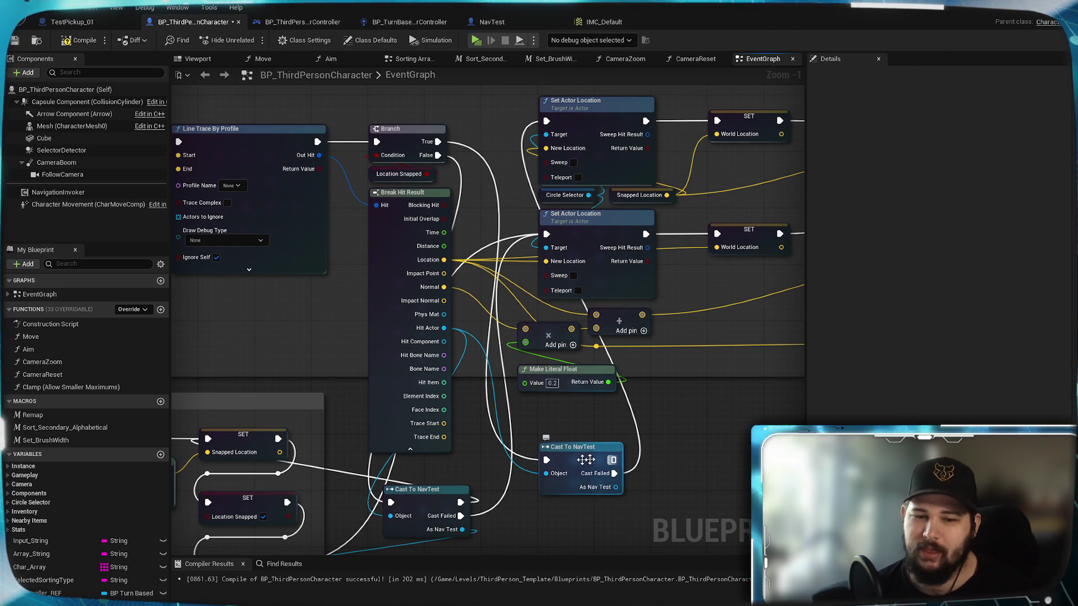
{"action": "mouse_move", "coordinate": [497, 459]}
{"action": "left_mouse_down"}
{"action": "mouse_move", "coordinate": [724, 335]}
{"action": "mouse_move", "coordinate": [637, 218]}
{"action": "mouse_move", "coordinate": [475, 348]}
{"action": "mouse_move", "coordinate": [490, 377]}
{"action": "mouse_move", "coordinate": [562, 353]}
{"action": "mouse_move", "coordinate": [449, 395]}
{"action": "mouse_move", "coordinate": [451, 415]}
{"action": "left_mouse_up"}
{"action": "left_click_drag", "start_coordinate": [530, 409], "coordinate": [566, 592]}
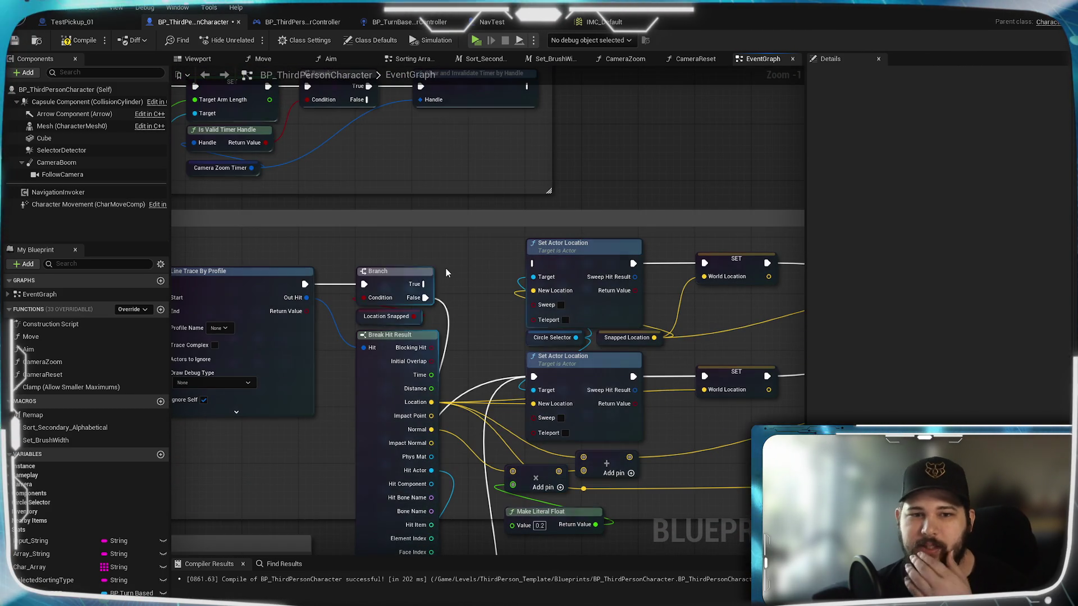
{"action": "left_click_drag", "start_coordinate": [425, 284], "coordinate": [534, 263]}
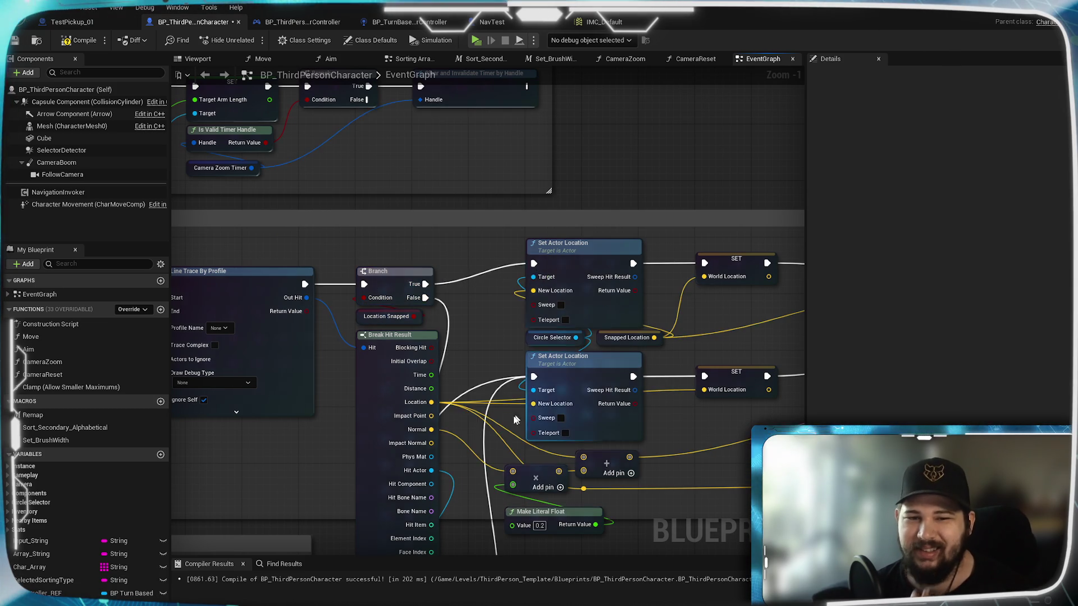
{"action": "left_click_drag", "start_coordinate": [521, 414], "coordinate": [567, 217]}
{"action": "left_click_drag", "start_coordinate": [494, 462], "coordinate": [581, 180]}
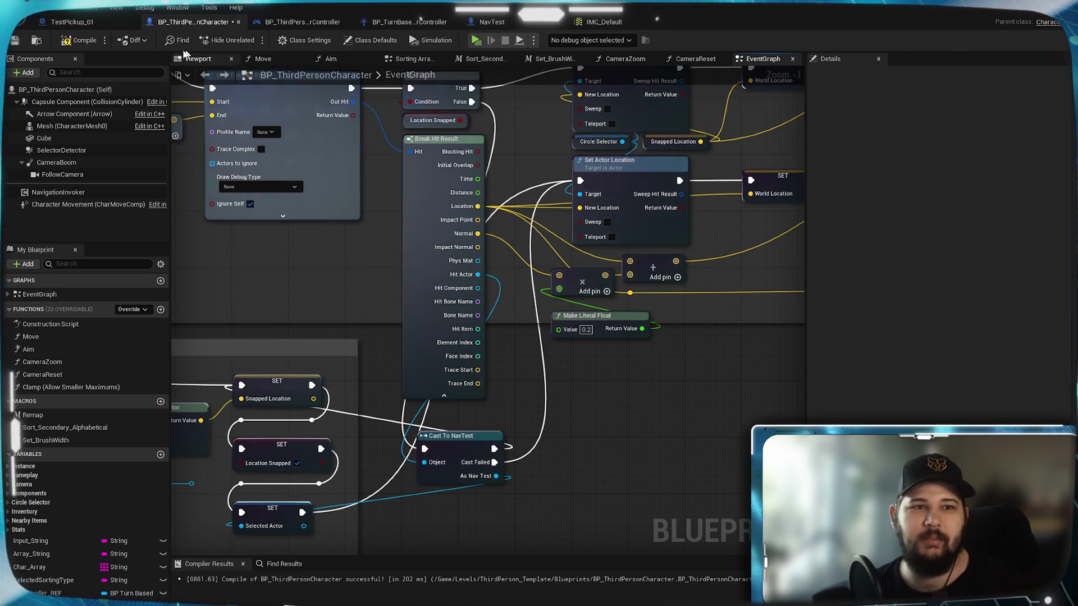
{"action": "key", "text": "F7"}
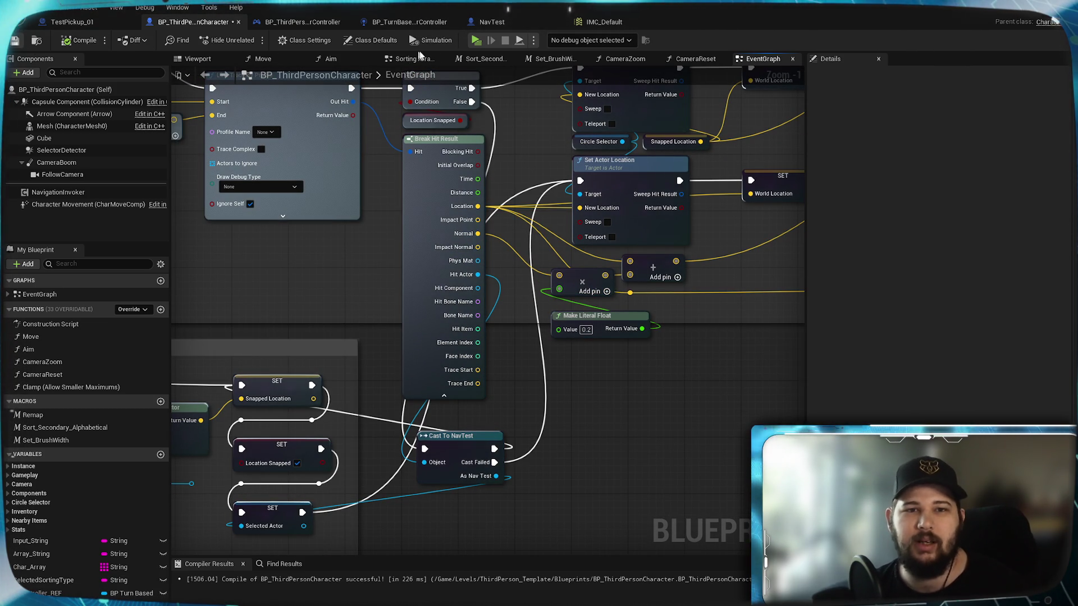
- Play-test standalone via New Game, sending the character to several clicked floor spots, then exit with Esc
{"action": "left_click", "coordinate": [478, 42]}
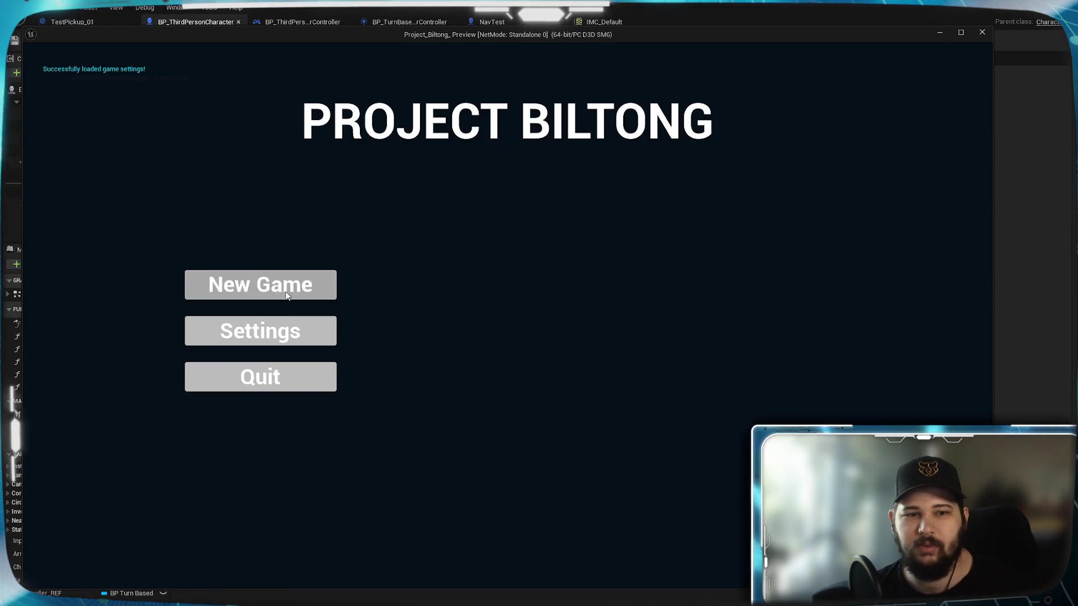
{"action": "left_click", "coordinate": [286, 296]}
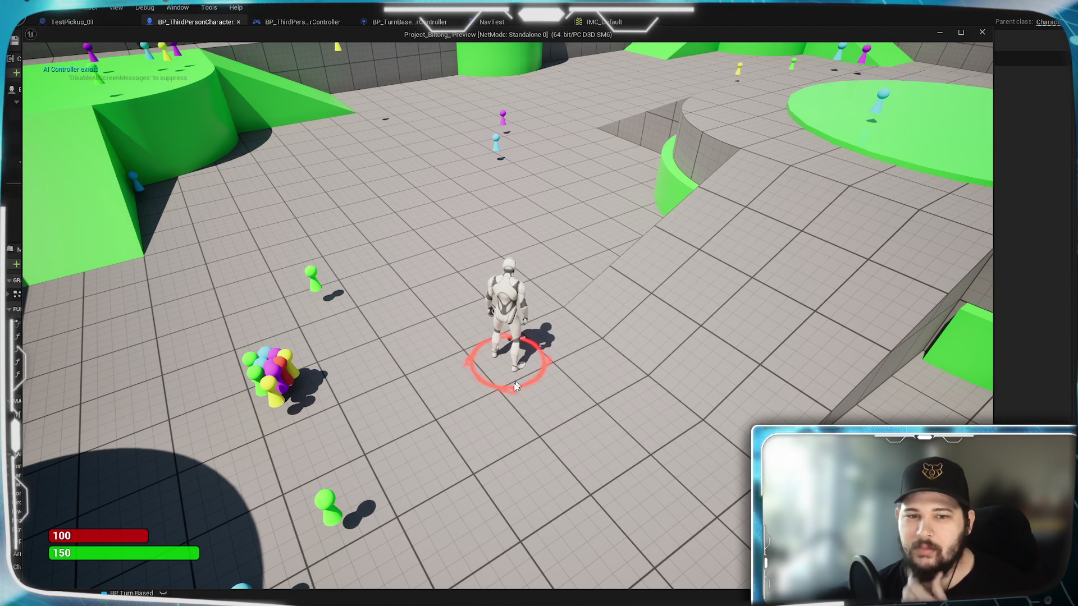
{"action": "key", "text": "e"}
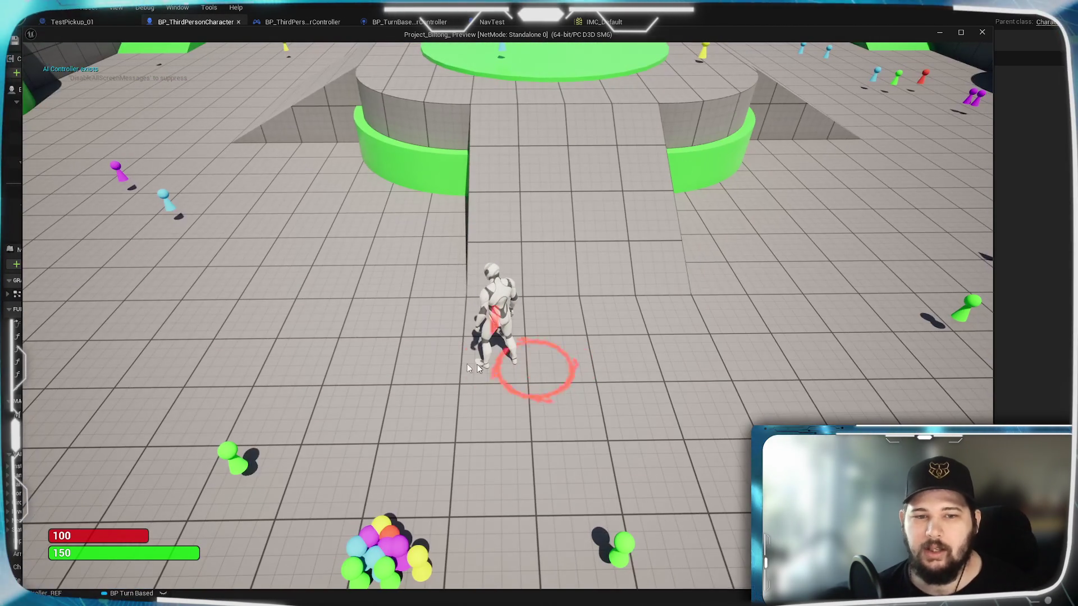
{"action": "key", "text": "q"}
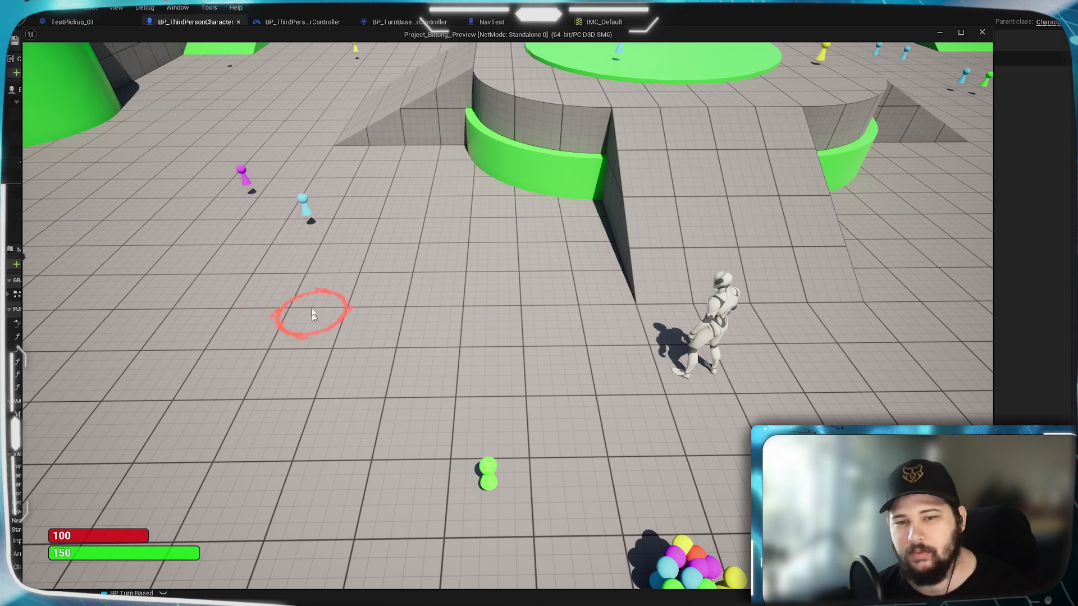
{"action": "left_click", "coordinate": [340, 318]}
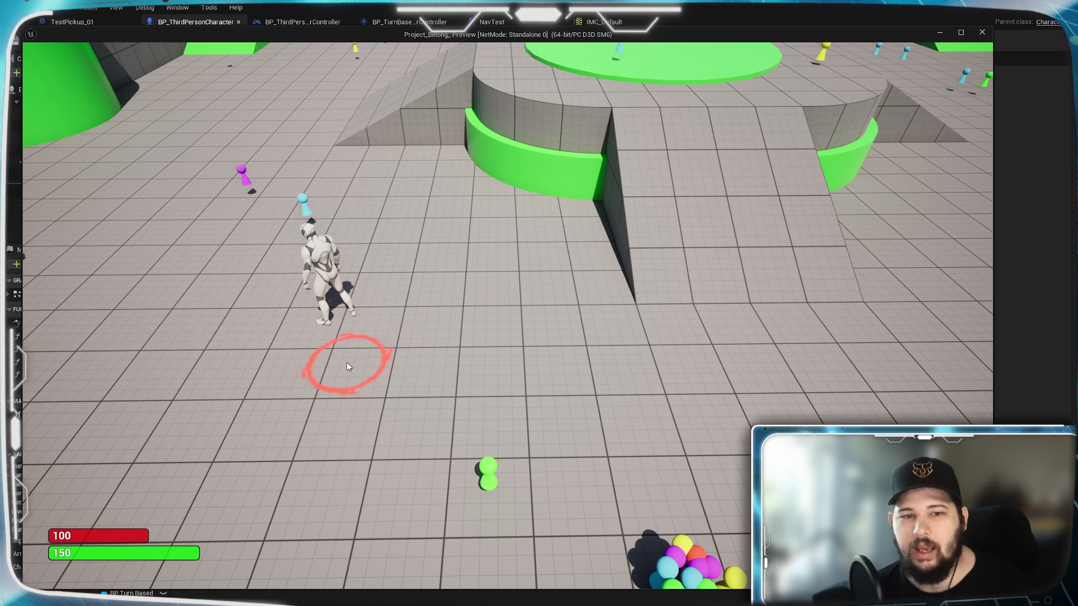
{"action": "left_click", "coordinate": [539, 320]}
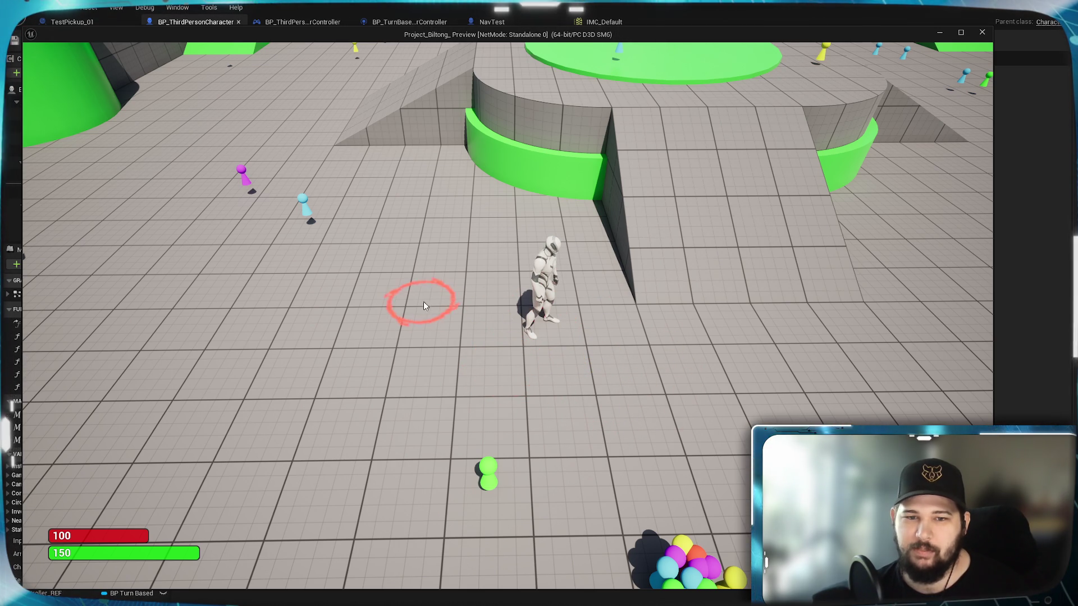
{"action": "left_click", "coordinate": [536, 326]}
{"action": "key", "text": "Escape"}
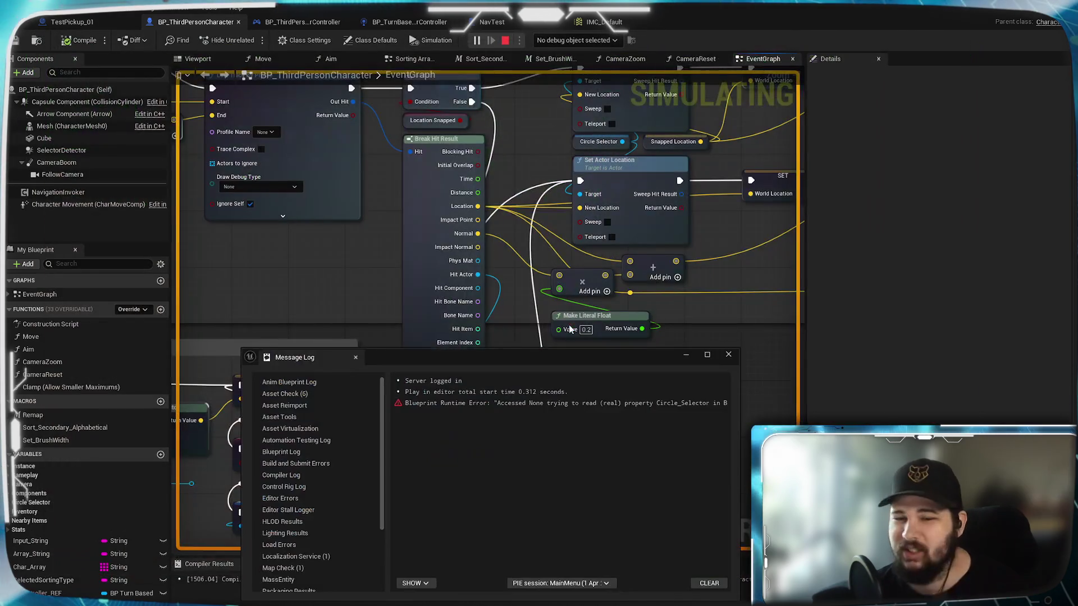
- Read the Circle_Selector runtime error in the Message Log, then minimize the log window
{"action": "left_click", "coordinate": [571, 403]}
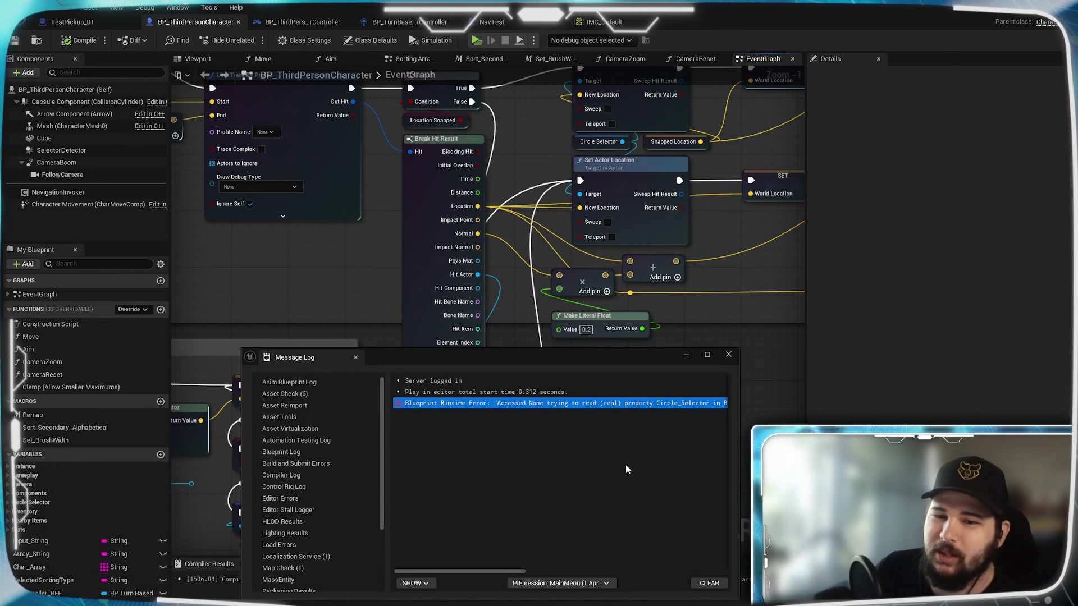
{"action": "mouse_move", "coordinate": [483, 571]}
{"action": "left_mouse_down"}
{"action": "mouse_move", "coordinate": [676, 573]}
{"action": "mouse_move", "coordinate": [723, 562]}
{"action": "mouse_move", "coordinate": [524, 551]}
{"action": "mouse_move", "coordinate": [482, 570]}
{"action": "left_mouse_up"}
{"action": "left_click", "coordinate": [561, 475]}
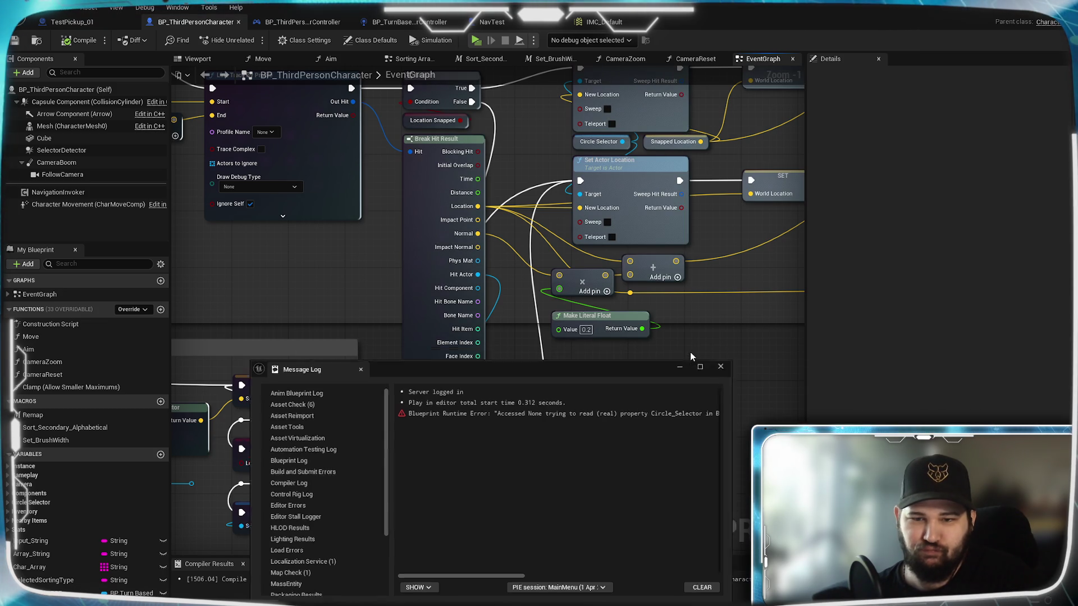
{"action": "left_click", "coordinate": [689, 354]}
{"action": "mouse_move", "coordinate": [628, 399]}
{"action": "left_mouse_down"}
{"action": "mouse_move", "coordinate": [606, 361]}
{"action": "mouse_move", "coordinate": [644, 433]}
{"action": "mouse_move", "coordinate": [553, 494]}
{"action": "left_mouse_up"}
- Review the Snap Cursor to Pawns group and Cast To NavTest wiring, and recompile BP_ThirdPersonCharacter
{"action": "left_click_drag", "start_coordinate": [677, 441], "coordinate": [623, 313]}
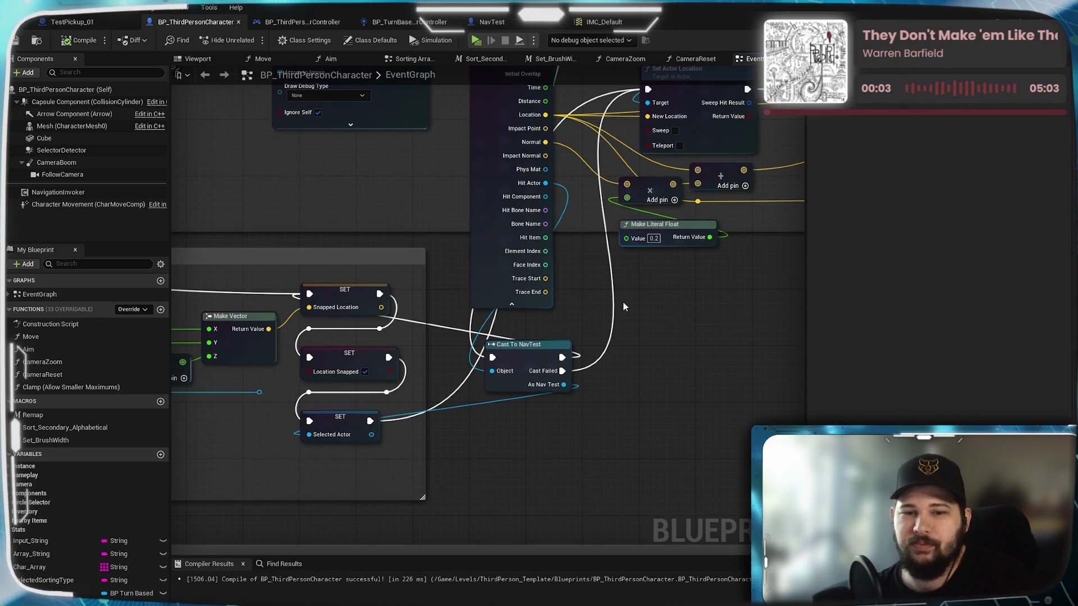
{"action": "left_click_drag", "start_coordinate": [597, 262], "coordinate": [787, 234]}
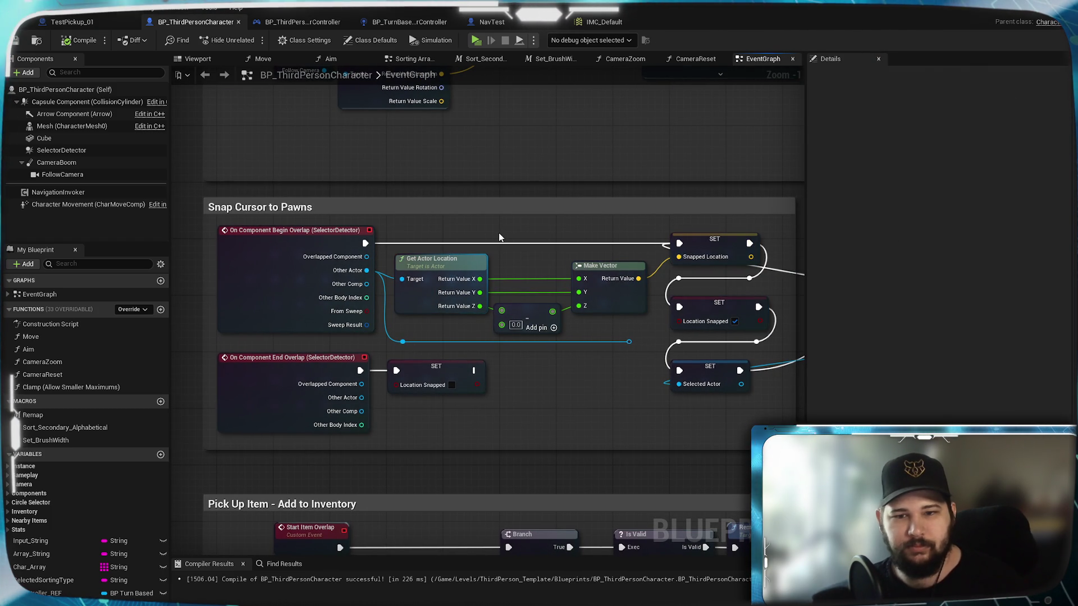
{"action": "mouse_move", "coordinate": [459, 239]}
{"action": "left_mouse_down"}
{"action": "mouse_move", "coordinate": [385, 253]}
{"action": "mouse_move", "coordinate": [522, 328]}
{"action": "left_mouse_up"}
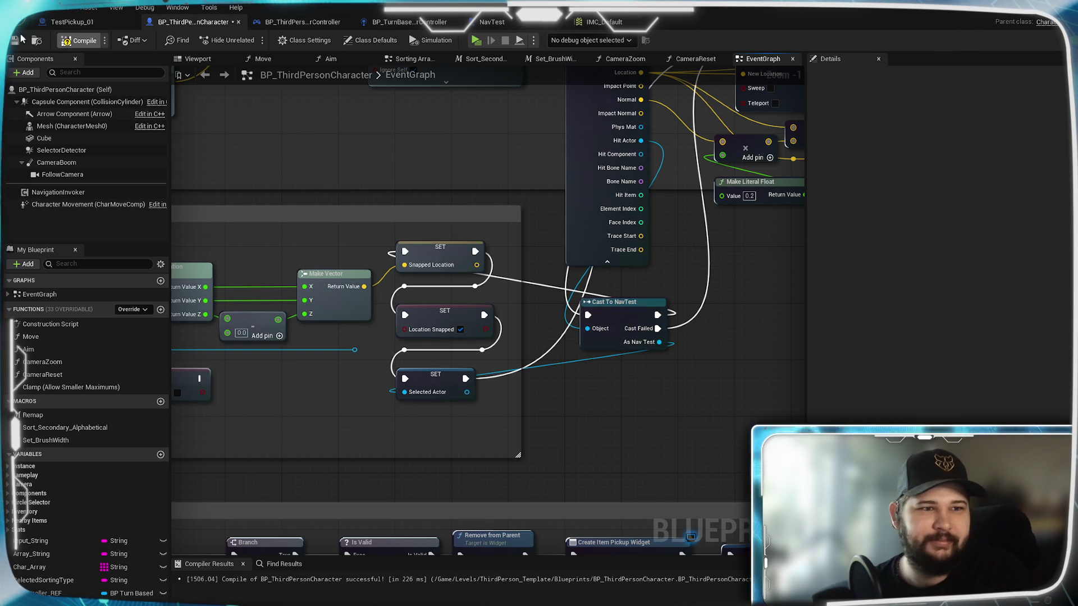
{"action": "left_click", "coordinate": [81, 40]}
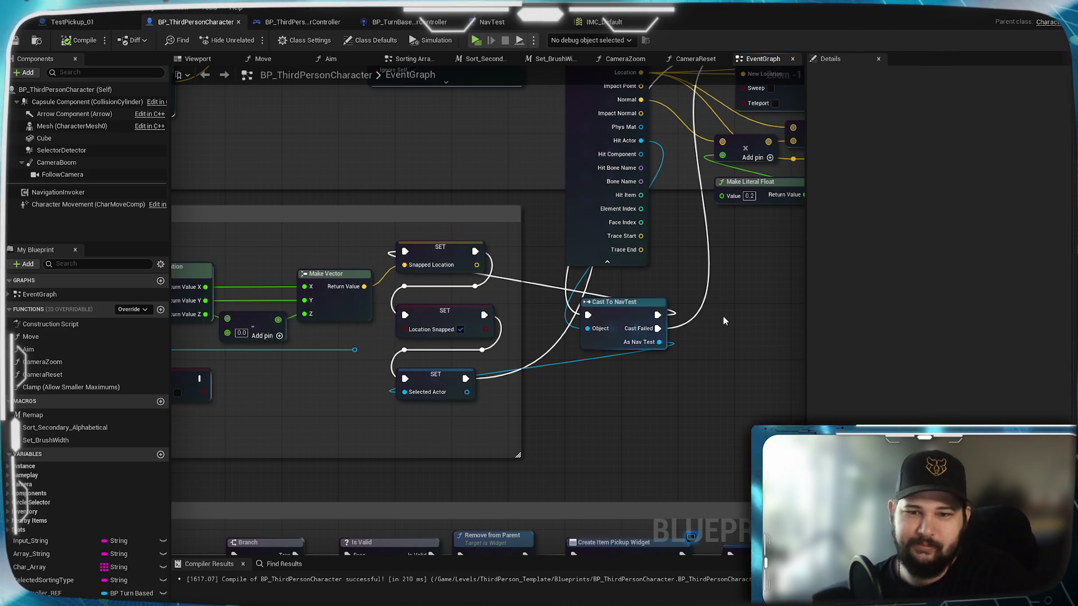
{"action": "mouse_move", "coordinate": [728, 280]}
{"action": "left_mouse_down"}
{"action": "mouse_move", "coordinate": [659, 444]}
{"action": "mouse_move", "coordinate": [621, 351]}
{"action": "left_mouse_up"}
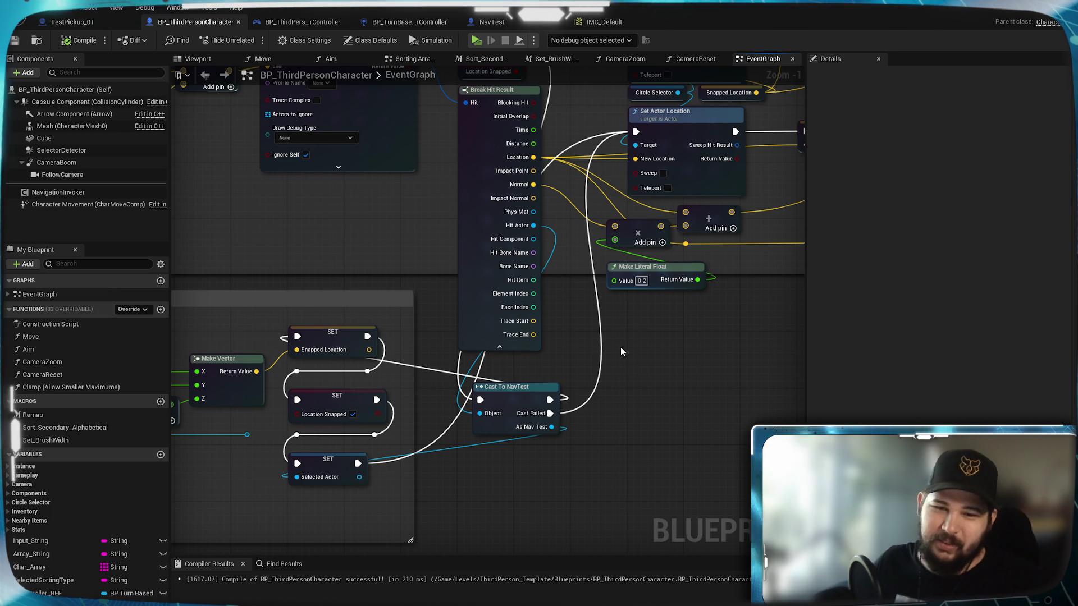
{"action": "mouse_move", "coordinate": [621, 347]}
{"action": "left_mouse_down"}
{"action": "mouse_move", "coordinate": [601, 375]}
{"action": "mouse_move", "coordinate": [654, 303]}
{"action": "mouse_move", "coordinate": [867, 489]}
{"action": "mouse_move", "coordinate": [1052, 440]}
{"action": "mouse_move", "coordinate": [660, 390]}
{"action": "mouse_move", "coordinate": [637, 330]}
{"action": "mouse_move", "coordinate": [590, 345]}
{"action": "mouse_move", "coordinate": [595, 477]}
{"action": "mouse_move", "coordinate": [970, 477]}
{"action": "mouse_move", "coordinate": [608, 335]}
{"action": "left_mouse_up"}
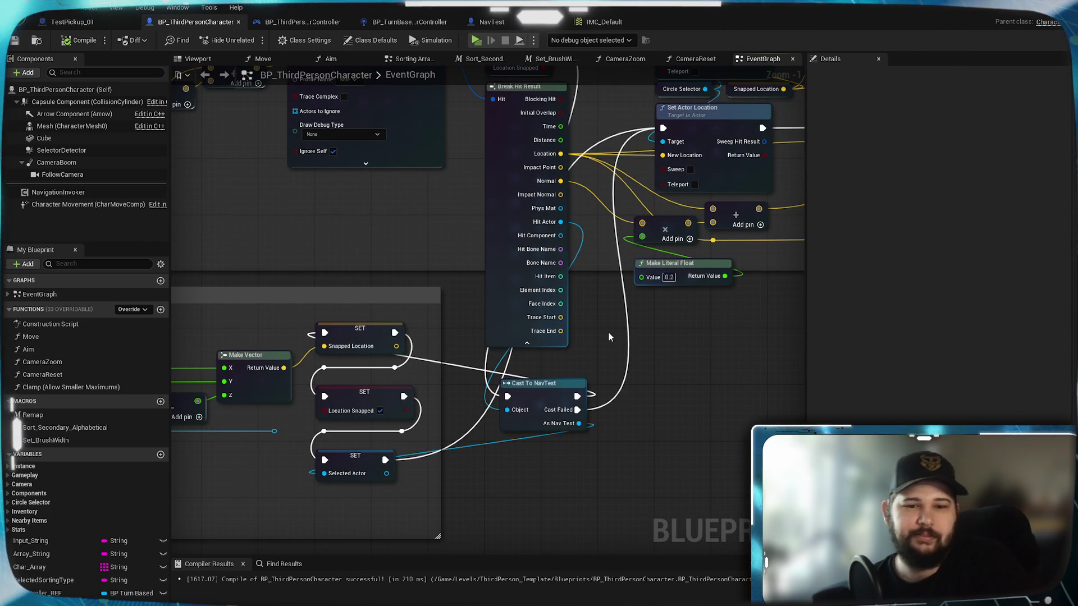
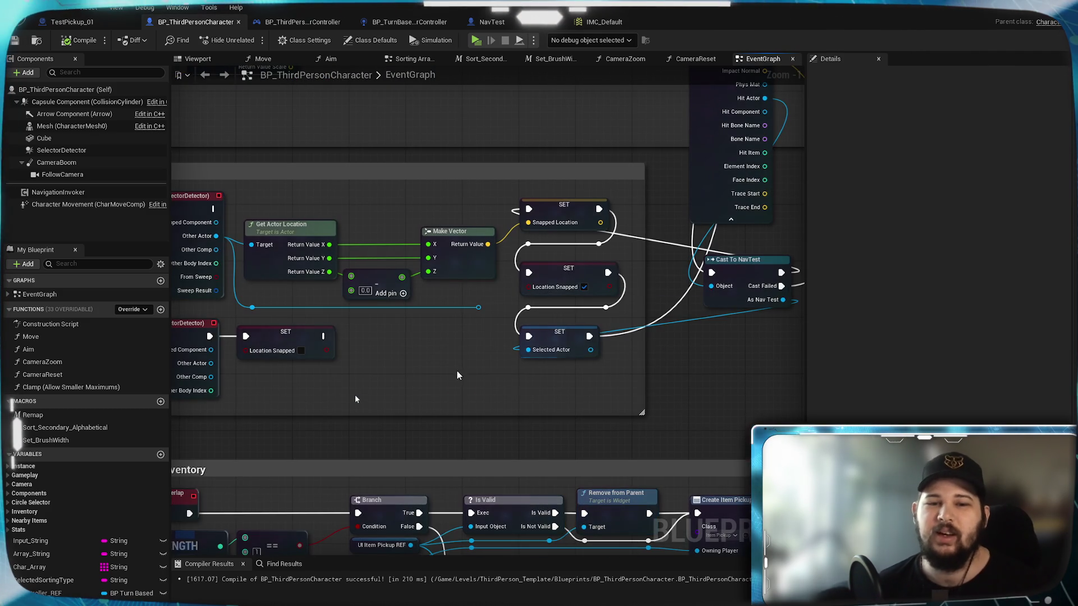
- Route the reroute wire into SET Selected Actor and connect Begin Overlap's exec to SET
{"action": "left_click_drag", "start_coordinate": [478, 307], "coordinate": [529, 349]}
{"action": "left_click_drag", "start_coordinate": [281, 281], "coordinate": [597, 282]}
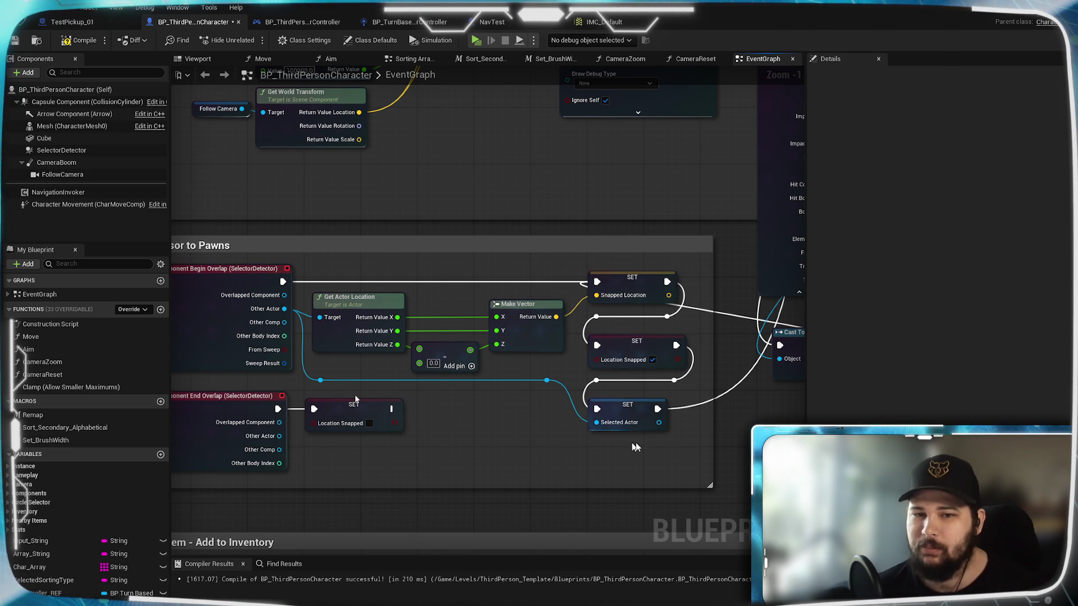
{"action": "mouse_move", "coordinate": [730, 439]}
{"action": "left_mouse_down"}
{"action": "mouse_move", "coordinate": [407, 455]}
{"action": "mouse_move", "coordinate": [602, 416]}
{"action": "left_mouse_up"}
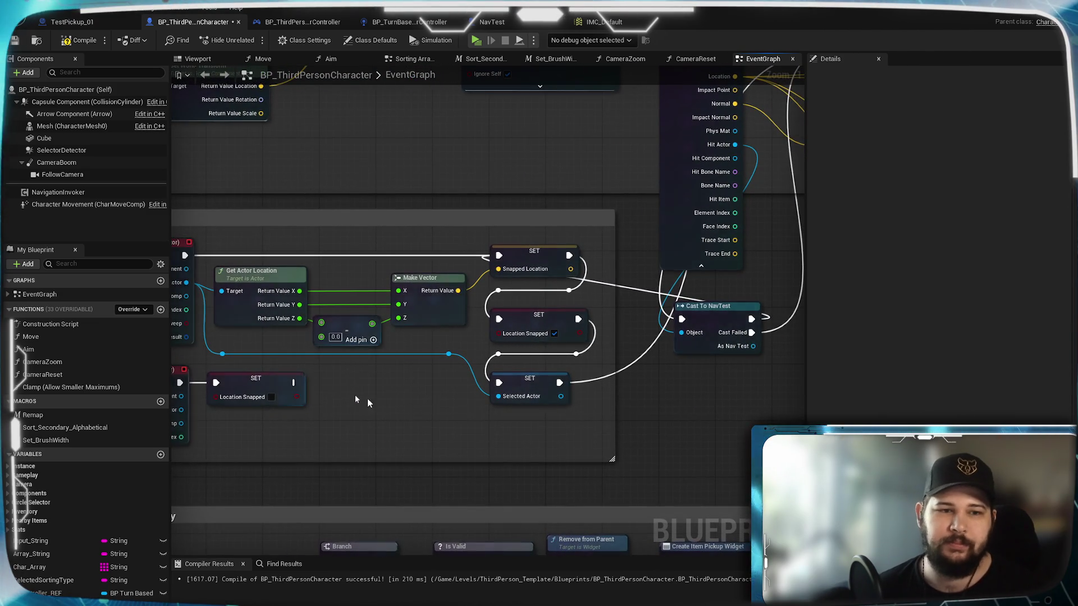
- Delete the Cast To NavTest node from the overlap logic
{"action": "left_click_drag", "start_coordinate": [359, 393], "coordinate": [544, 403]}
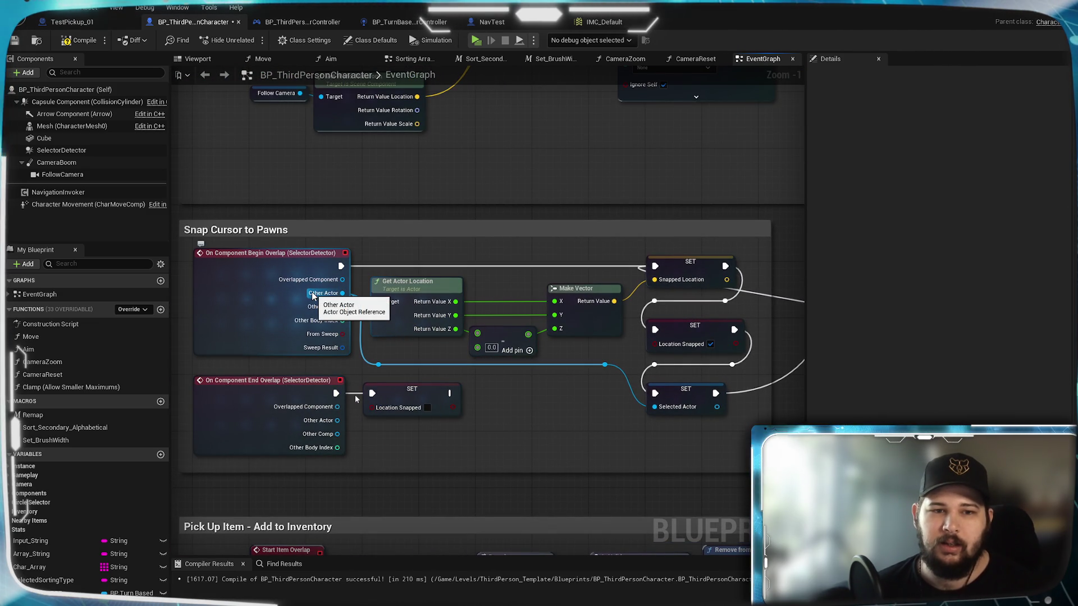
{"action": "mouse_move", "coordinate": [328, 298]}
{"action": "left_mouse_down"}
{"action": "mouse_move", "coordinate": [255, 370]}
{"action": "mouse_move", "coordinate": [244, 354]}
{"action": "mouse_move", "coordinate": [510, 287]}
{"action": "left_mouse_up"}
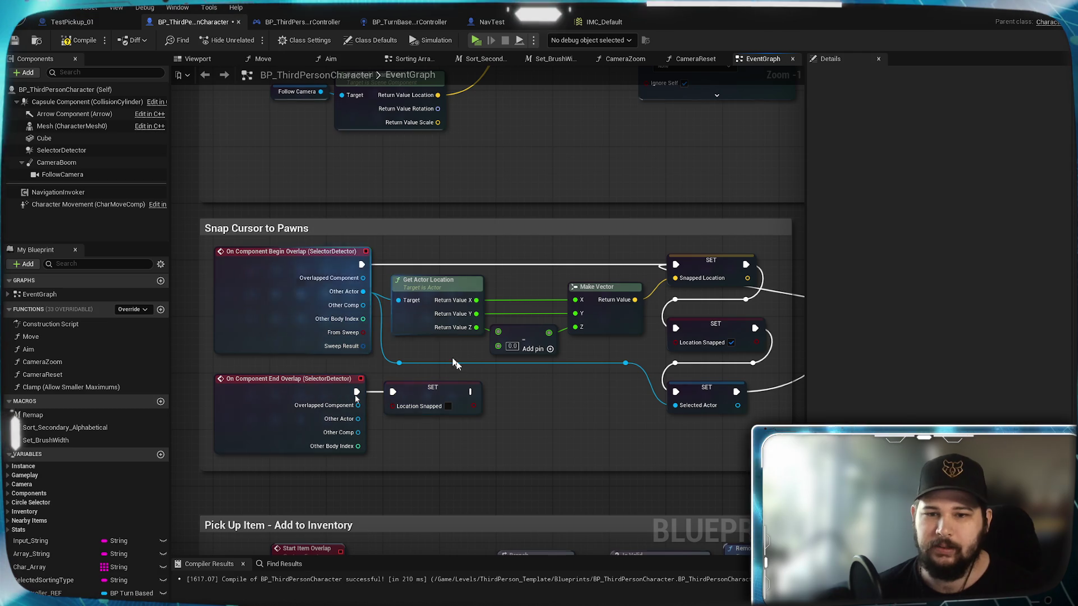
{"action": "mouse_move", "coordinate": [746, 426]}
{"action": "left_mouse_down"}
{"action": "mouse_move", "coordinate": [592, 452]}
{"action": "mouse_move", "coordinate": [412, 460]}
{"action": "left_mouse_up"}
{"action": "key", "text": "Delete"}
- Wire the Branch False output to the second Set Actor Location node
{"action": "left_click_drag", "start_coordinate": [558, 356], "coordinate": [549, 290]}
{"action": "left_click_drag", "start_coordinate": [506, 240], "coordinate": [616, 318]}
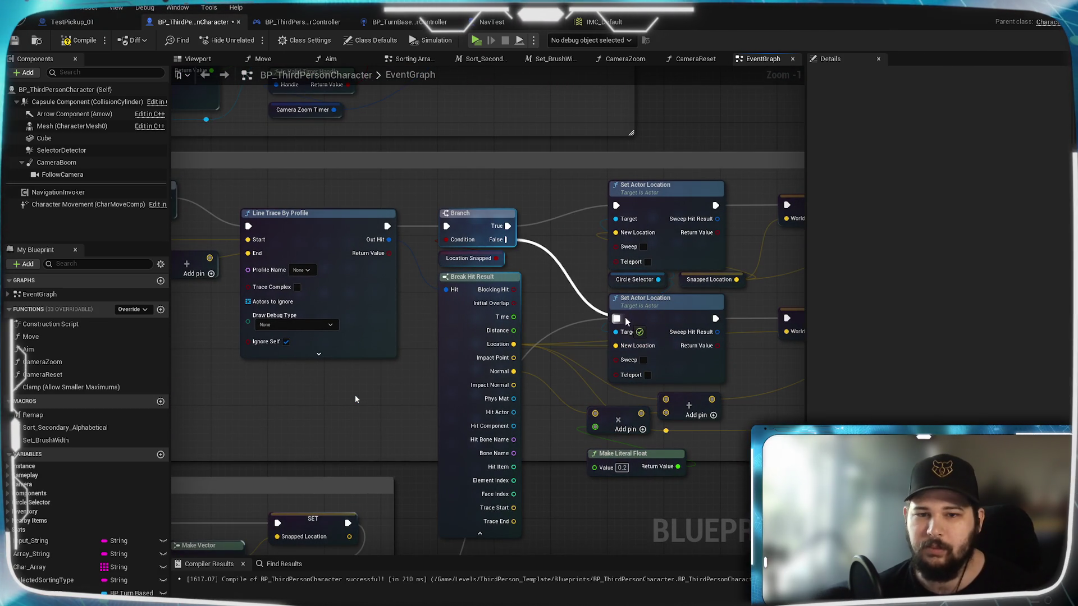
{"action": "mouse_move", "coordinate": [544, 511]}
{"action": "left_mouse_down"}
{"action": "mouse_move", "coordinate": [617, 333]}
{"action": "mouse_move", "coordinate": [565, 377]}
{"action": "left_mouse_up"}
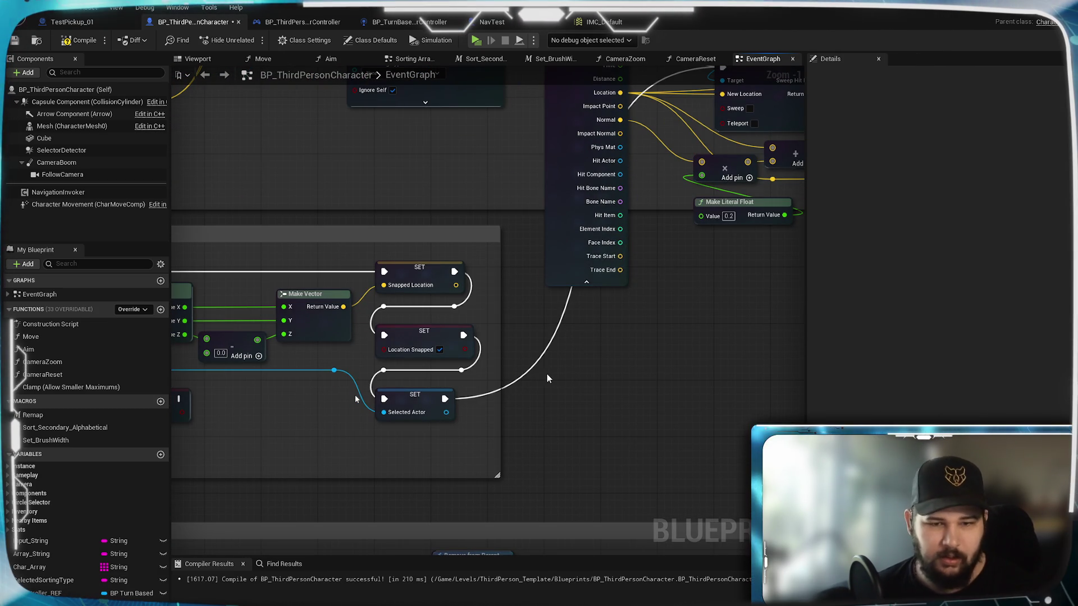
{"action": "left_click_drag", "start_coordinate": [520, 404], "coordinate": [527, 352]}
{"action": "left_click_drag", "start_coordinate": [330, 270], "coordinate": [393, 348]}
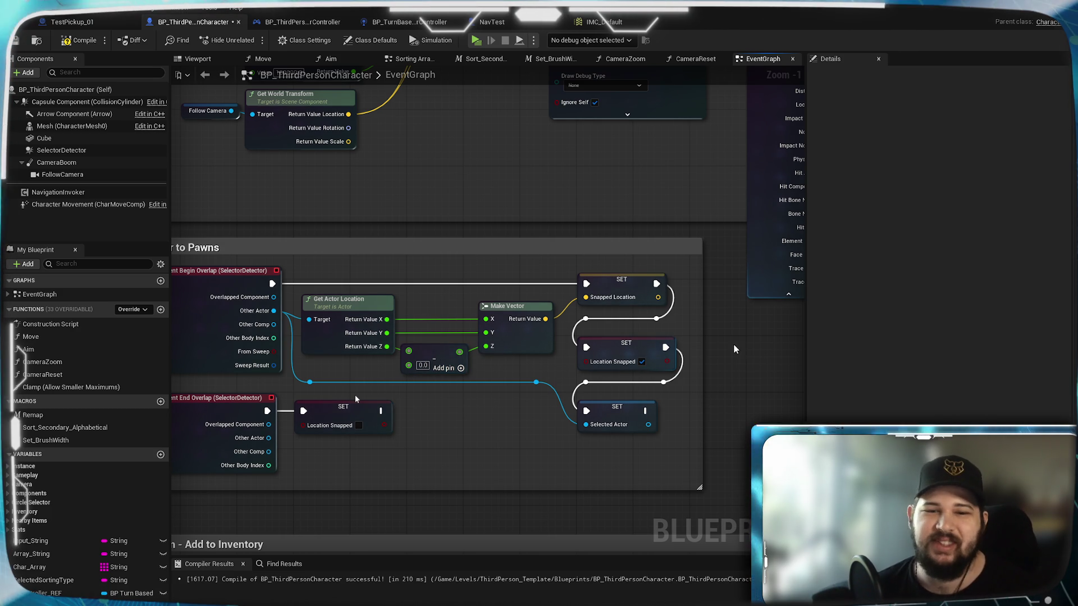
- Connect Begin Overlap's execution into the Location Snapped SET node
{"action": "left_click_drag", "start_coordinate": [411, 329], "coordinate": [520, 332]}
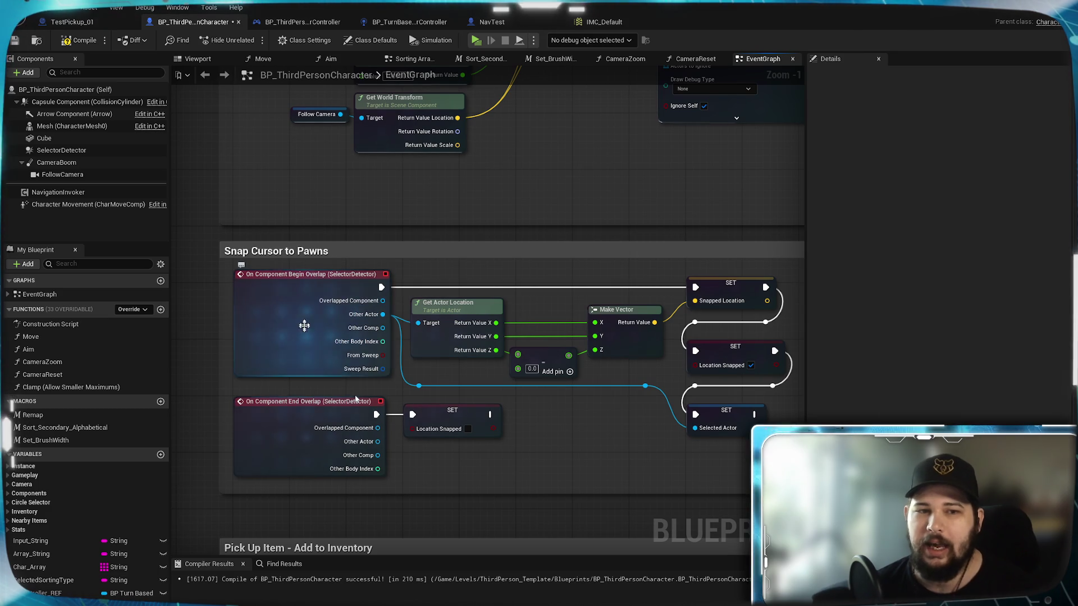
{"action": "mouse_move", "coordinate": [586, 277]}
{"action": "left_mouse_down"}
{"action": "mouse_move", "coordinate": [307, 320]}
{"action": "mouse_move", "coordinate": [454, 279]}
{"action": "mouse_move", "coordinate": [512, 277]}
{"action": "left_mouse_up"}
{"action": "mouse_move", "coordinate": [304, 288]}
{"action": "left_mouse_down"}
{"action": "mouse_move", "coordinate": [612, 292]}
{"action": "mouse_move", "coordinate": [603, 352]}
{"action": "mouse_move", "coordinate": [618, 352]}
{"action": "left_mouse_up"}
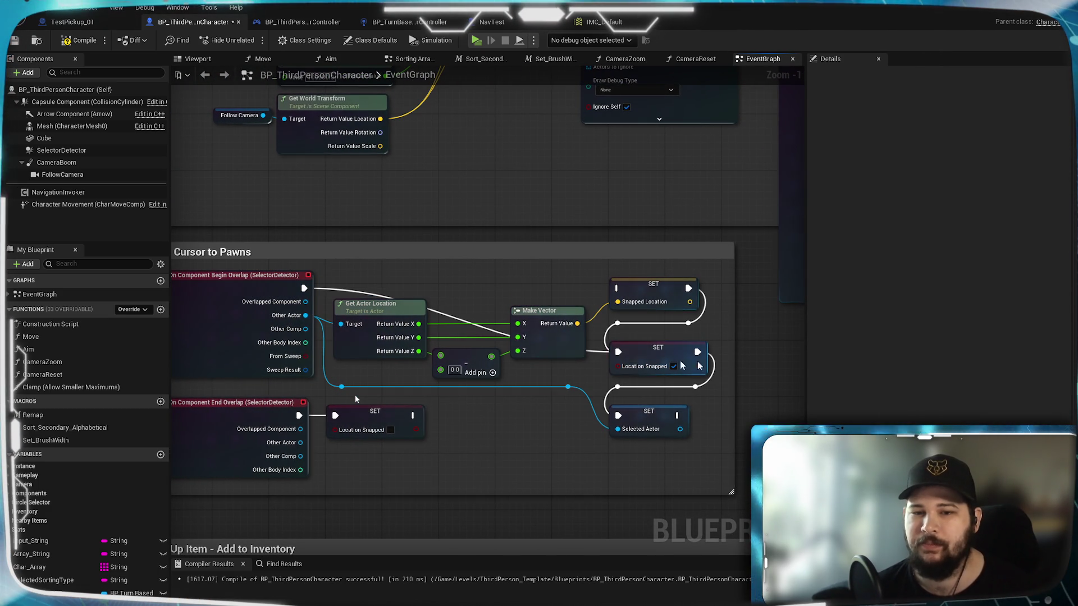
{"action": "left_click", "coordinate": [674, 366]}
- Continue SET Snapped Location's execution into Set Actor Location
{"action": "mouse_move", "coordinate": [732, 301]}
{"action": "left_mouse_down"}
{"action": "mouse_move", "coordinate": [608, 301]}
{"action": "mouse_move", "coordinate": [445, 344]}
{"action": "mouse_move", "coordinate": [432, 377]}
{"action": "mouse_move", "coordinate": [316, 444]}
{"action": "mouse_move", "coordinate": [672, 304]}
{"action": "mouse_move", "coordinate": [499, 319]}
{"action": "mouse_move", "coordinate": [699, 259]}
{"action": "left_mouse_up"}
{"action": "mouse_move", "coordinate": [530, 239]}
{"action": "left_mouse_down"}
{"action": "mouse_move", "coordinate": [680, 211]}
{"action": "mouse_move", "coordinate": [559, 242]}
{"action": "left_mouse_up"}
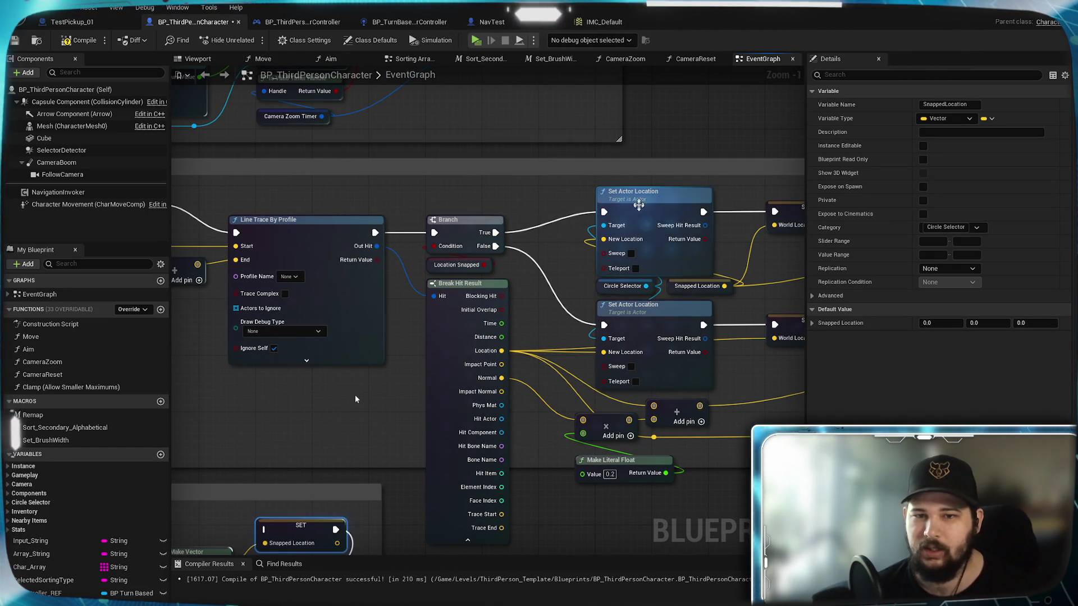
{"action": "mouse_move", "coordinate": [495, 227]}
{"action": "left_mouse_down"}
{"action": "mouse_move", "coordinate": [633, 122]}
{"action": "mouse_move", "coordinate": [359, 449]}
{"action": "mouse_move", "coordinate": [388, 398]}
{"action": "mouse_move", "coordinate": [403, 425]}
{"action": "left_mouse_up"}
{"action": "mouse_move", "coordinate": [474, 425]}
{"action": "left_mouse_down"}
{"action": "mouse_move", "coordinate": [484, 429]}
{"action": "mouse_move", "coordinate": [730, 155]}
{"action": "mouse_move", "coordinate": [743, 114]}
{"action": "left_mouse_up"}
{"action": "left_click_drag", "start_coordinate": [190, 475], "coordinate": [432, 330]}
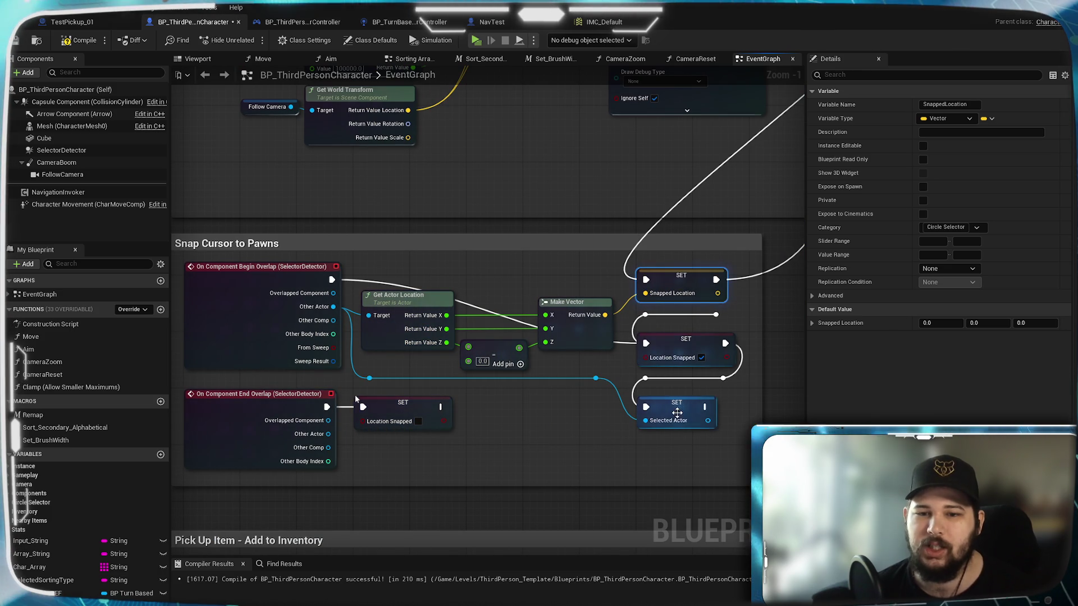
{"action": "left_click_drag", "start_coordinate": [355, 398], "coordinate": [340, 416]}
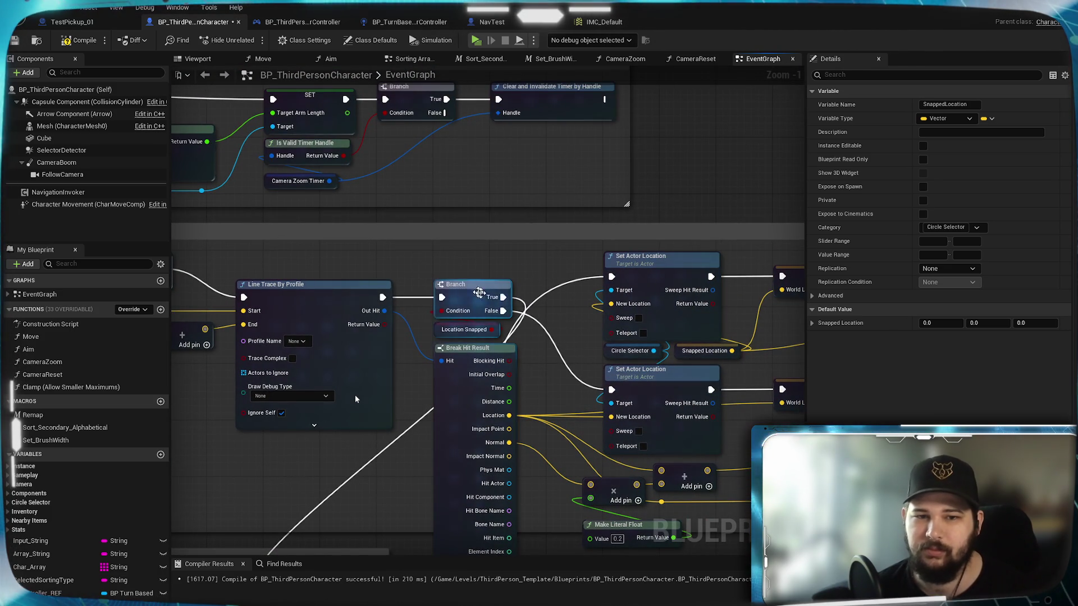
{"action": "left_click_drag", "start_coordinate": [355, 396], "coordinate": [363, 317]}
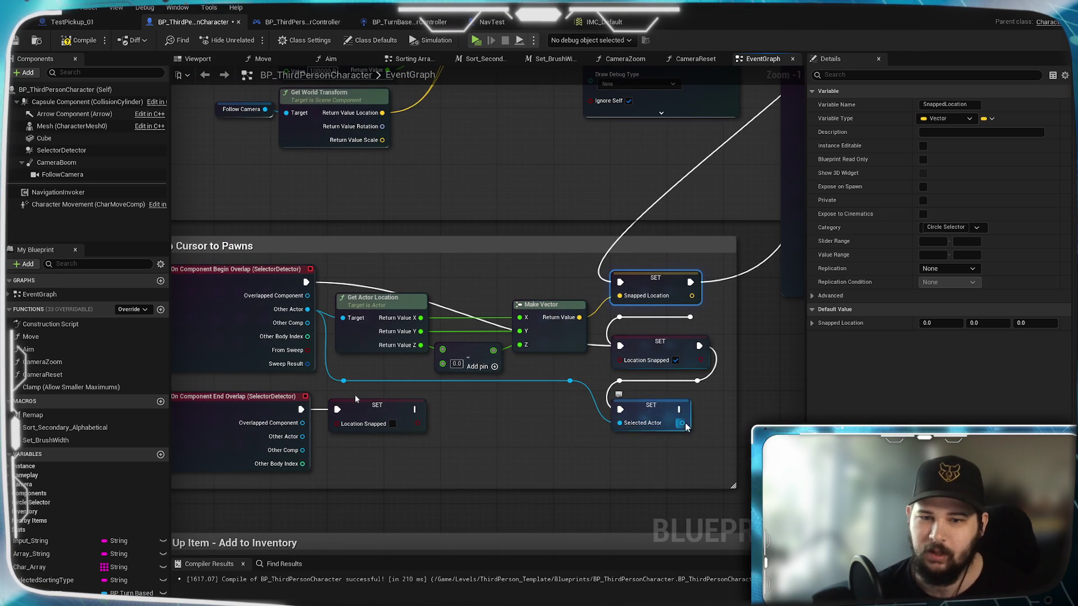
{"action": "left_click", "coordinate": [640, 415]}
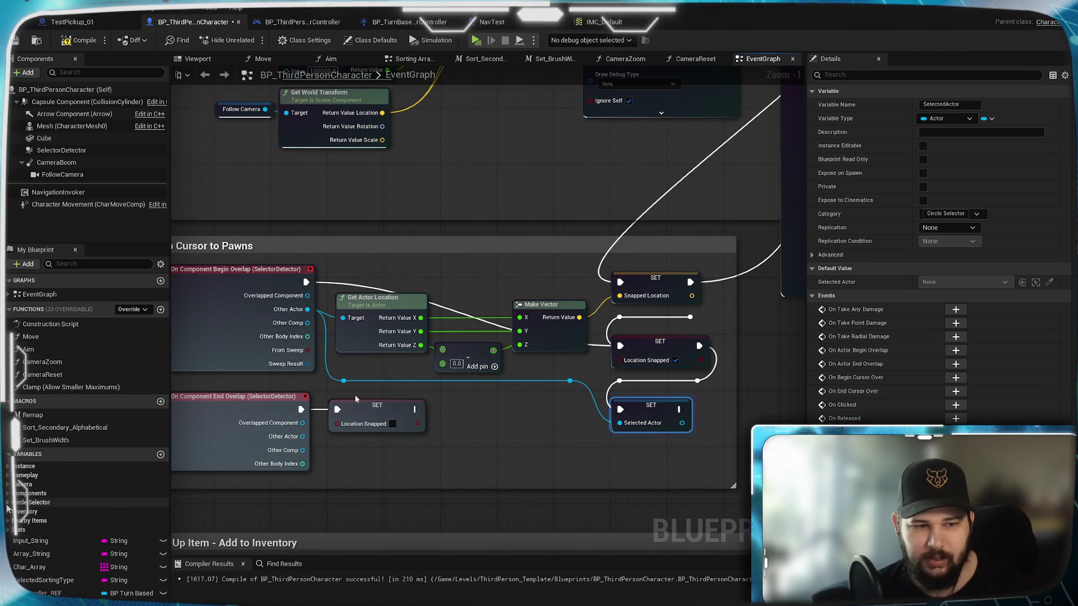
- Place a SelectedActor getter and wire it into Get Actor Location's Target
{"action": "left_click", "coordinate": [31, 503]}
{"action": "left_click_drag", "start_coordinate": [39, 519], "coordinate": [46, 515]}
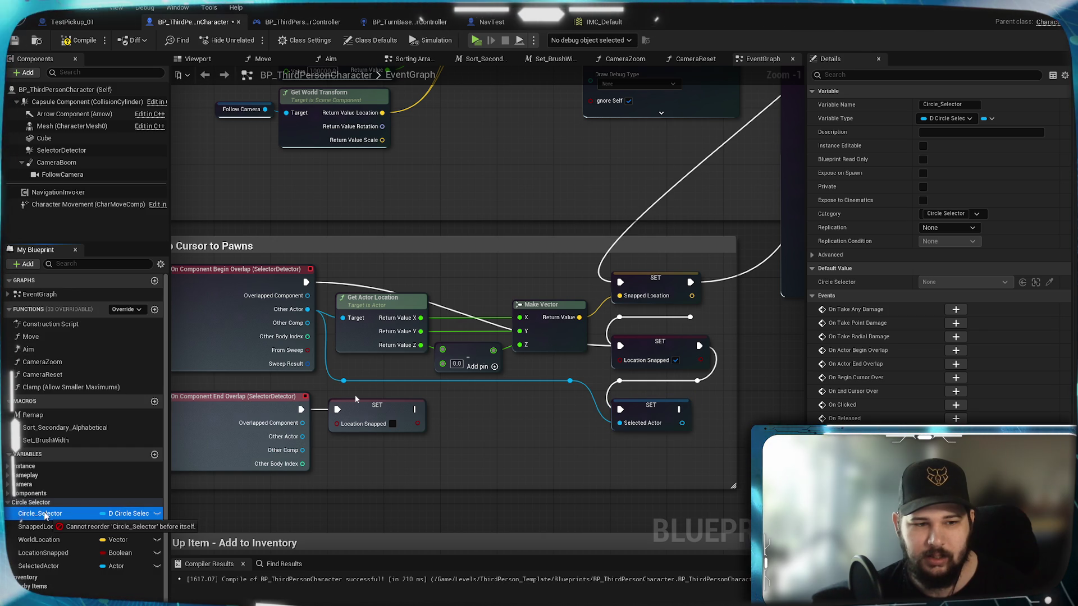
{"action": "mouse_move", "coordinate": [38, 566]}
{"action": "left_mouse_down"}
{"action": "mouse_move", "coordinate": [483, 356]}
{"action": "mouse_move", "coordinate": [491, 265]}
{"action": "mouse_move", "coordinate": [449, 264]}
{"action": "left_mouse_up"}
{"action": "right_click", "coordinate": [449, 263]}
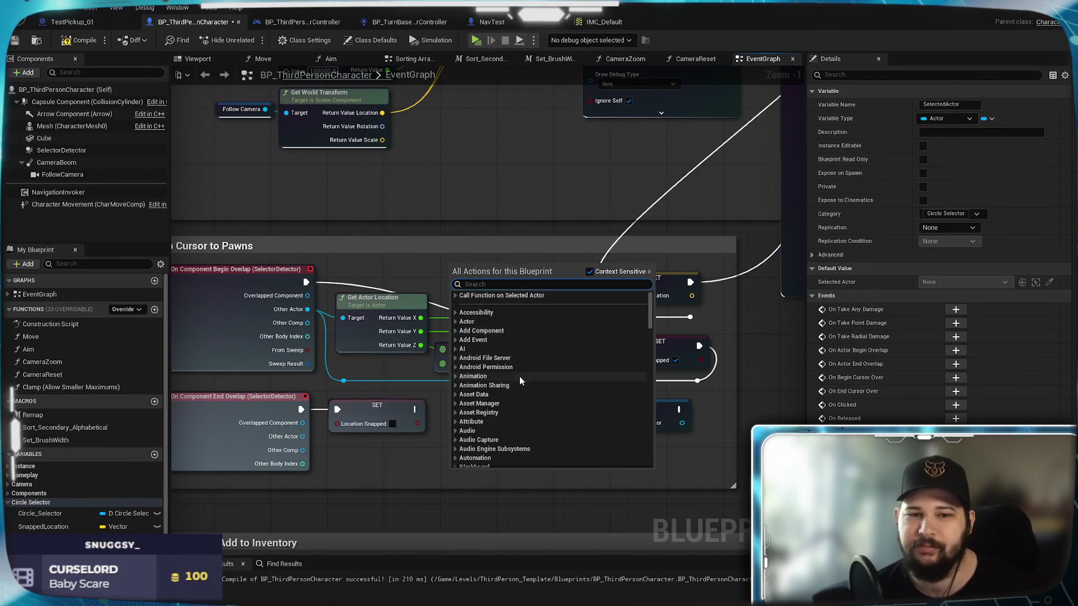
{"action": "left_click", "coordinate": [408, 272]}
{"action": "left_click_drag", "start_coordinate": [289, 475], "coordinate": [445, 278]}
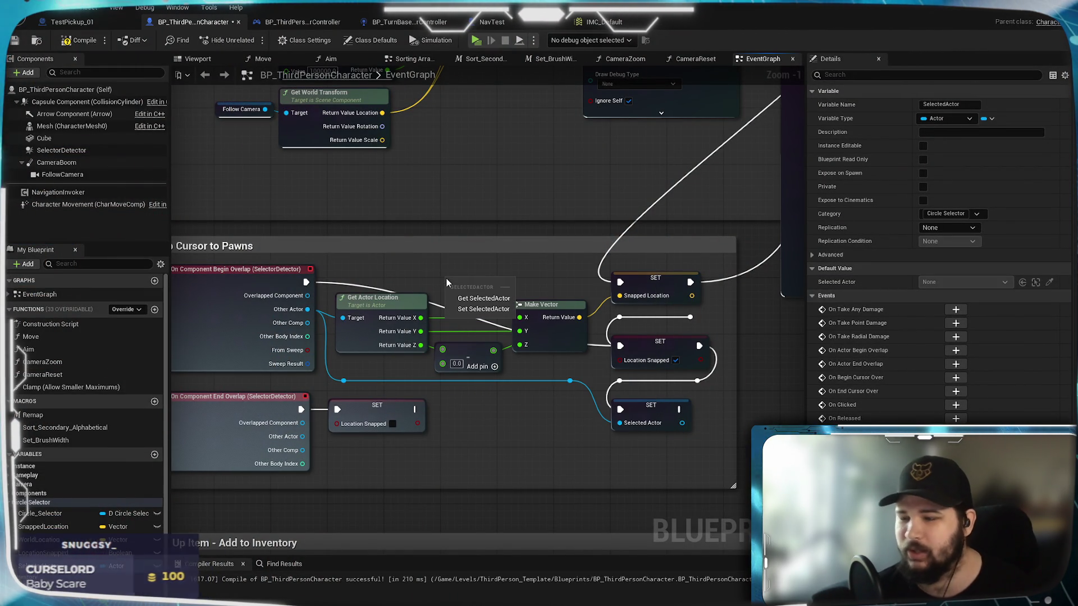
{"action": "left_click", "coordinate": [482, 298]}
{"action": "left_click_drag", "start_coordinate": [492, 279], "coordinate": [342, 318]}
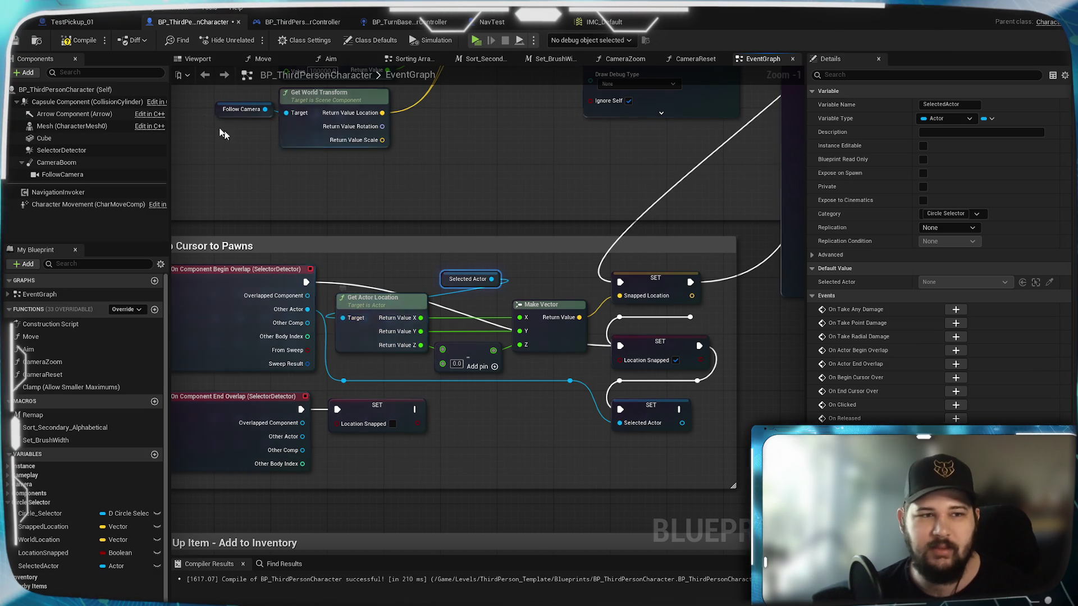
- Move the Selected Actor getter further left and save the Blueprint
{"action": "left_click", "coordinate": [17, 41]}
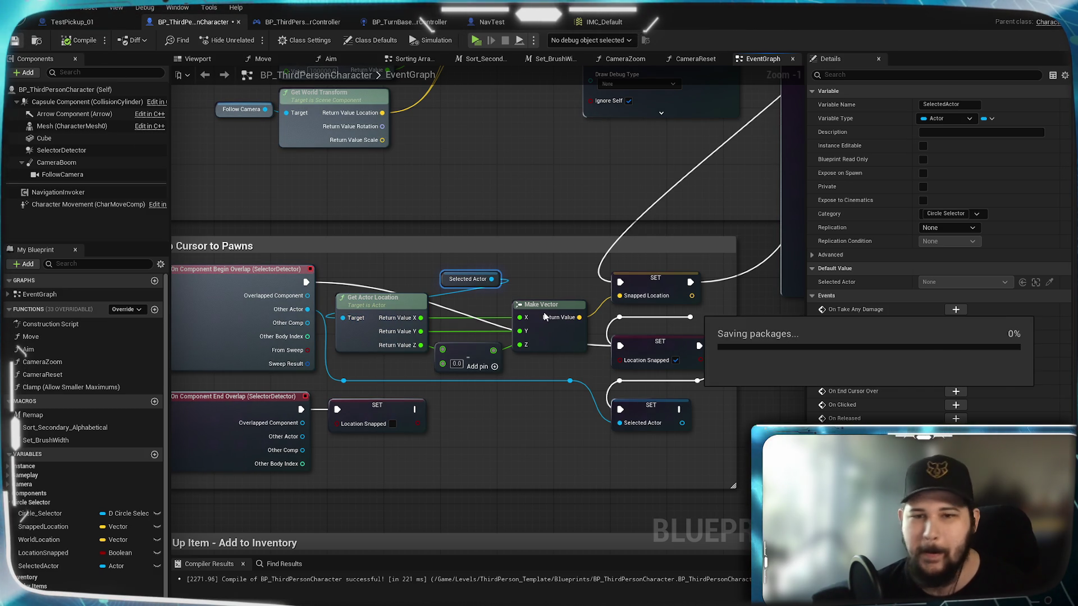
{"action": "left_click_drag", "start_coordinate": [477, 277], "coordinate": [389, 280]}
{"action": "left_click", "coordinate": [463, 275]}
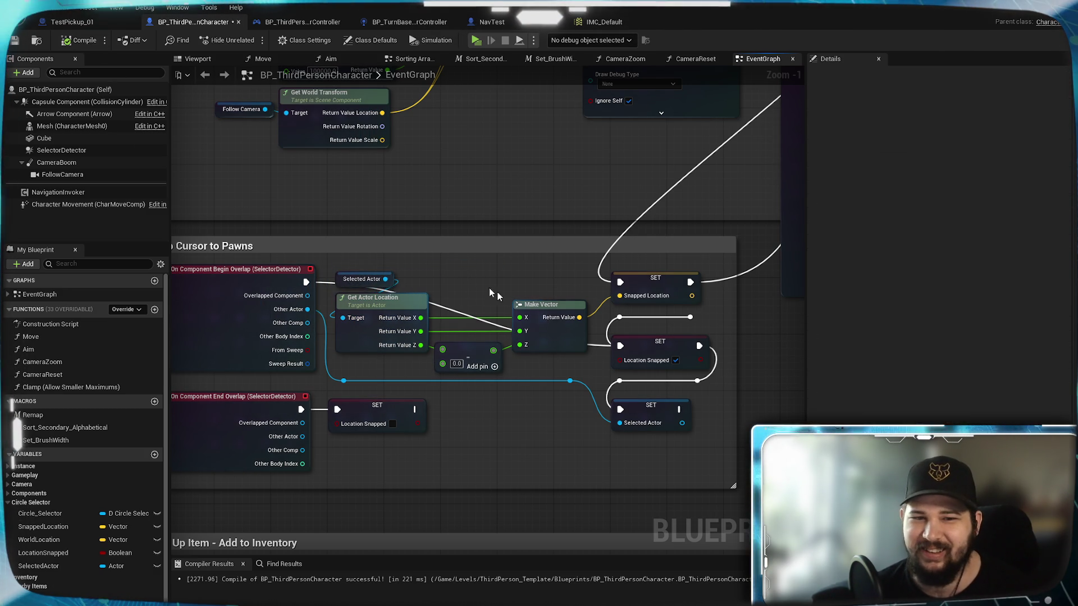
{"action": "key", "text": "ctrl+s"}
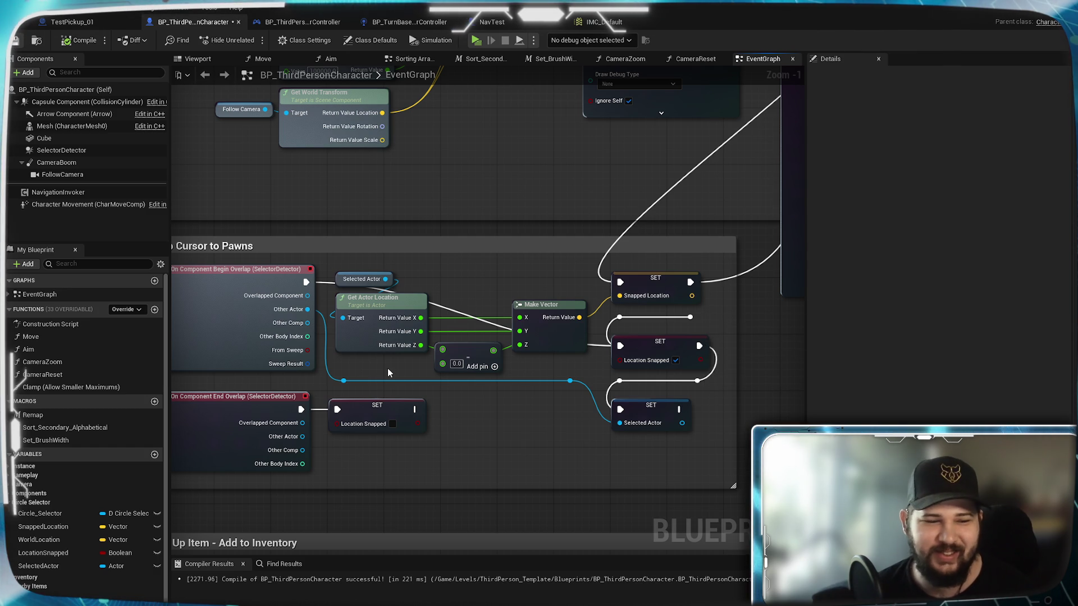
{"action": "scroll", "coordinate": [562, 362], "scroll_direction": "down", "scroll_amount": 3}
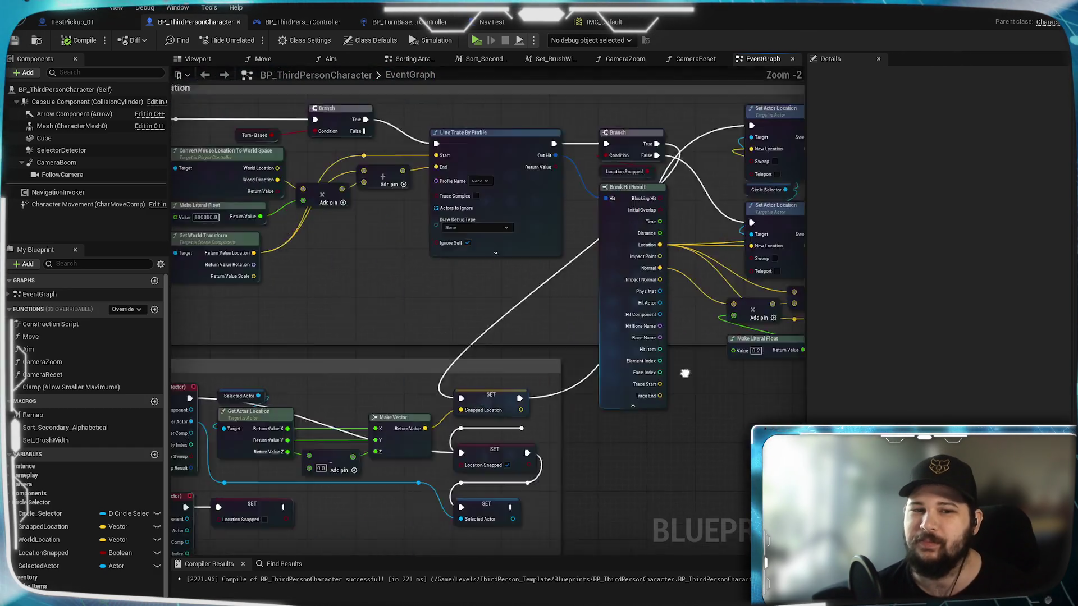
- Pan over the Line Trace, Break Hit Result and both Set Actor Location nodes to review them
{"action": "scroll", "coordinate": [399, 331], "scroll_direction": "up", "scroll_amount": 4}
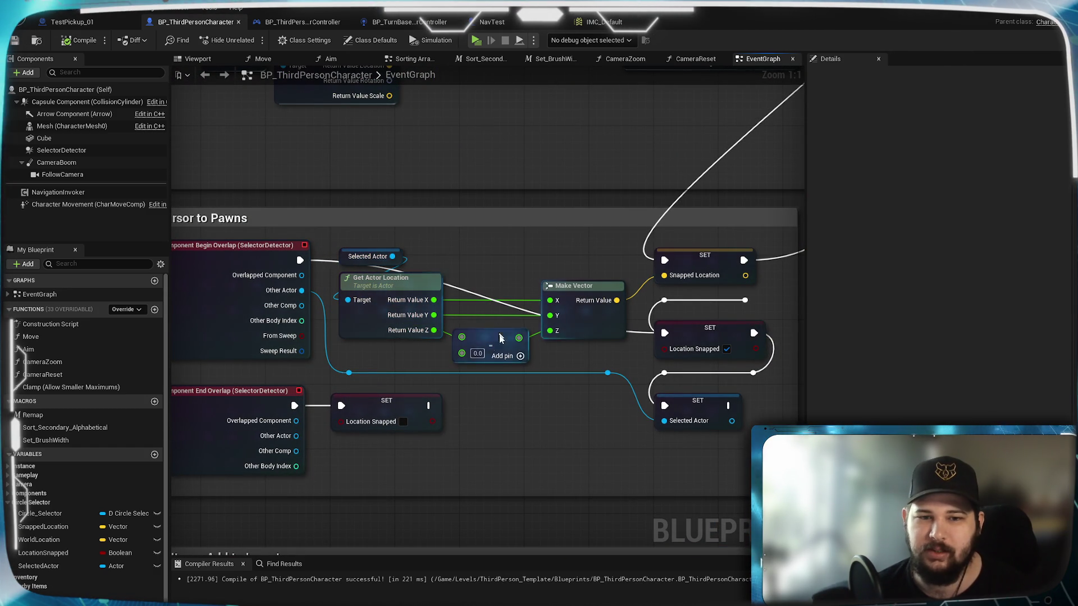
{"action": "left_click_drag", "start_coordinate": [405, 274], "coordinate": [259, 340]}
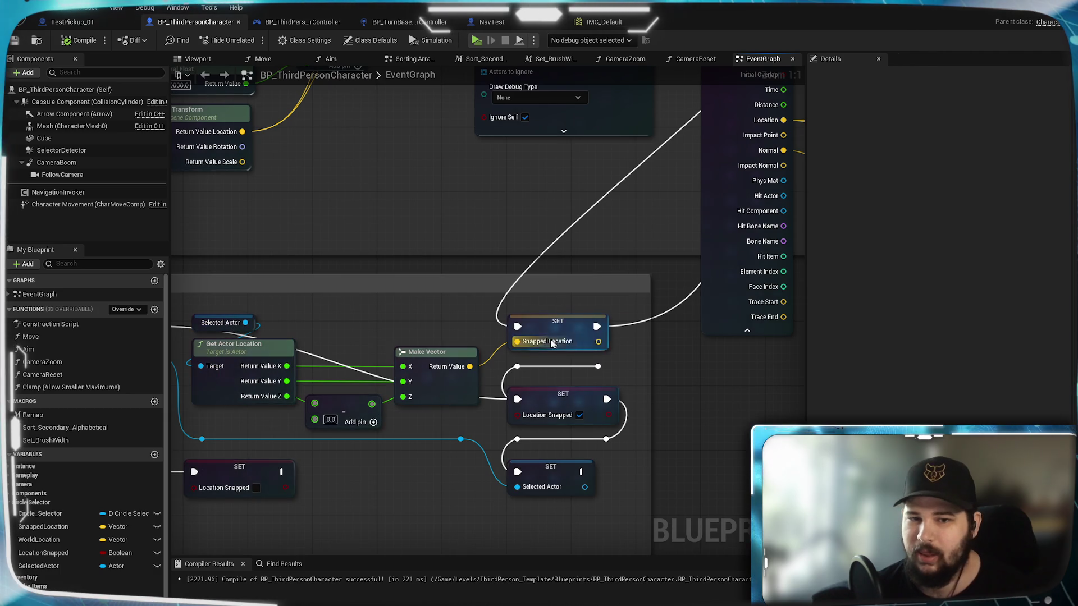
{"action": "mouse_move", "coordinate": [581, 178]}
{"action": "left_mouse_down"}
{"action": "mouse_move", "coordinate": [495, 252]}
{"action": "mouse_move", "coordinate": [320, 321]}
{"action": "mouse_move", "coordinate": [480, 285]}
{"action": "mouse_move", "coordinate": [572, 232]}
{"action": "mouse_move", "coordinate": [681, 73]}
{"action": "mouse_move", "coordinate": [700, 75]}
{"action": "left_mouse_up"}
{"action": "left_click_drag", "start_coordinate": [739, 198], "coordinate": [520, 388]}
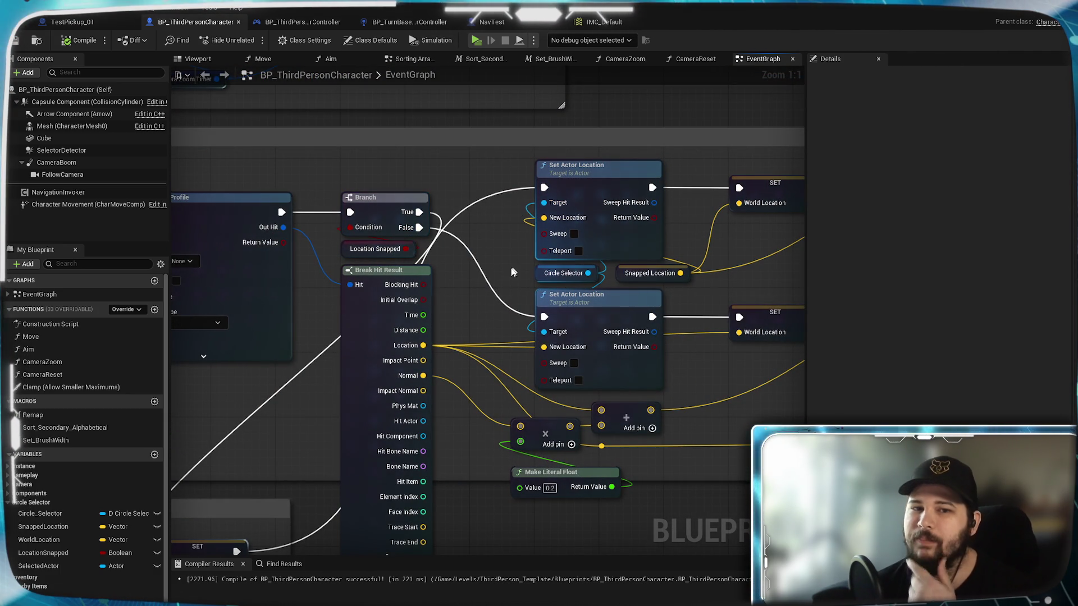
{"action": "mouse_move", "coordinate": [503, 281]}
{"action": "left_mouse_down"}
{"action": "mouse_move", "coordinate": [395, 321]}
{"action": "mouse_move", "coordinate": [361, 319]}
{"action": "left_mouse_up"}
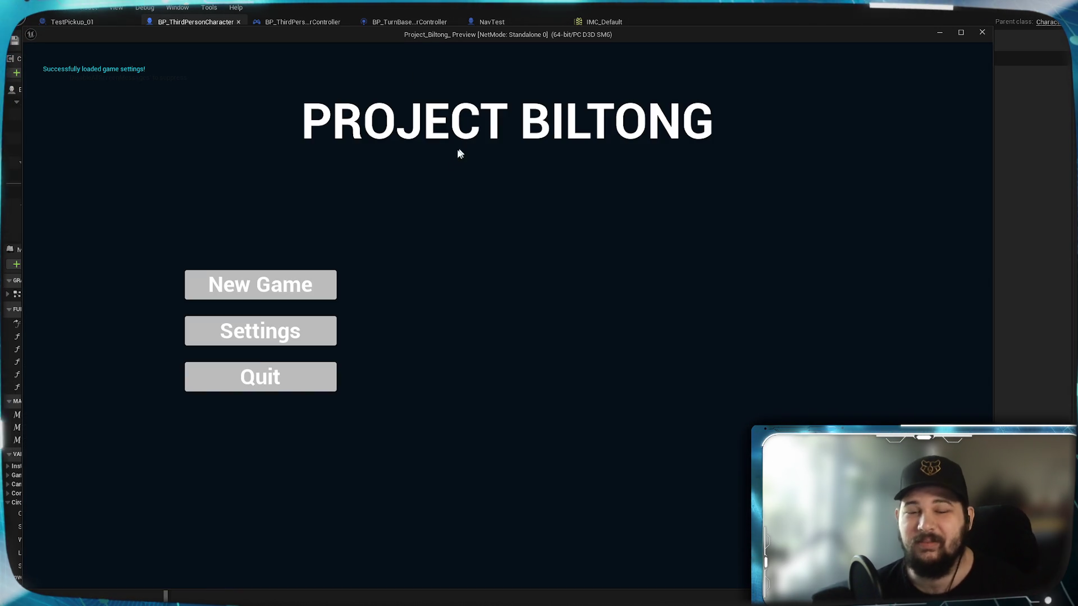
- Start a new game from the main menu and run the character across the arena
{"action": "left_click", "coordinate": [331, 278]}
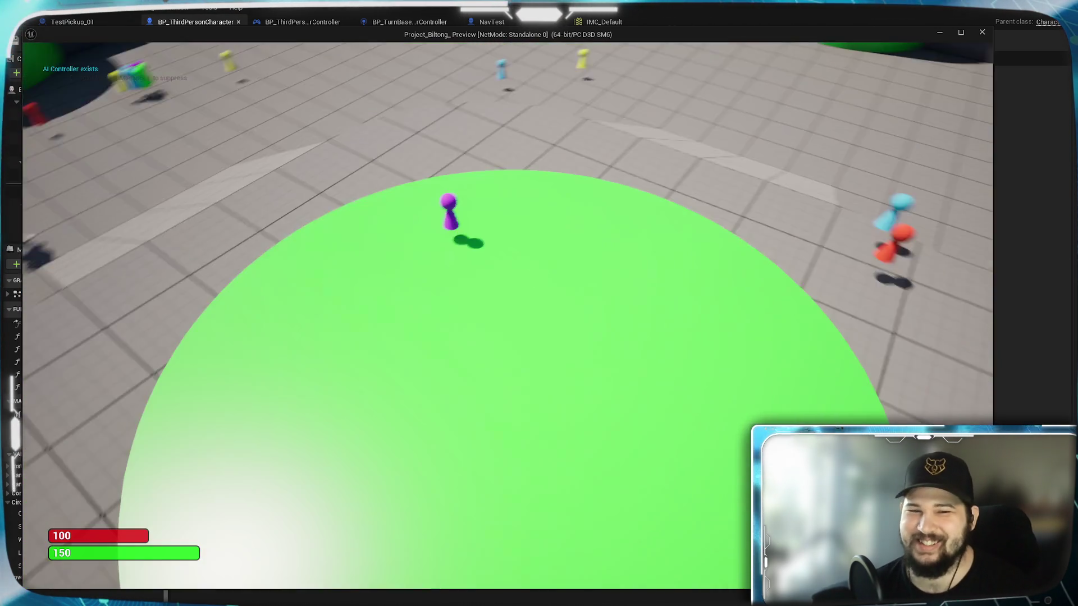
{"action": "key", "text": "w"}
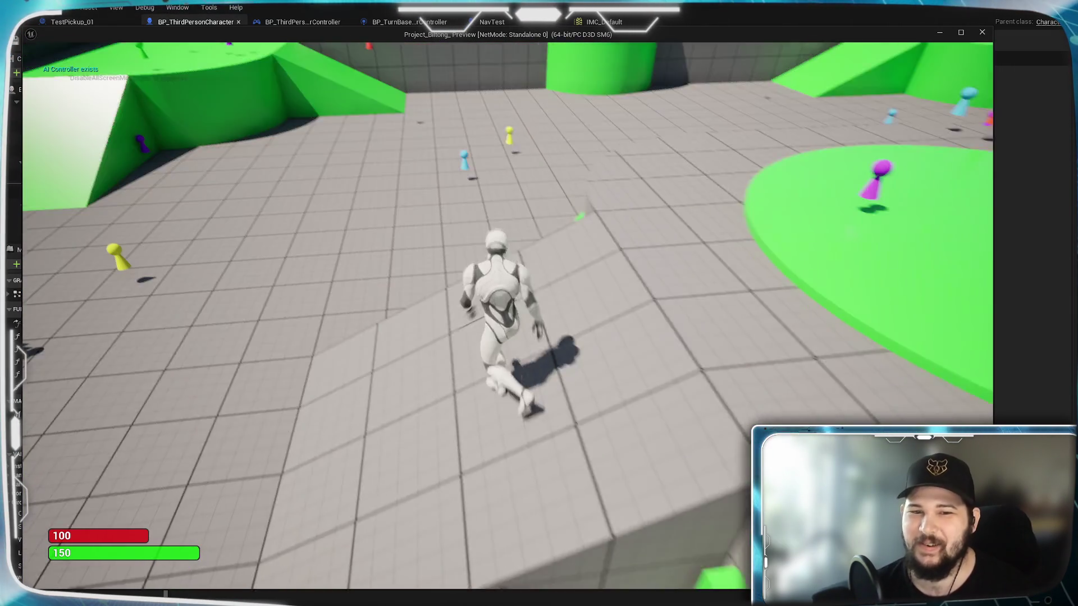
{"action": "key", "text": "w"}
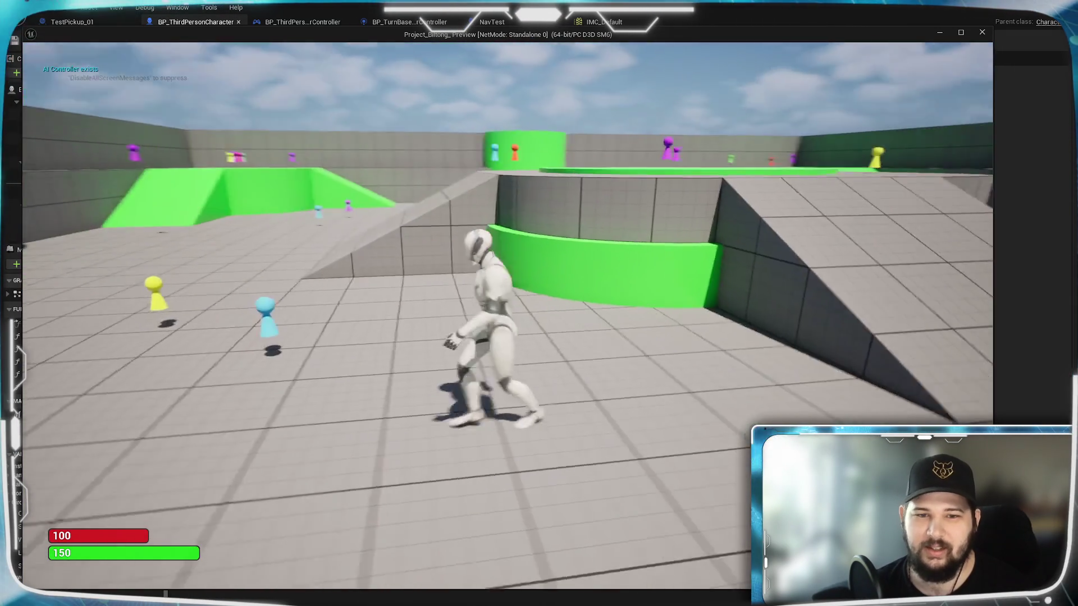
{"action": "key", "text": "w"}
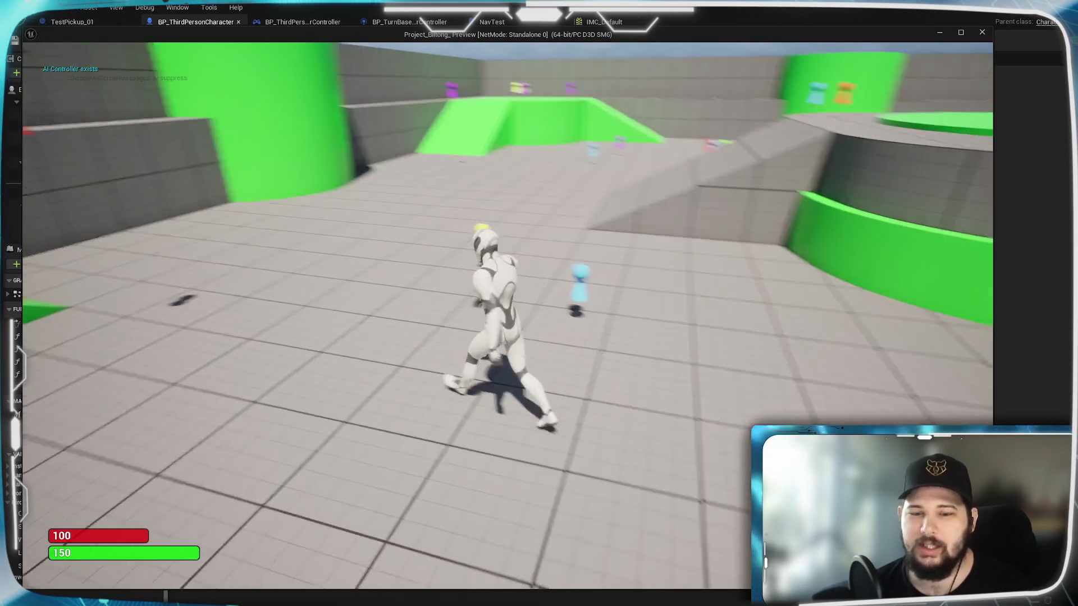
{"action": "key", "text": "super"}
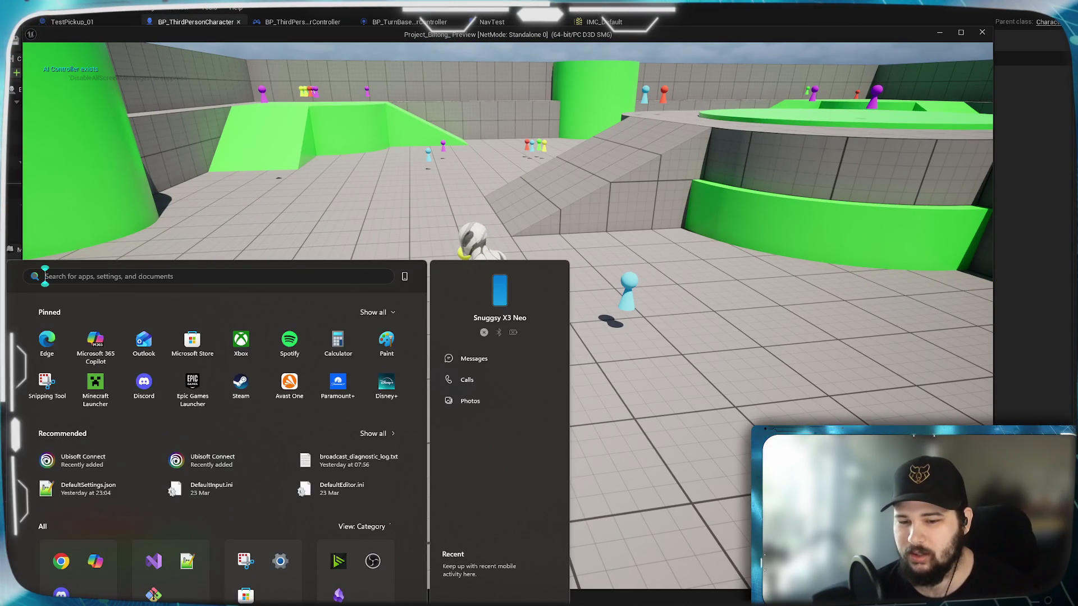
{"action": "key", "text": "super"}
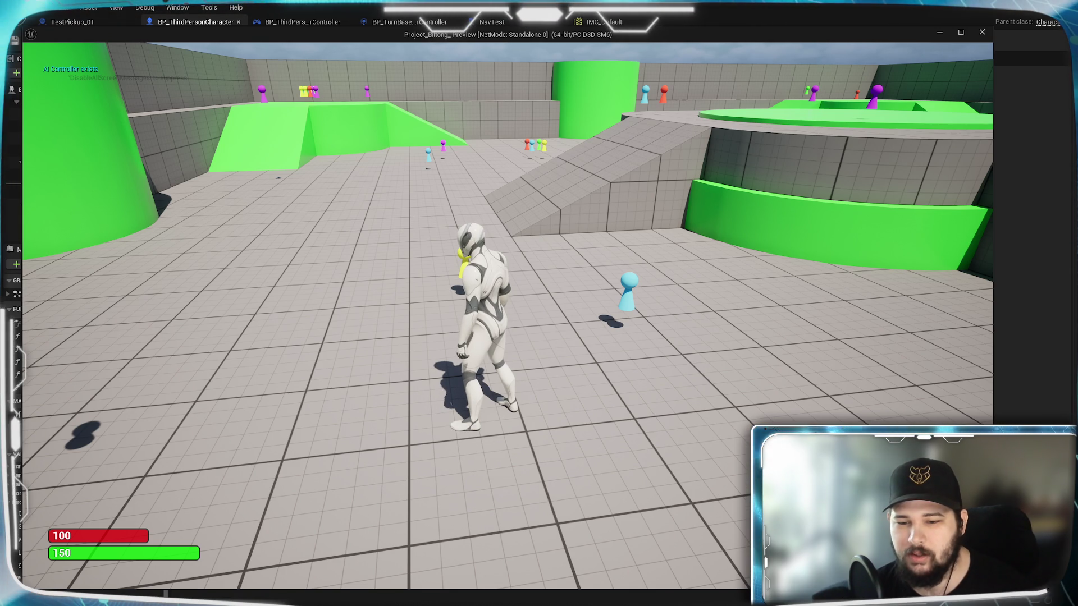
{"action": "key", "text": "super"}
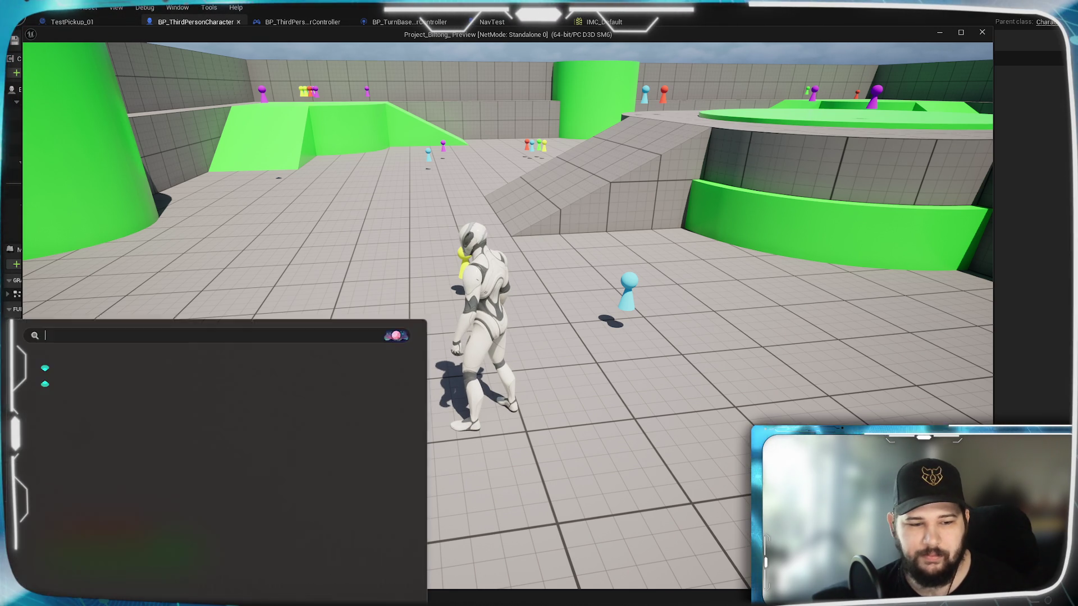
{"action": "type", "text": "rammap"}
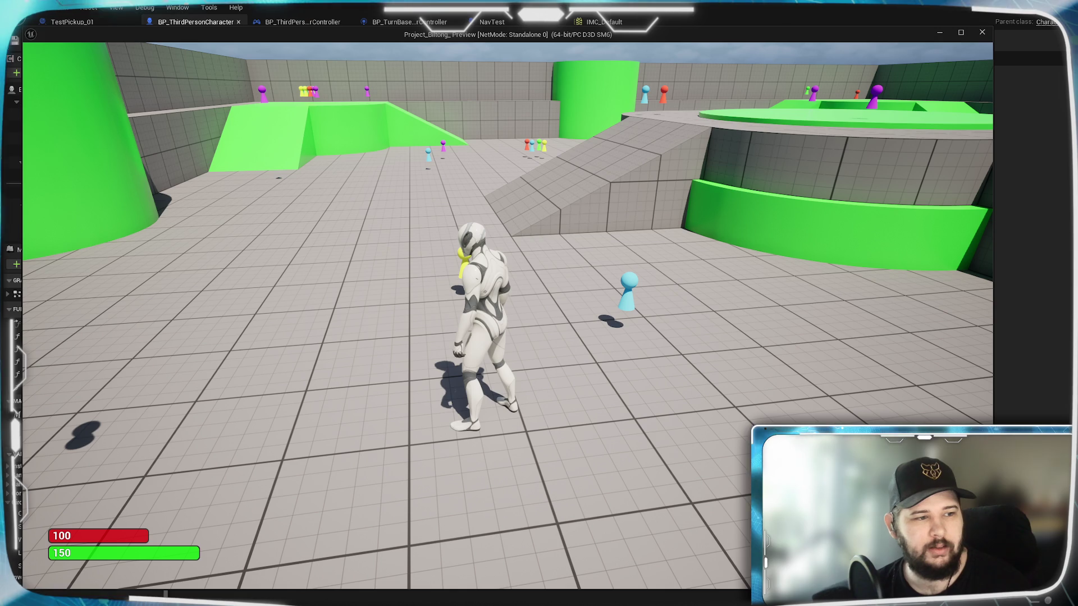
{"action": "left_click", "coordinate": [539, 326]}
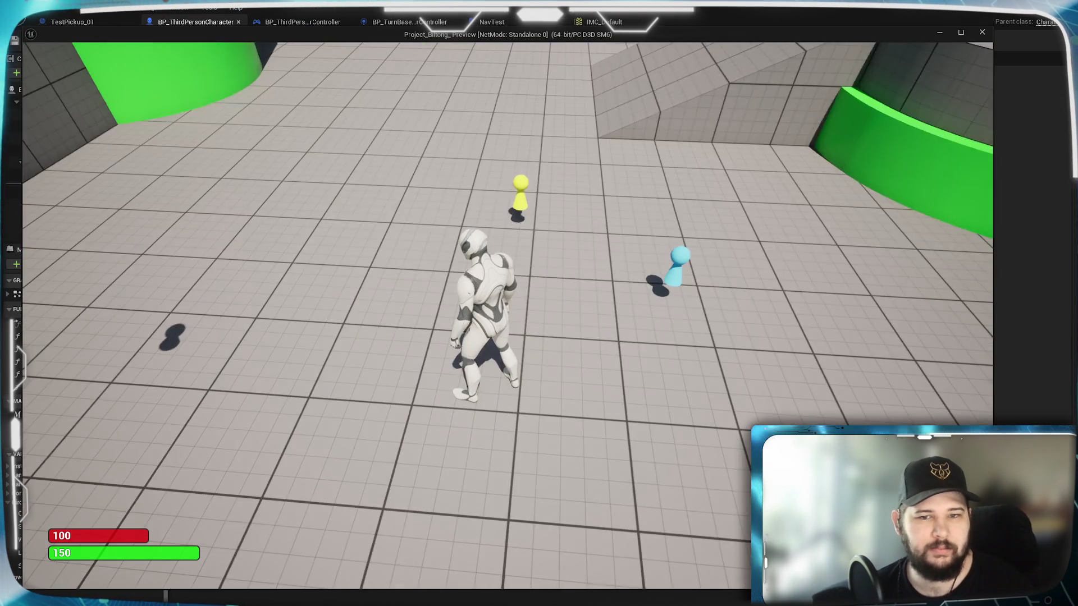
- Walk the character toward the ramp and jump it up onto the green block
{"action": "key", "text": "w"}
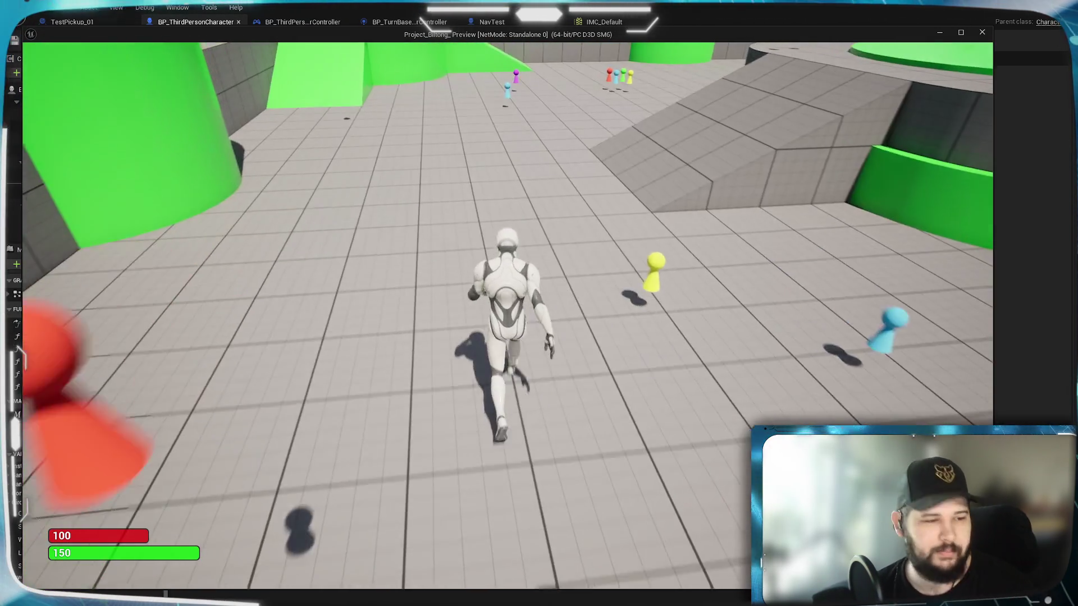
{"action": "key", "text": "d"}
{"action": "mouse_move", "coordinate": [539, 303]}
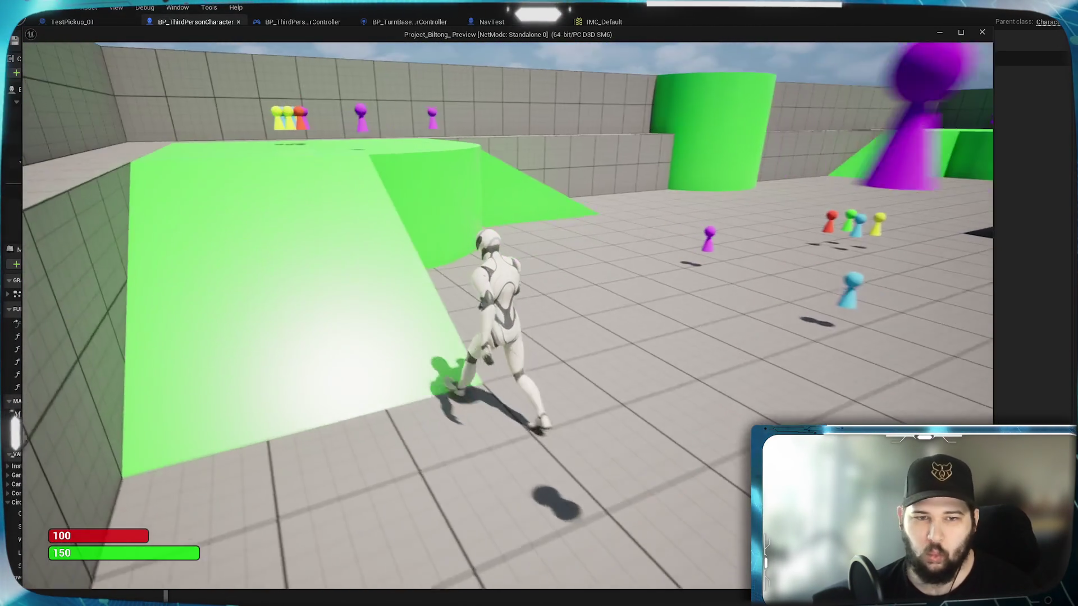
{"action": "key", "text": "space"}
{"action": "key", "text": "w"}
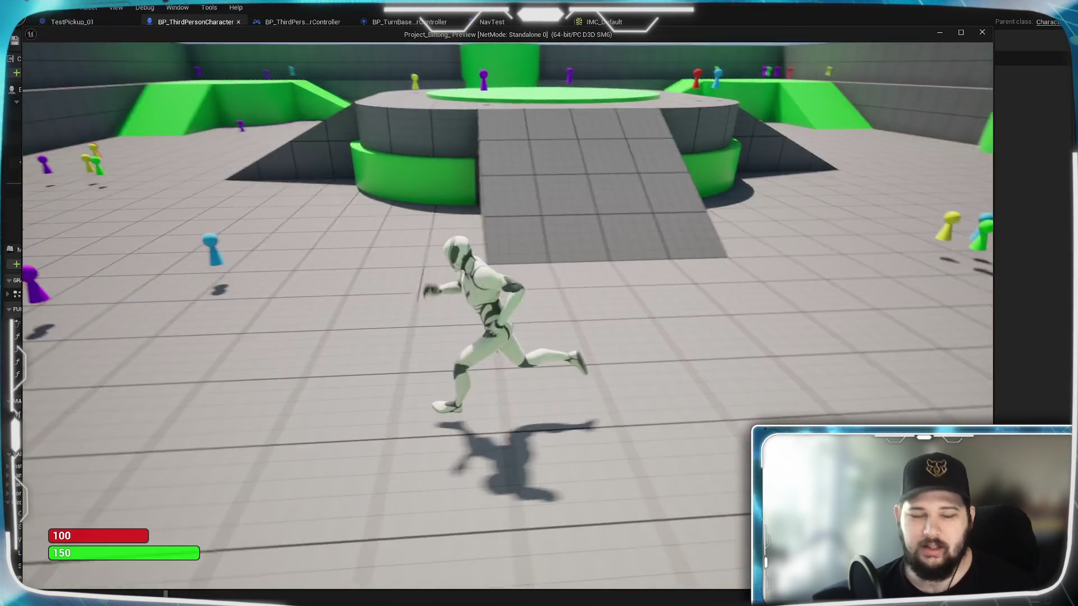
- Switch to the top-down cursor view, rotate the camera, and send the character to a clicked spot
{"action": "key", "text": "Tab"}
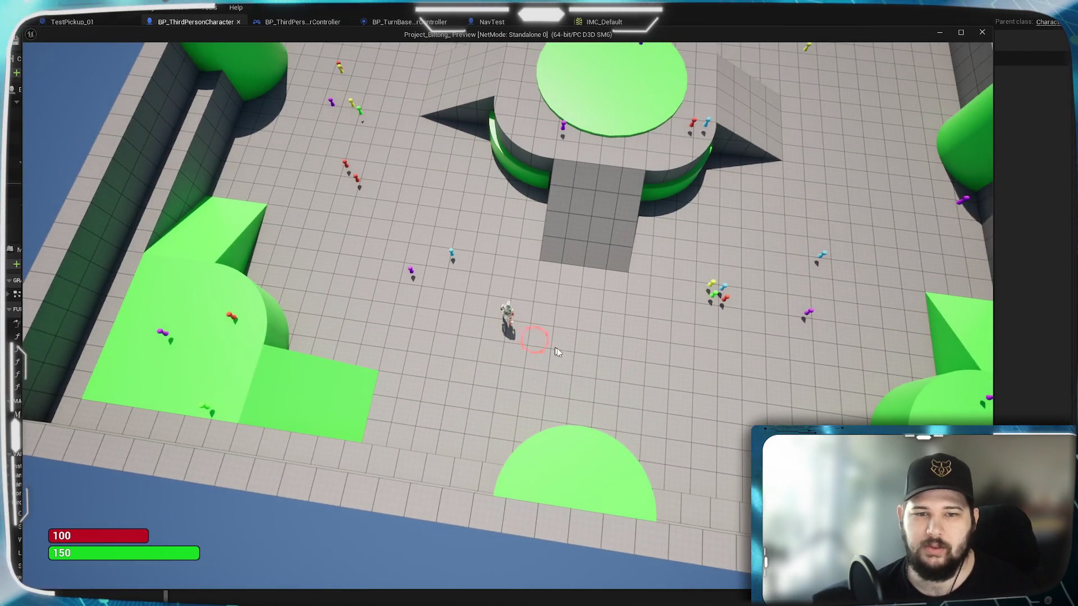
{"action": "scroll", "coordinate": [505, 309], "scroll_direction": "up", "scroll_amount": 3}
{"action": "scroll", "coordinate": [532, 394], "scroll_direction": "up", "scroll_amount": 3}
{"action": "scroll", "coordinate": [567, 399], "scroll_direction": "up", "scroll_amount": 3}
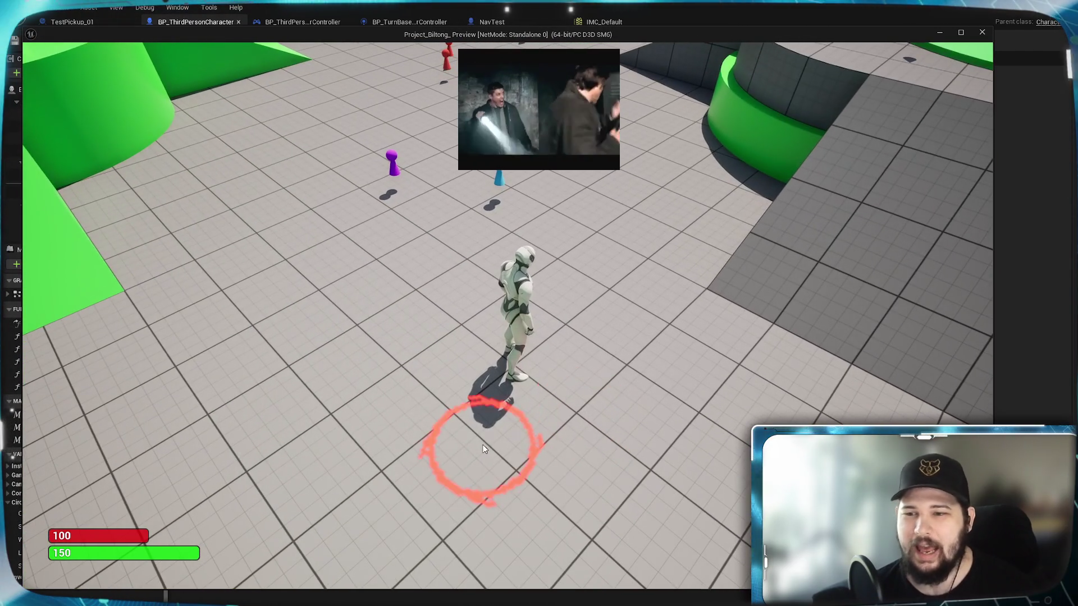
{"action": "key", "text": "e"}
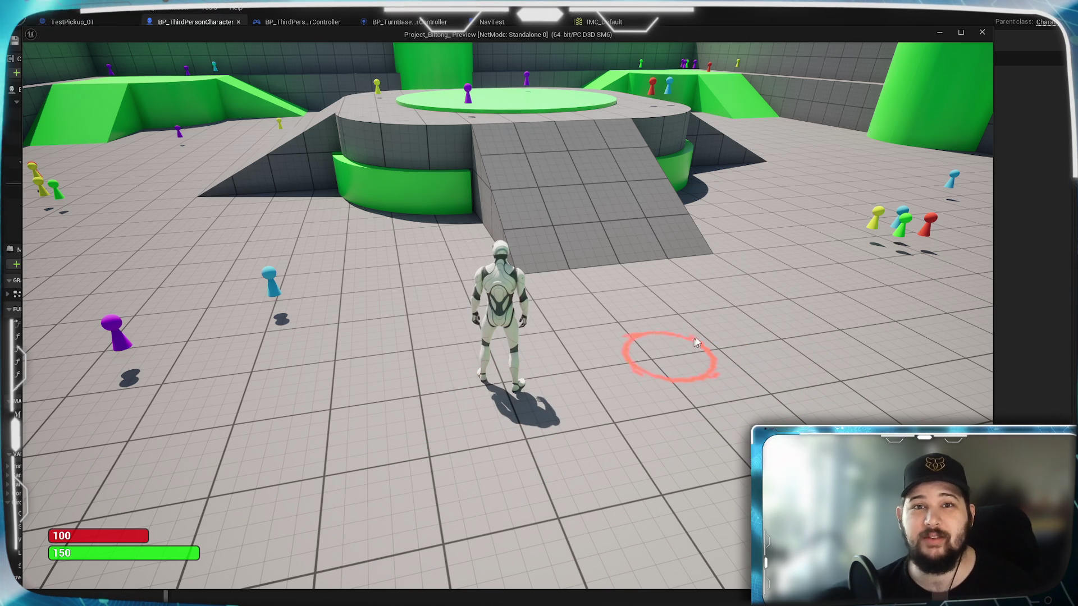
{"action": "left_click", "coordinate": [725, 334]}
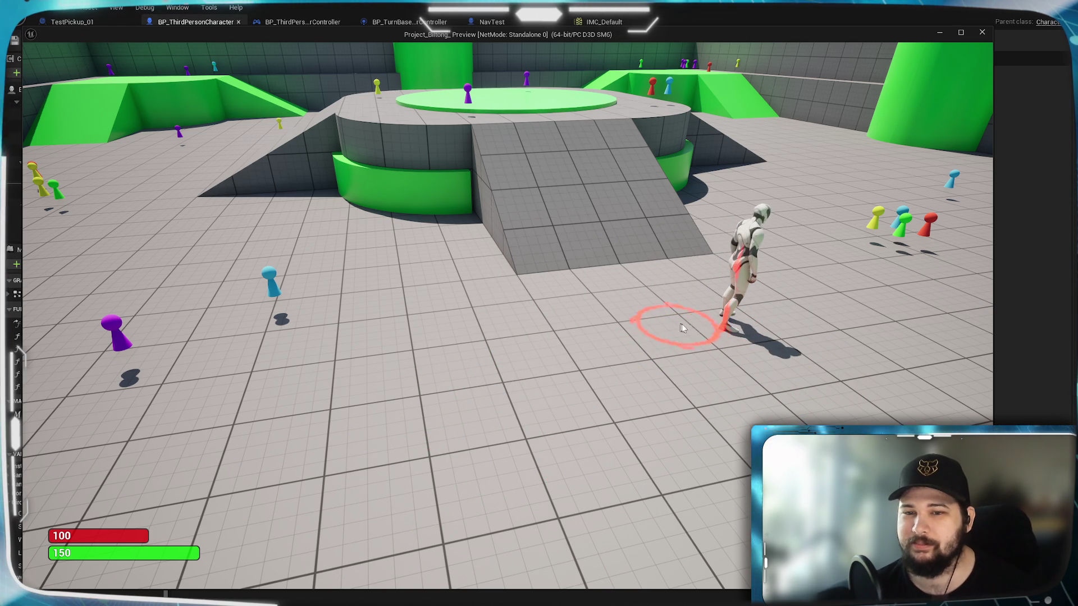
{"action": "scroll", "coordinate": [492, 344], "scroll_direction": "up", "scroll_amount": 5}
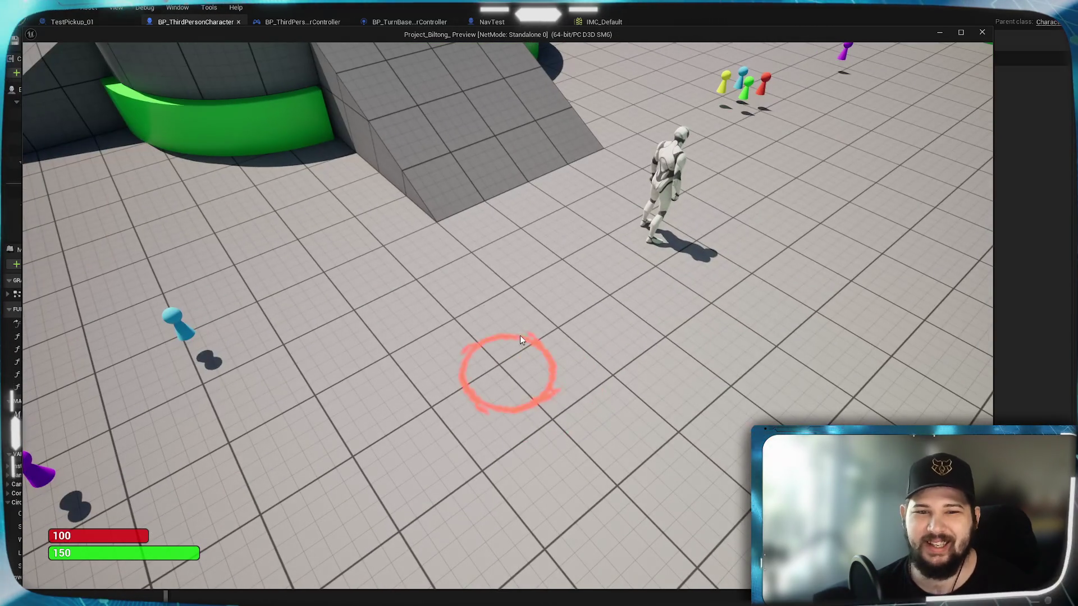
{"action": "key", "text": "e"}
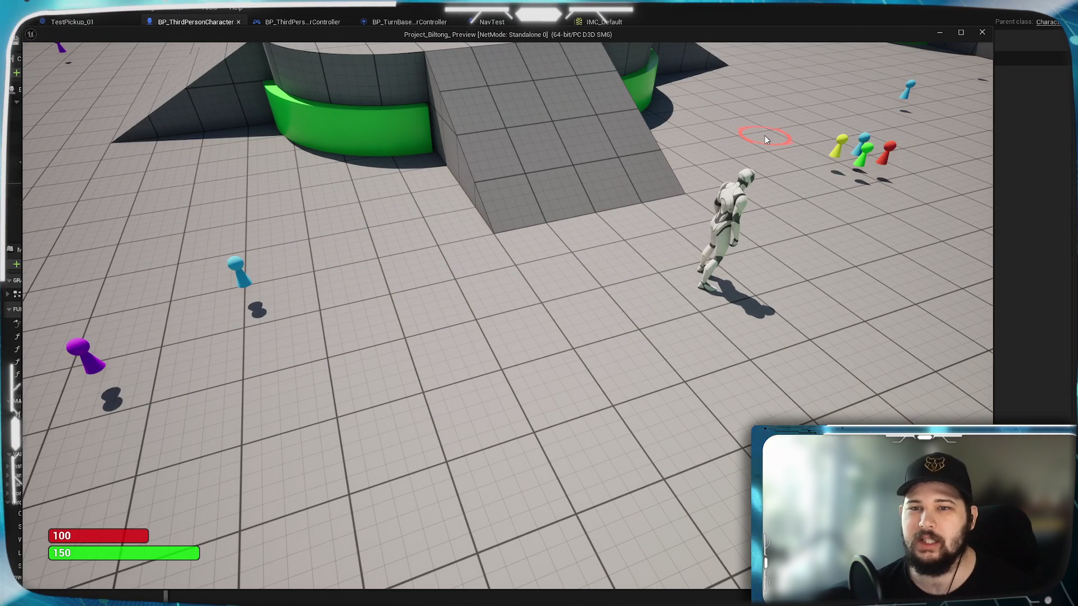
- Click floor spots and the character to test ring snapping, then stop the play test
{"action": "left_click", "coordinate": [766, 139]}
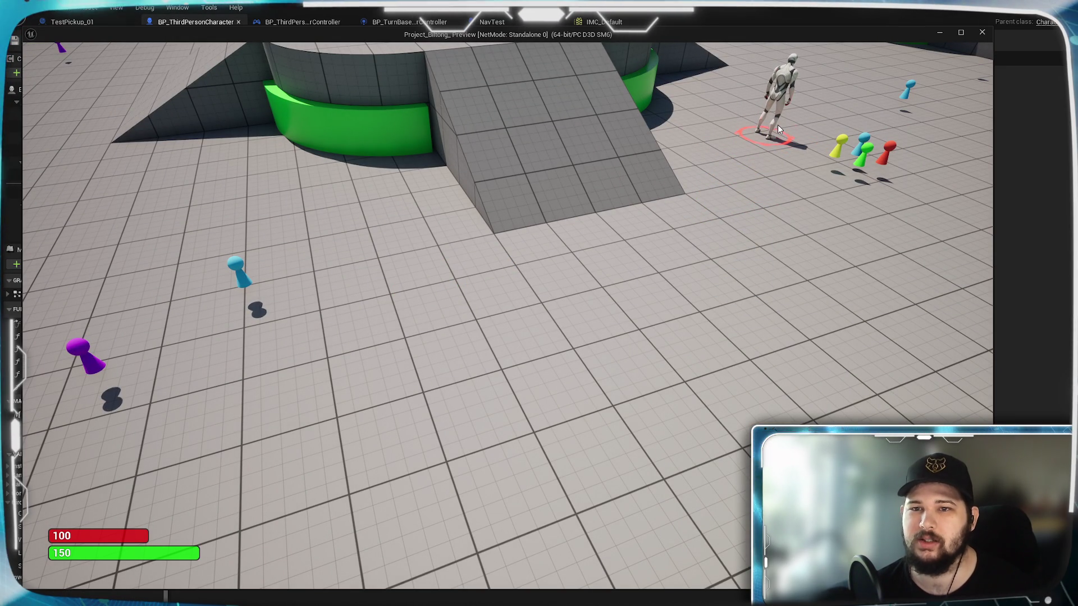
{"action": "left_click", "coordinate": [497, 330]}
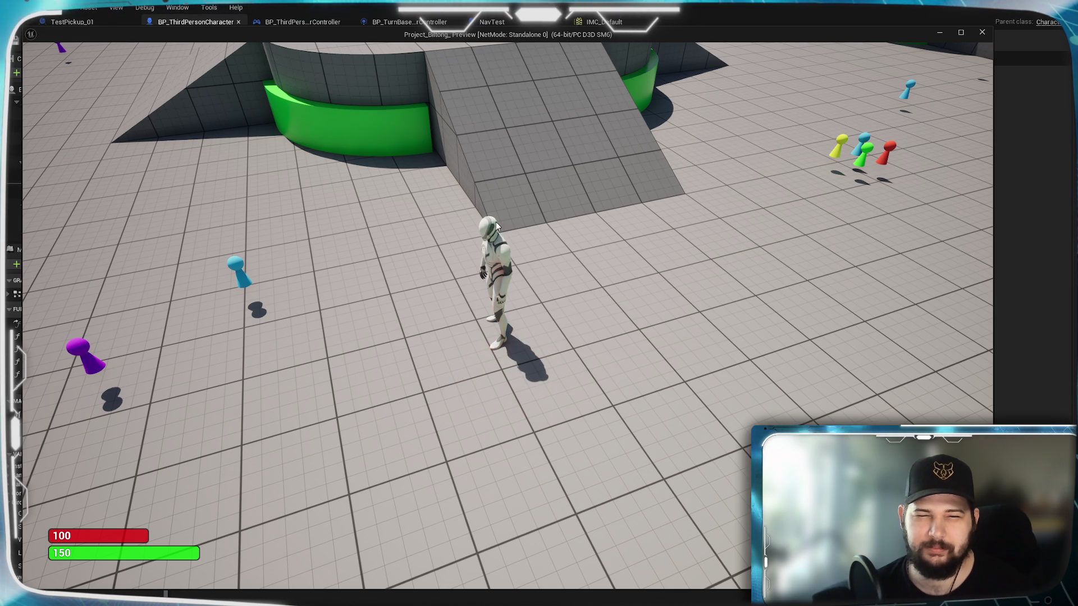
{"action": "left_click", "coordinate": [496, 252]}
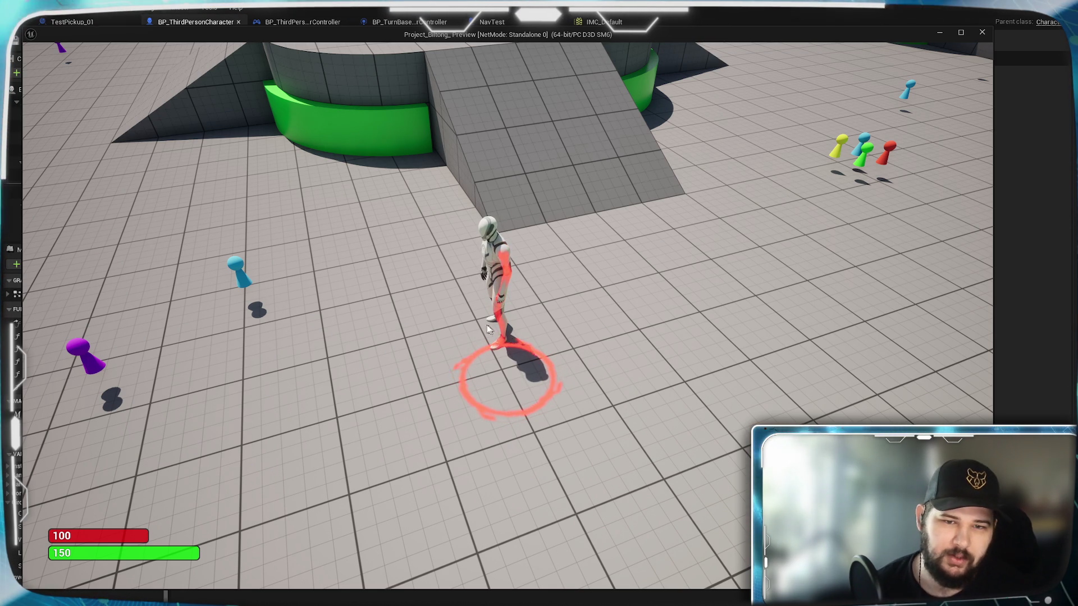
{"action": "left_click", "coordinate": [477, 331]}
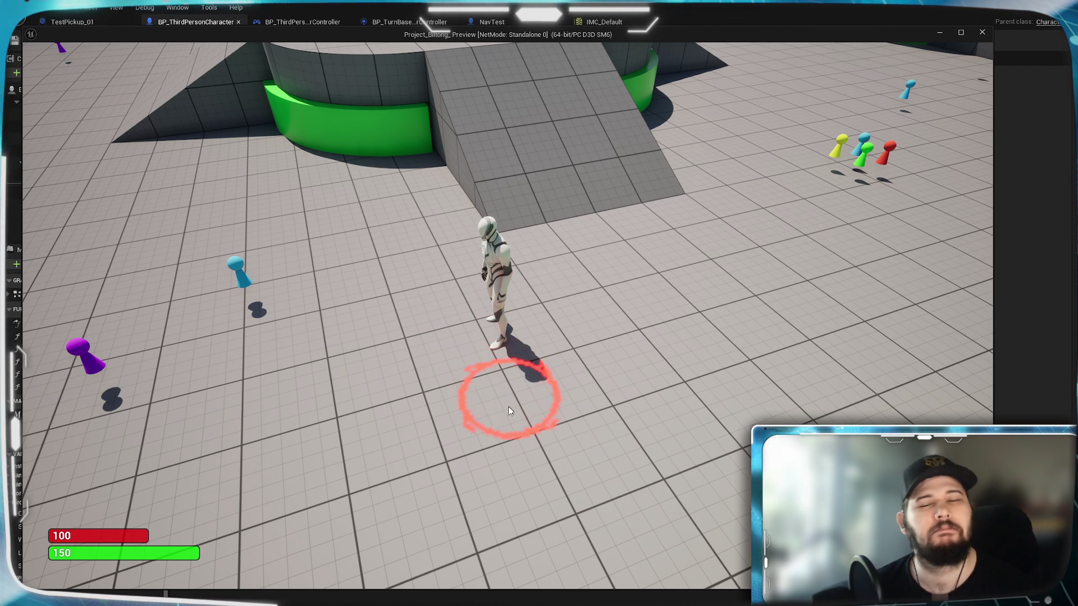
{"action": "mouse_move", "coordinate": [507, 371]}
{"action": "left_mouse_down"}
{"action": "mouse_move", "coordinate": [511, 381]}
{"action": "mouse_move", "coordinate": [458, 357]}
{"action": "left_mouse_up"}
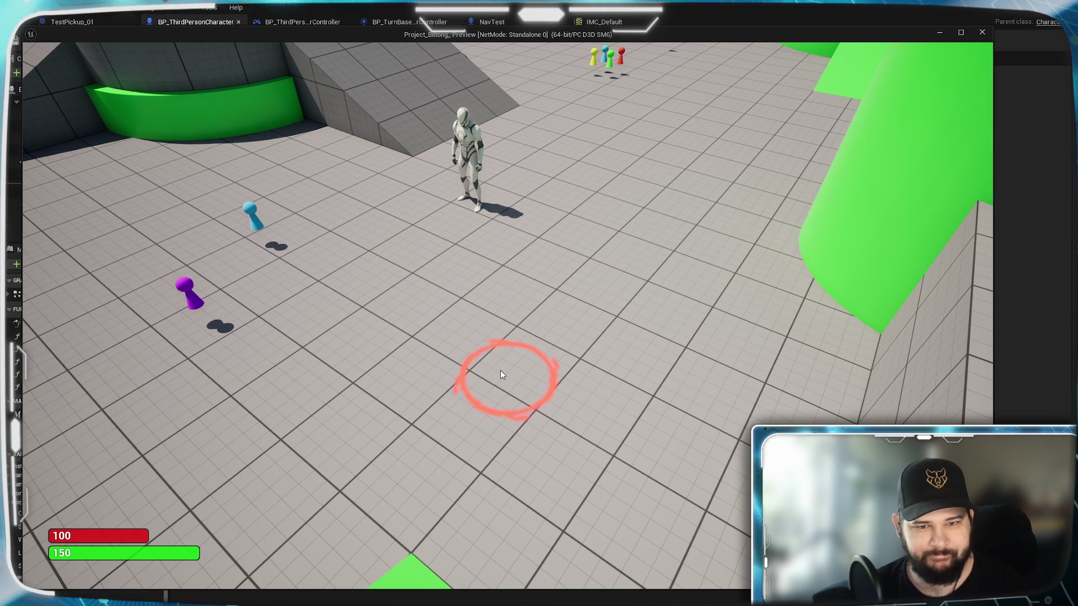
{"action": "key", "text": "Escape"}
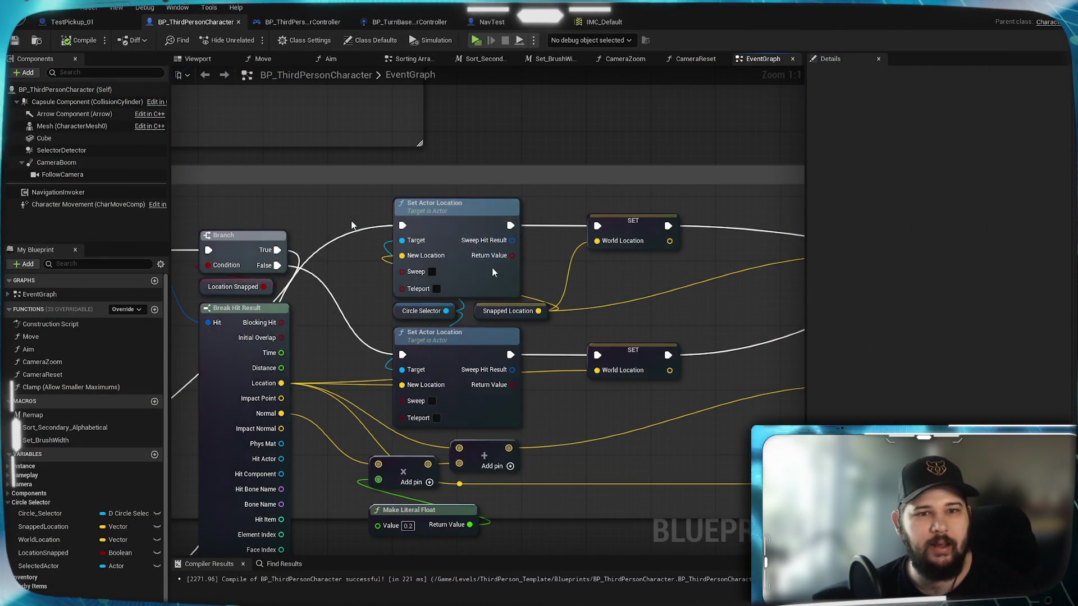
- Drag a new node off Begin Overlap's Other Actor and search 'cast third'
{"action": "scroll", "coordinate": [557, 183], "scroll_direction": "down", "scroll_amount": 2}
{"action": "scroll", "coordinate": [558, 182], "scroll_direction": "up", "scroll_amount": 3}
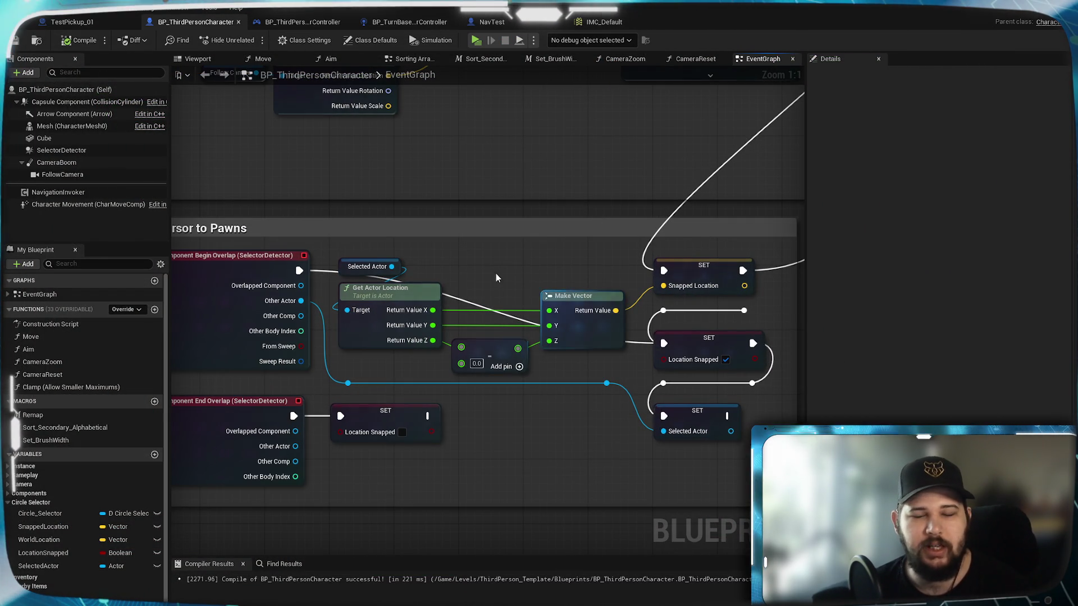
{"action": "mouse_move", "coordinate": [433, 260]}
{"action": "left_mouse_down"}
{"action": "mouse_move", "coordinate": [534, 239]}
{"action": "mouse_move", "coordinate": [193, 498]}
{"action": "mouse_move", "coordinate": [464, 272]}
{"action": "mouse_move", "coordinate": [526, 245]}
{"action": "left_mouse_up"}
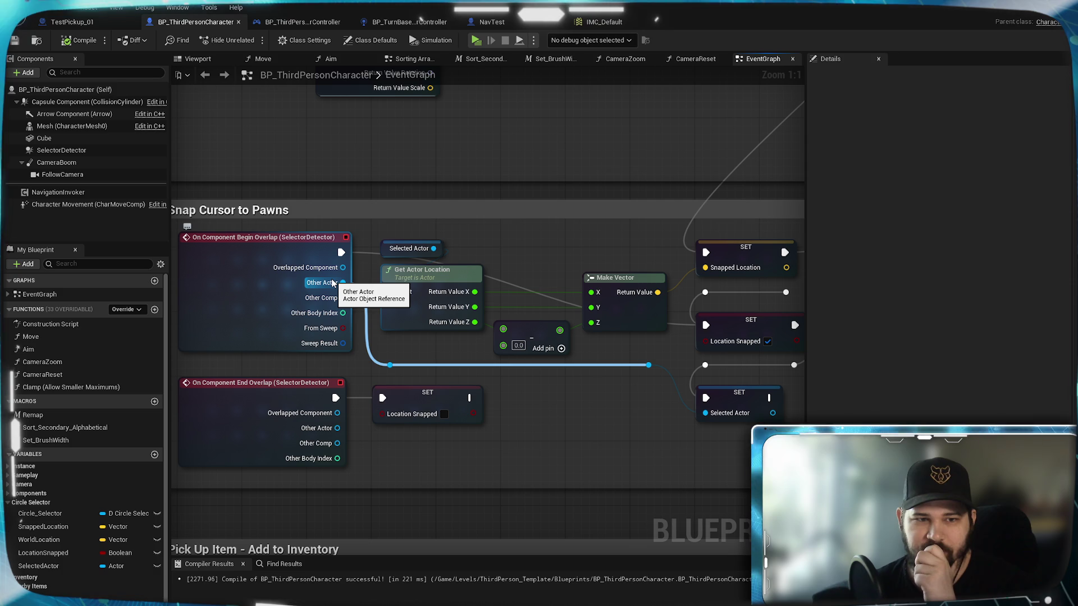
{"action": "mouse_move", "coordinate": [343, 283]}
{"action": "left_mouse_down"}
{"action": "mouse_move", "coordinate": [491, 429]}
{"action": "mouse_move", "coordinate": [535, 415]}
{"action": "left_mouse_up"}
{"action": "type", "text": "cast"}
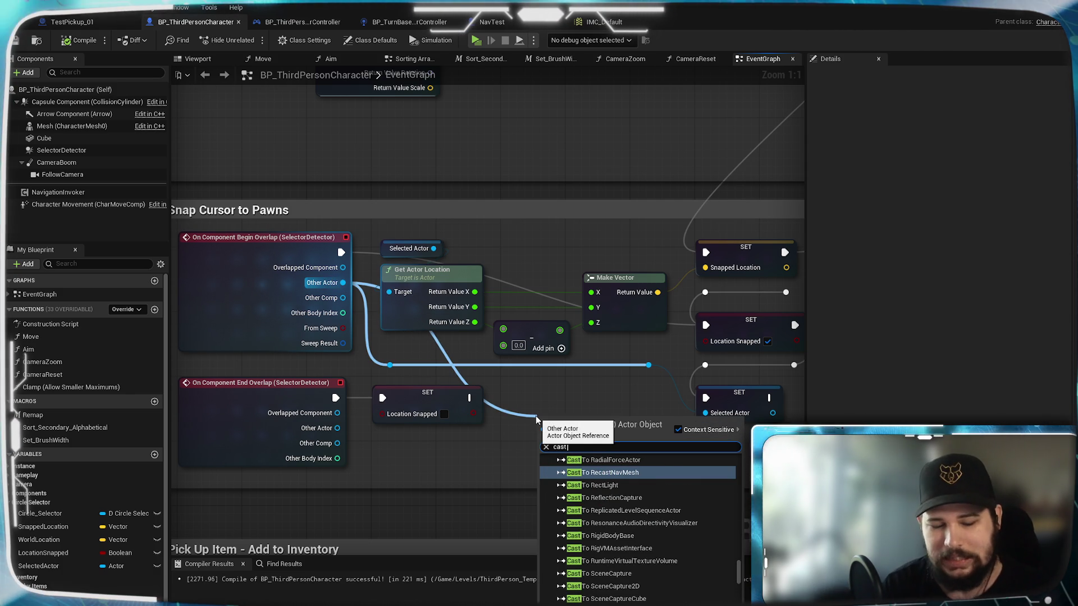
{"action": "type", "text": " third"}
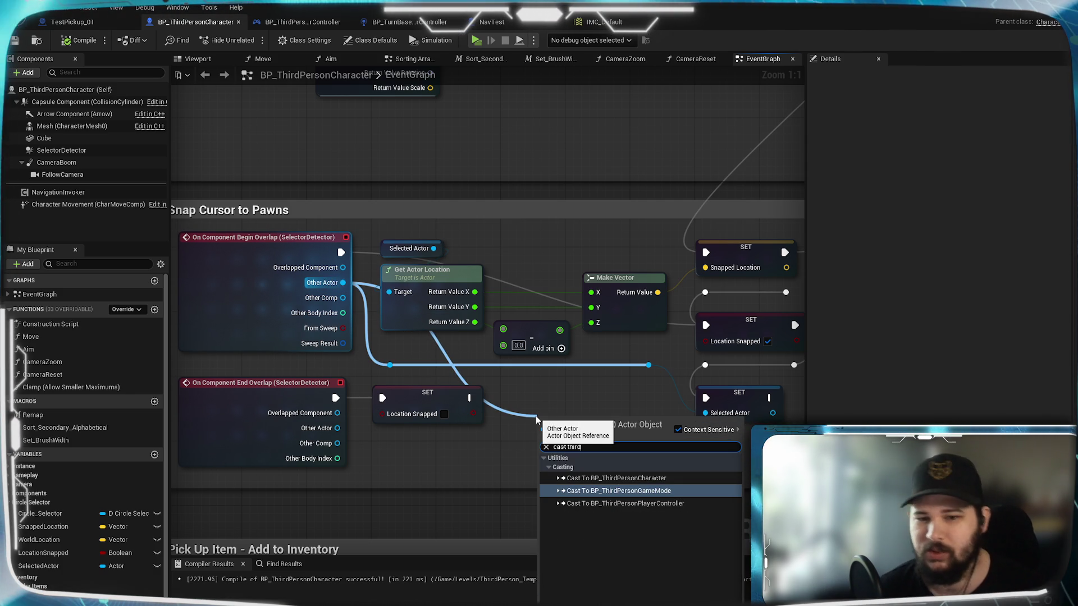
- Add a Cast To BP_ThirdPersonCharacter node and route the overlap execution into it
{"action": "left_click", "coordinate": [615, 477]}
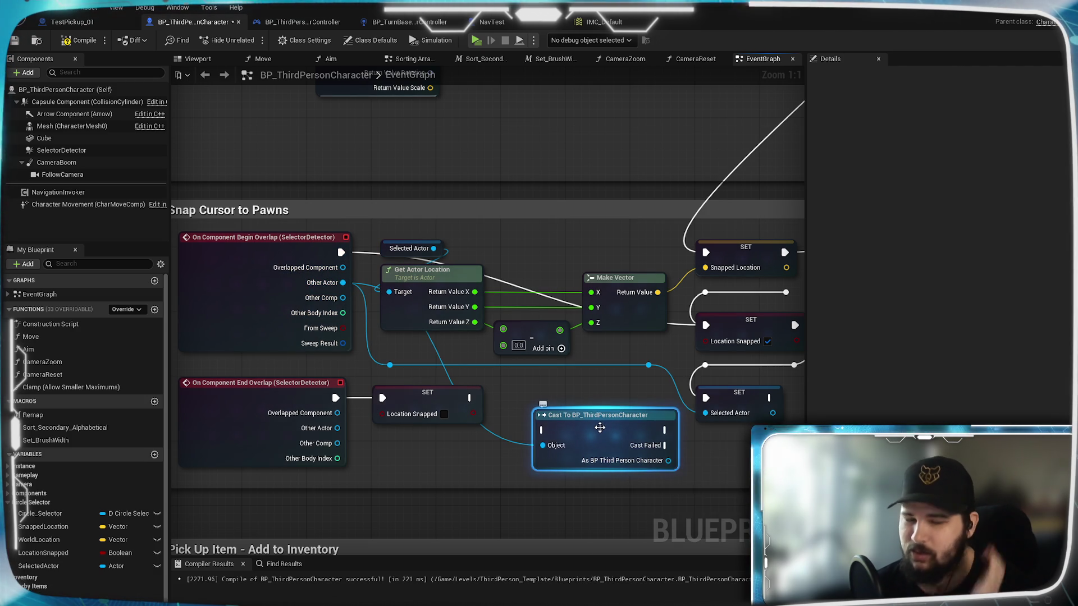
{"action": "mouse_move", "coordinate": [470, 398]}
{"action": "left_mouse_down"}
{"action": "mouse_move", "coordinate": [530, 438]}
{"action": "mouse_move", "coordinate": [543, 431]}
{"action": "left_mouse_up"}
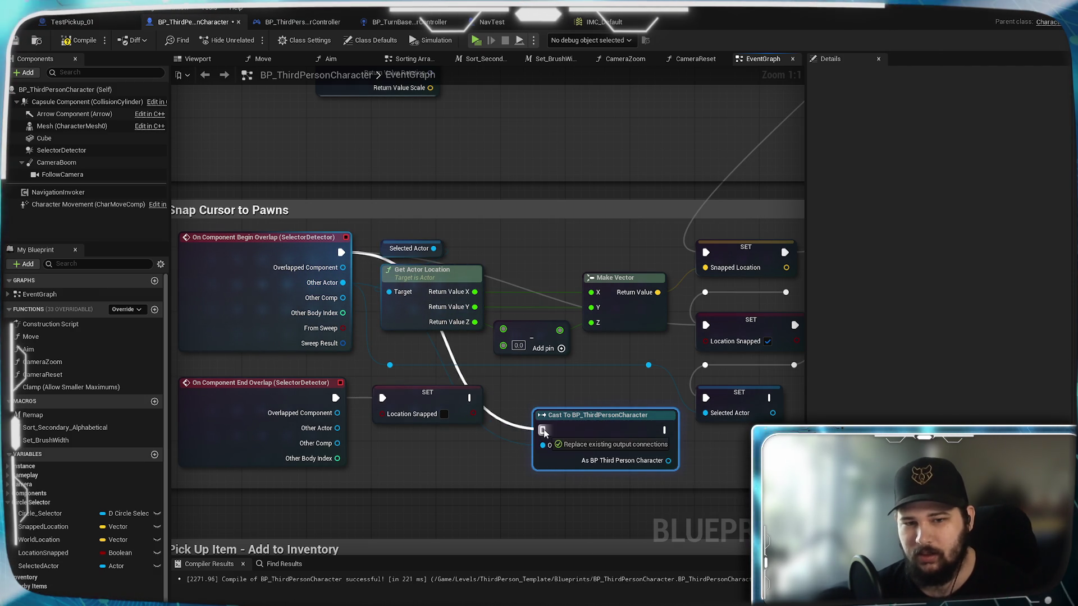
{"action": "mouse_move", "coordinate": [644, 435]}
{"action": "left_mouse_down"}
{"action": "mouse_move", "coordinate": [598, 440]}
{"action": "mouse_move", "coordinate": [620, 426]}
{"action": "left_mouse_up"}
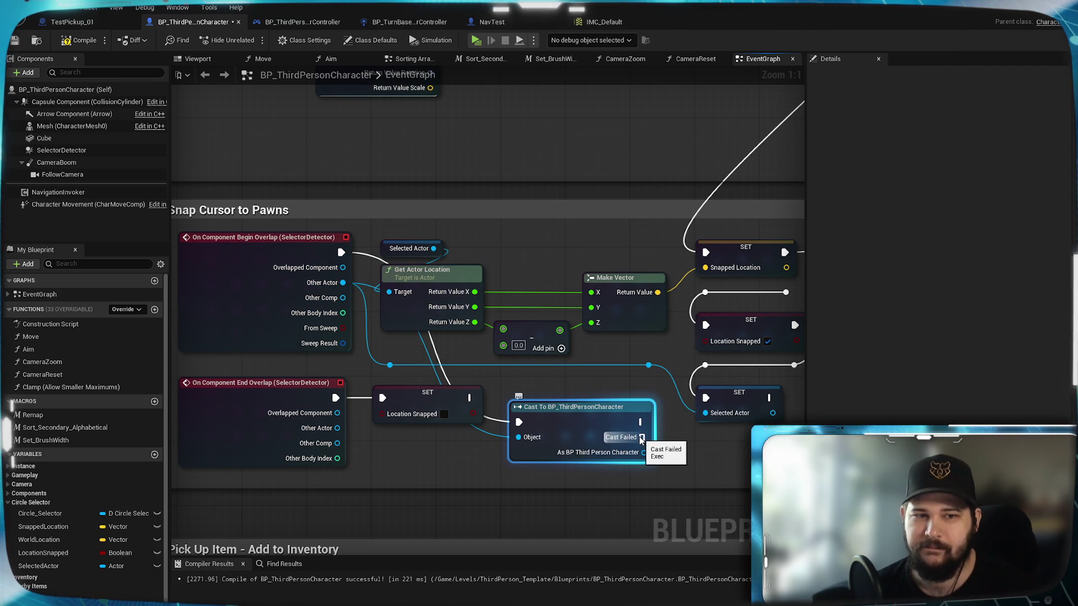
- Link Cast Failed to the second SET node, compile, and launch the game preview
{"action": "mouse_move", "coordinate": [641, 440]}
{"action": "left_mouse_down"}
{"action": "mouse_move", "coordinate": [706, 252]}
{"action": "mouse_move", "coordinate": [705, 324]}
{"action": "left_mouse_up"}
{"action": "left_click_drag", "start_coordinate": [640, 437], "coordinate": [698, 310]}
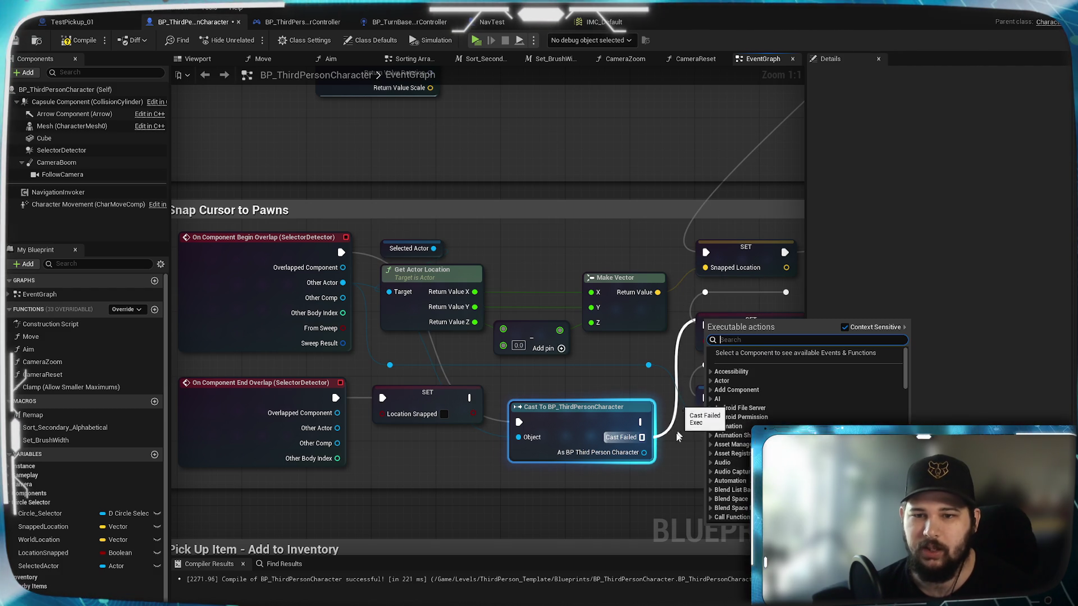
{"action": "key", "text": "Escape"}
{"action": "mouse_move", "coordinate": [640, 437]}
{"action": "left_mouse_down"}
{"action": "mouse_move", "coordinate": [698, 254]}
{"action": "mouse_move", "coordinate": [706, 326]}
{"action": "left_mouse_up"}
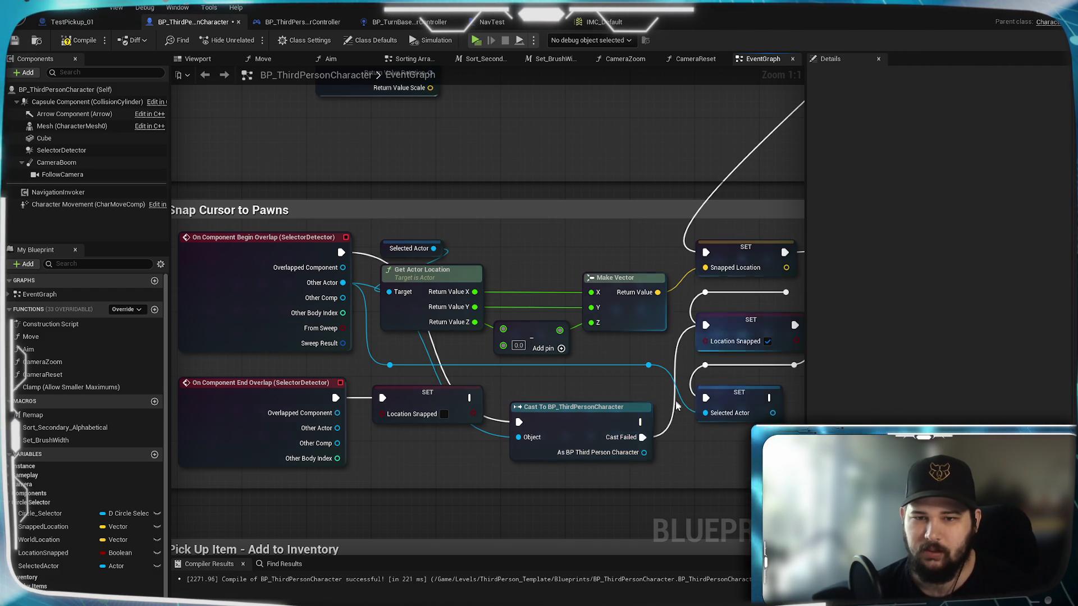
{"action": "mouse_move", "coordinate": [690, 450]}
{"action": "left_mouse_down"}
{"action": "mouse_move", "coordinate": [644, 443]}
{"action": "mouse_move", "coordinate": [655, 489]}
{"action": "left_mouse_up"}
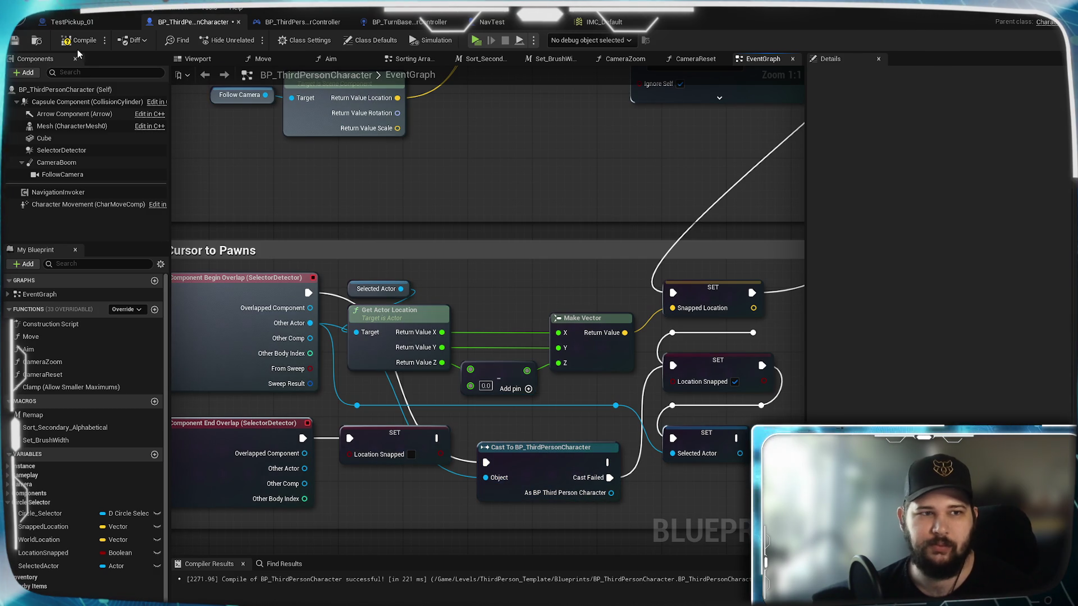
{"action": "left_click", "coordinate": [15, 41]}
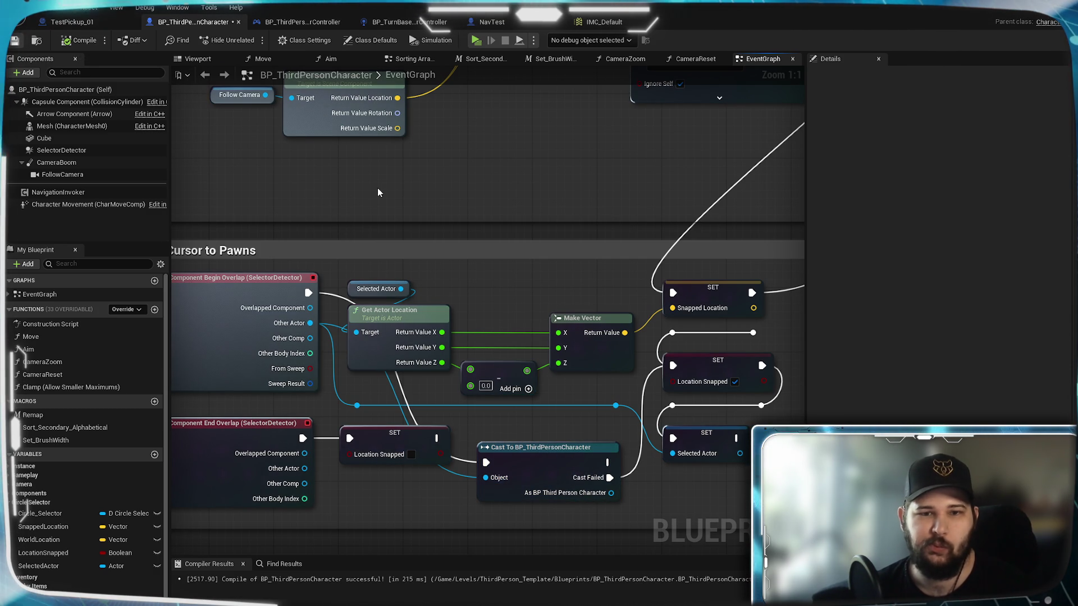
{"action": "left_click", "coordinate": [475, 41]}
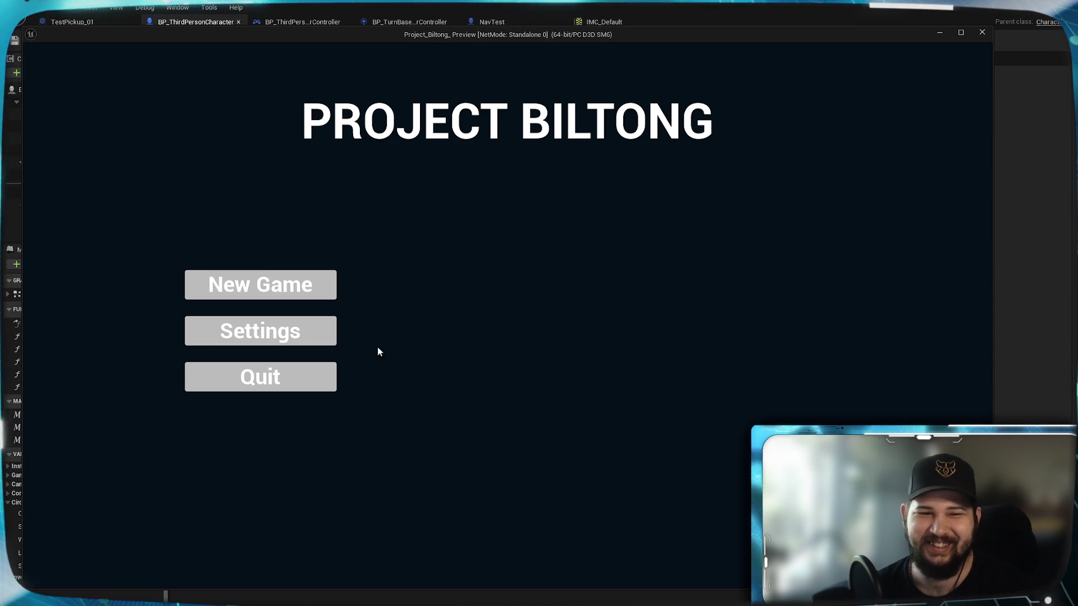
- Check the settings screen, start a new game, walk the character and switch to the overview camera
{"action": "left_click", "coordinate": [332, 340]}
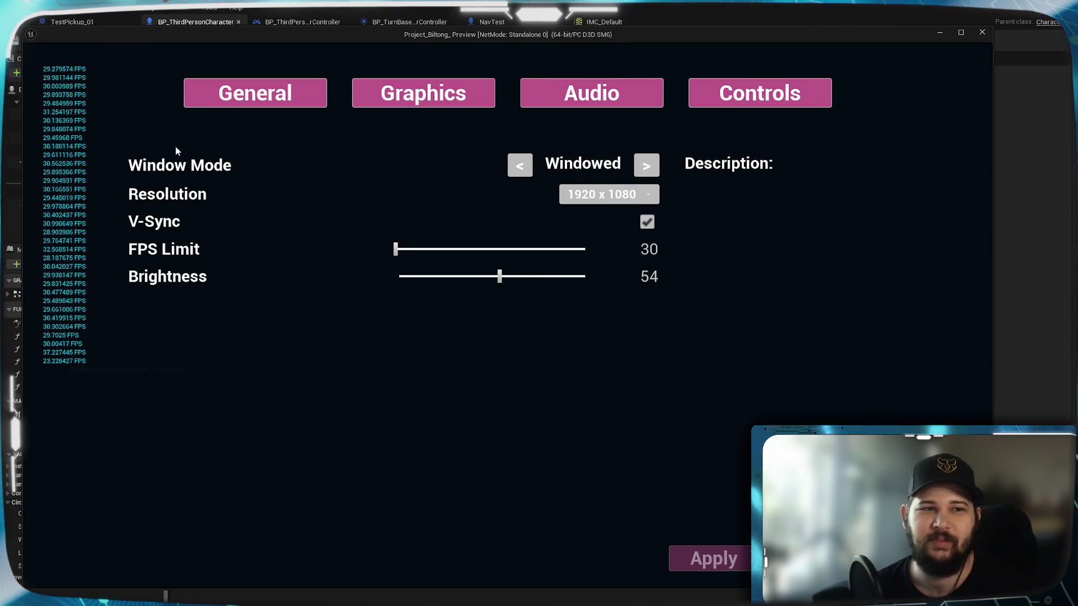
{"action": "key", "text": "Escape"}
{"action": "left_click", "coordinate": [318, 299]}
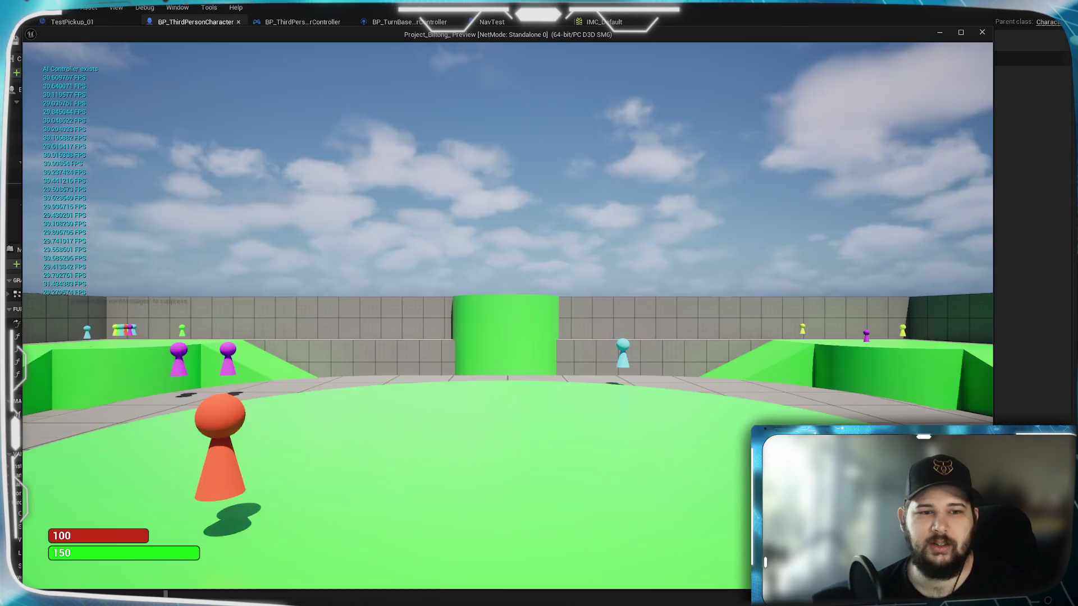
{"action": "key", "text": "s"}
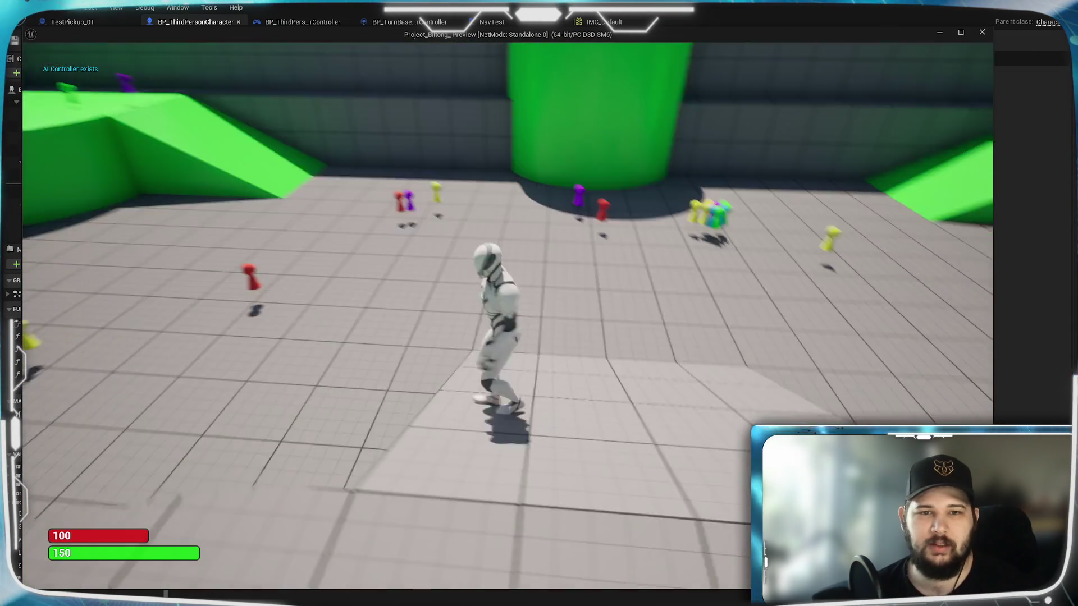
{"action": "key", "text": "w"}
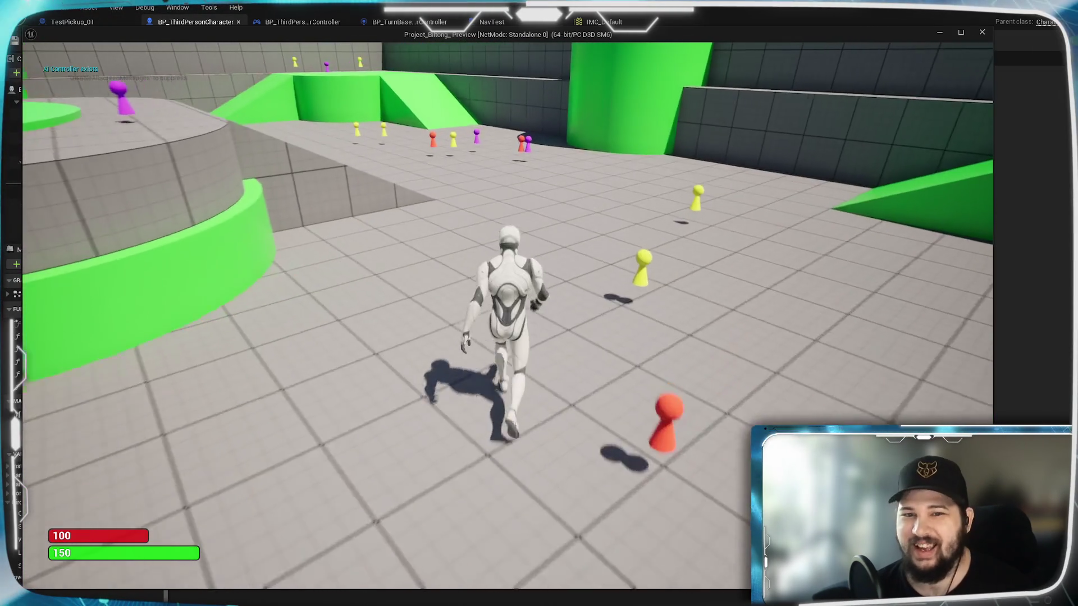
{"action": "key", "text": "Tab"}
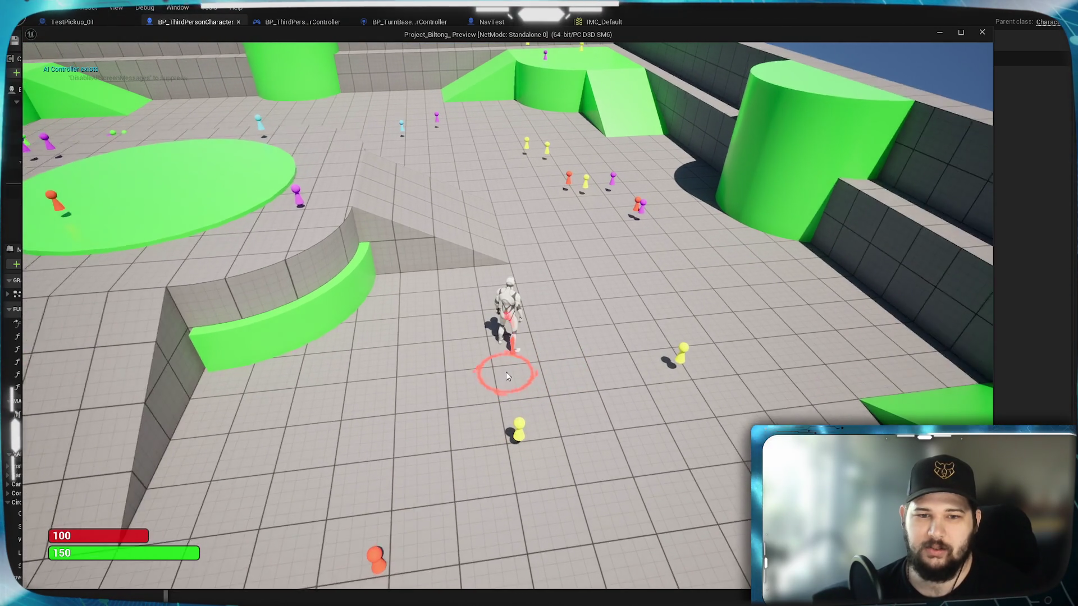
- Send the character to several clicked floor spots across the arena
{"action": "scroll", "coordinate": [506, 371], "scroll_direction": "up", "scroll_amount": 5}
{"action": "scroll", "coordinate": [510, 372], "scroll_direction": "down", "scroll_amount": 5}
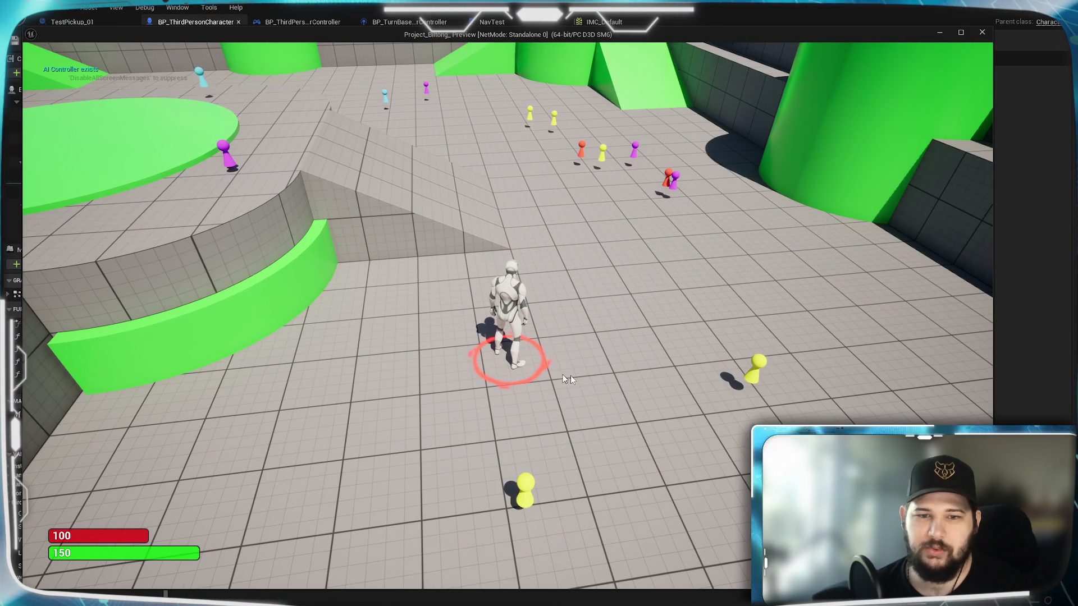
{"action": "left_click", "coordinate": [695, 290]}
{"action": "left_click", "coordinate": [702, 291]}
{"action": "left_click", "coordinate": [534, 296]}
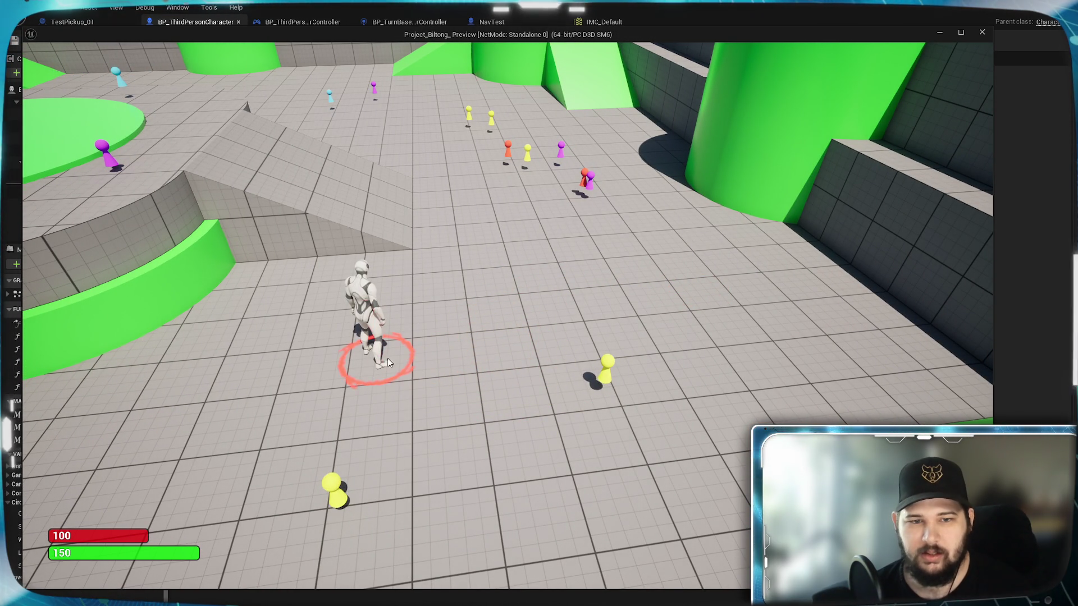
{"action": "mouse_move", "coordinate": [375, 358]}
{"action": "left_mouse_down"}
{"action": "mouse_move", "coordinate": [478, 378]}
{"action": "mouse_move", "coordinate": [569, 362]}
{"action": "left_mouse_up"}
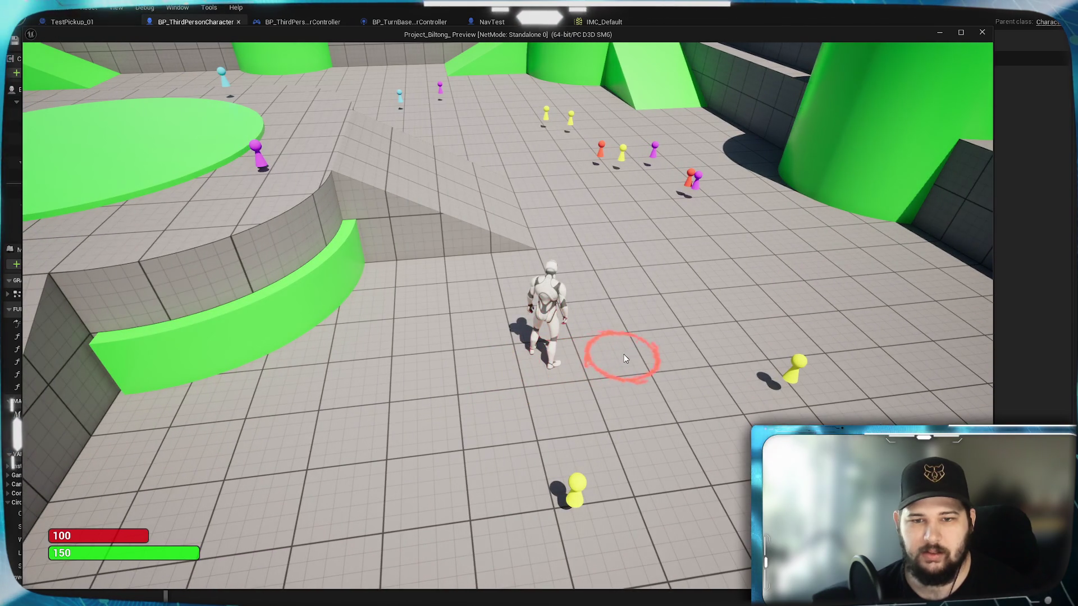
- Pan the camera back and forth across the level and over the pawns with A, D and W
{"action": "key", "text": "d"}
{"action": "key", "text": "d"}
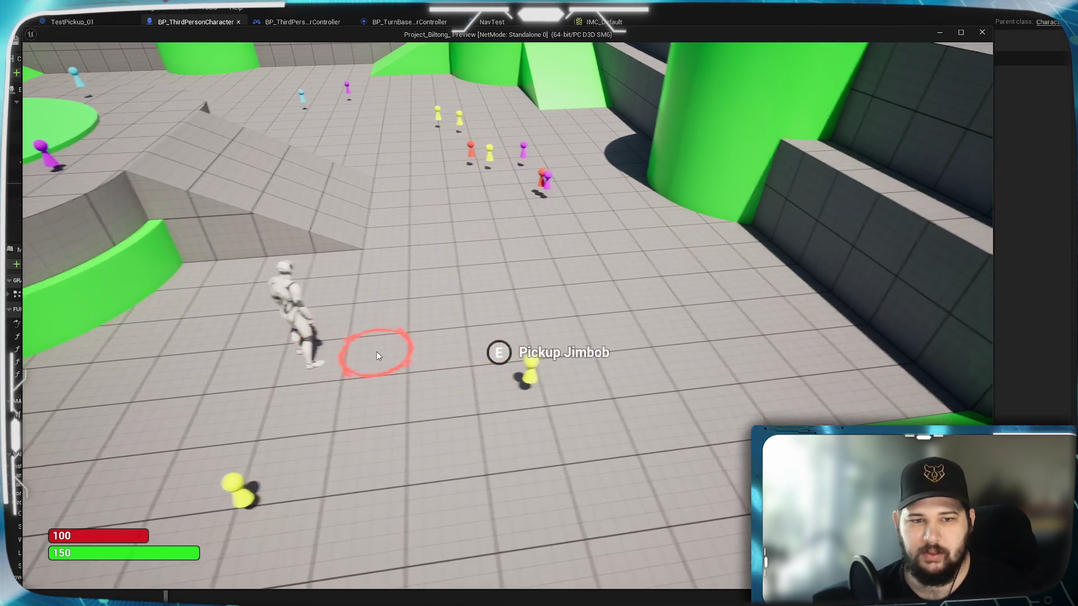
{"action": "key", "text": "a"}
{"action": "key", "text": "d"}
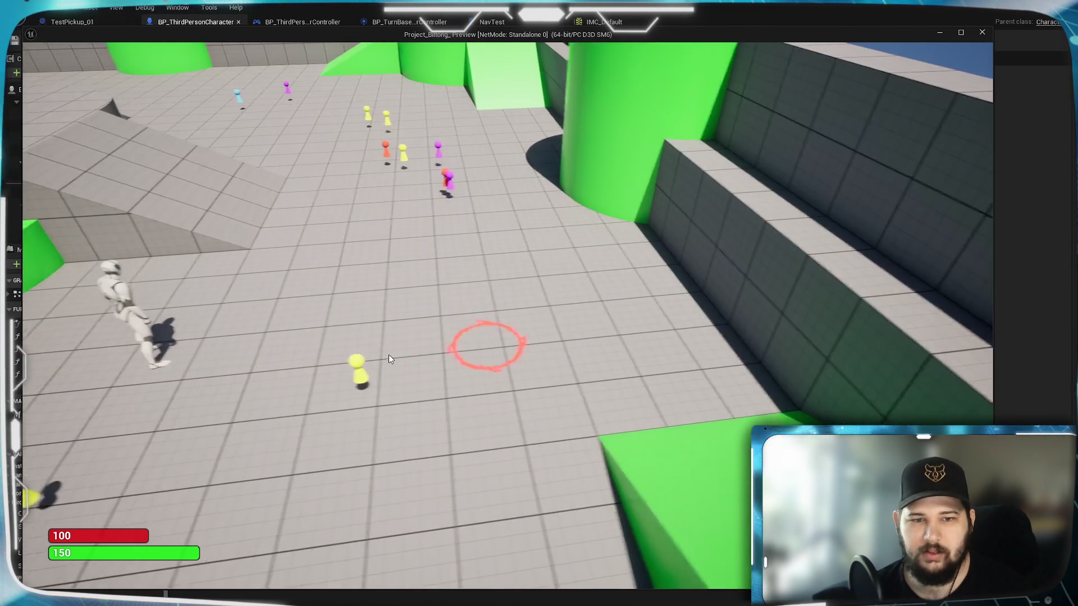
{"action": "key", "text": "a"}
{"action": "key", "text": "d"}
{"action": "key", "text": "a"}
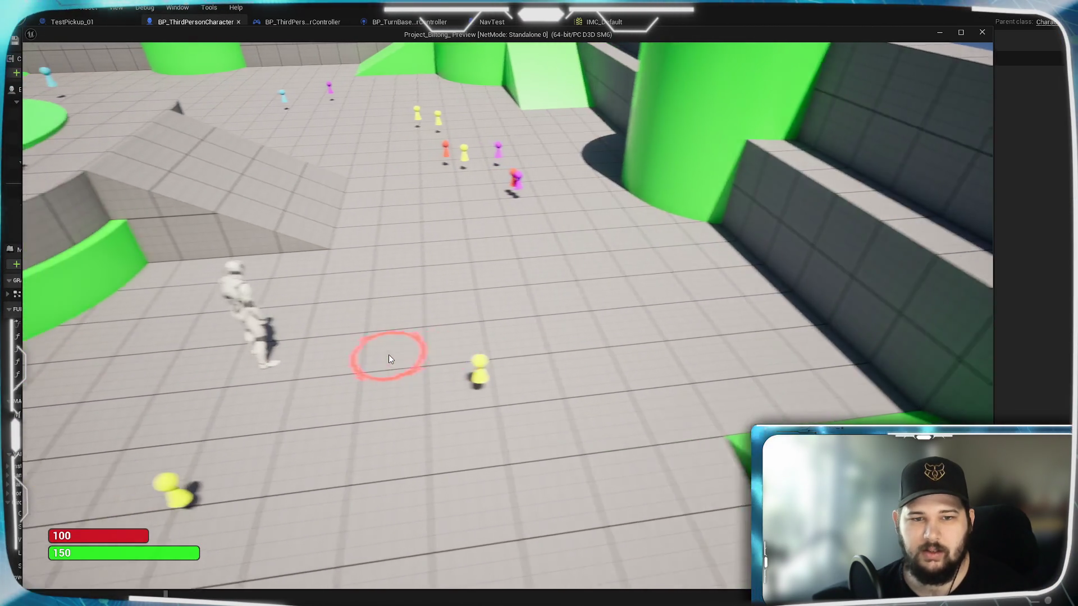
{"action": "key", "text": "a"}
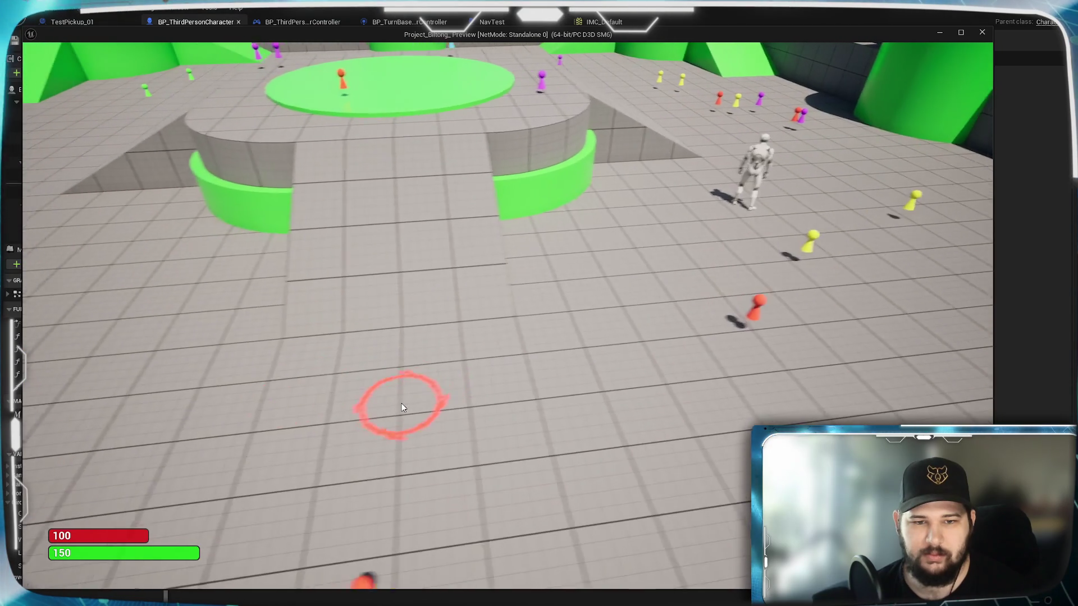
{"action": "key", "text": "d"}
{"action": "key", "text": "a"}
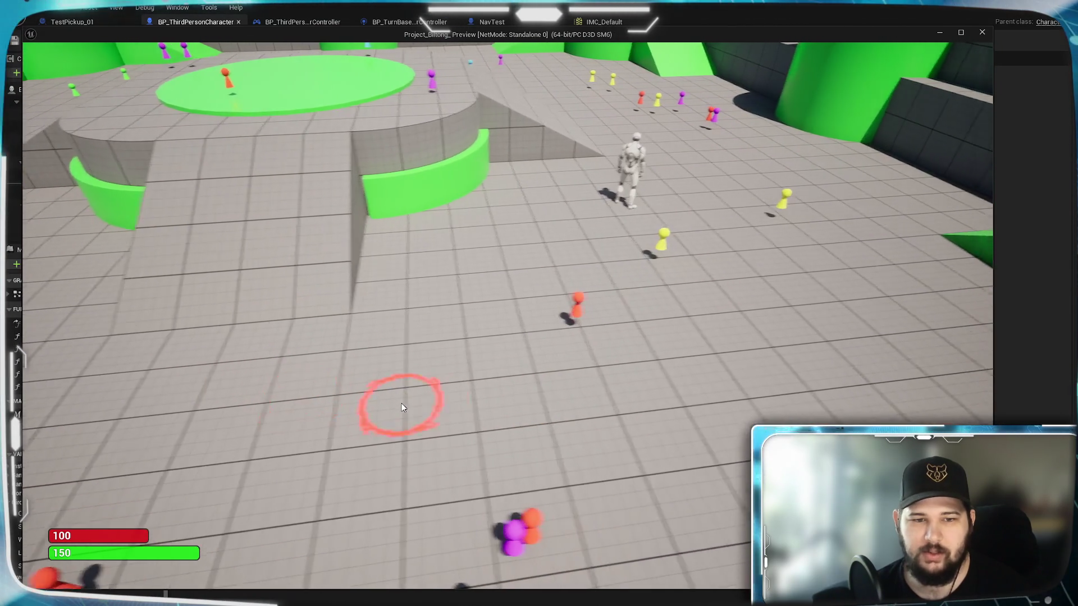
{"action": "key", "text": "d"}
{"action": "key", "text": "a"}
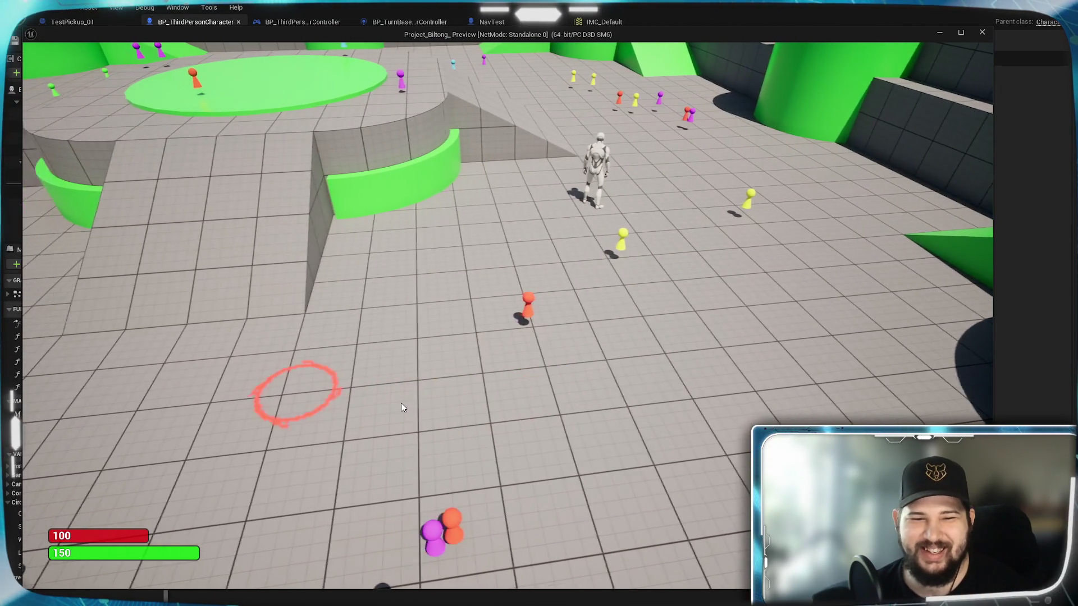
{"action": "key", "text": "d"}
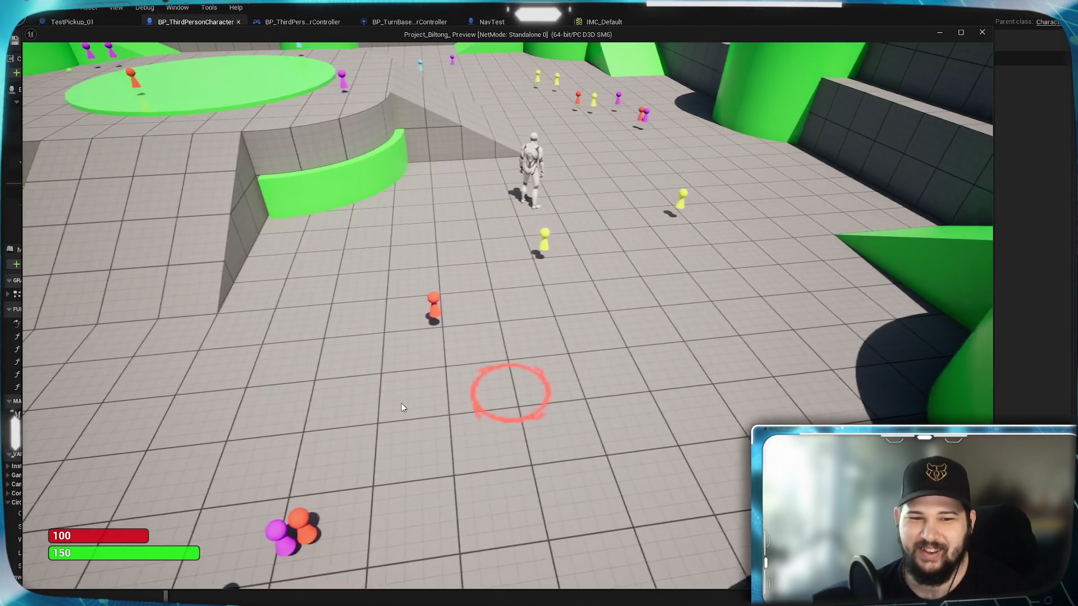
{"action": "key", "text": "a"}
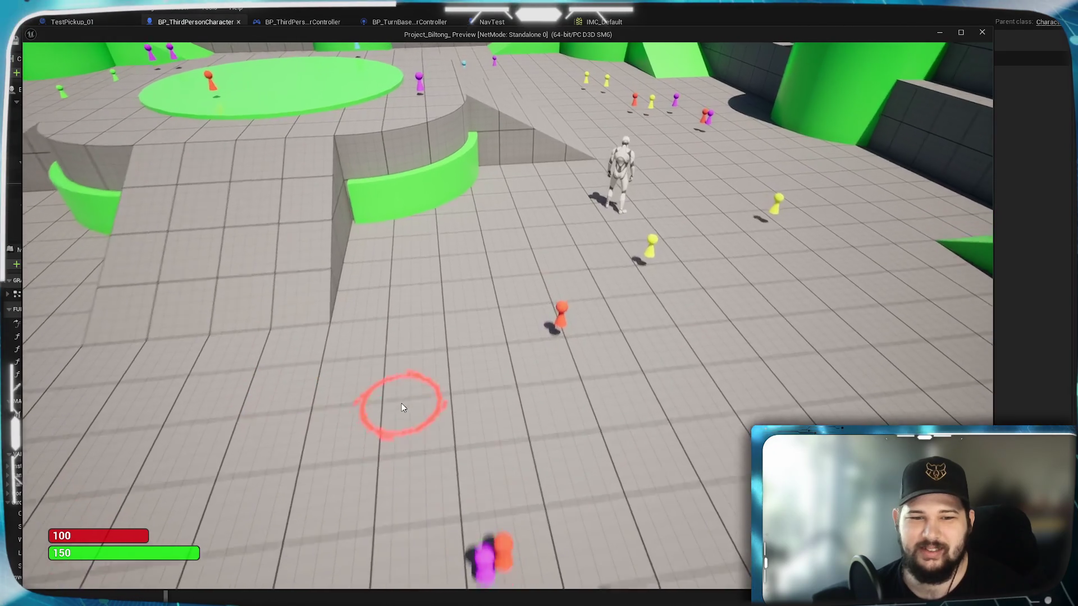
{"action": "key", "text": "a"}
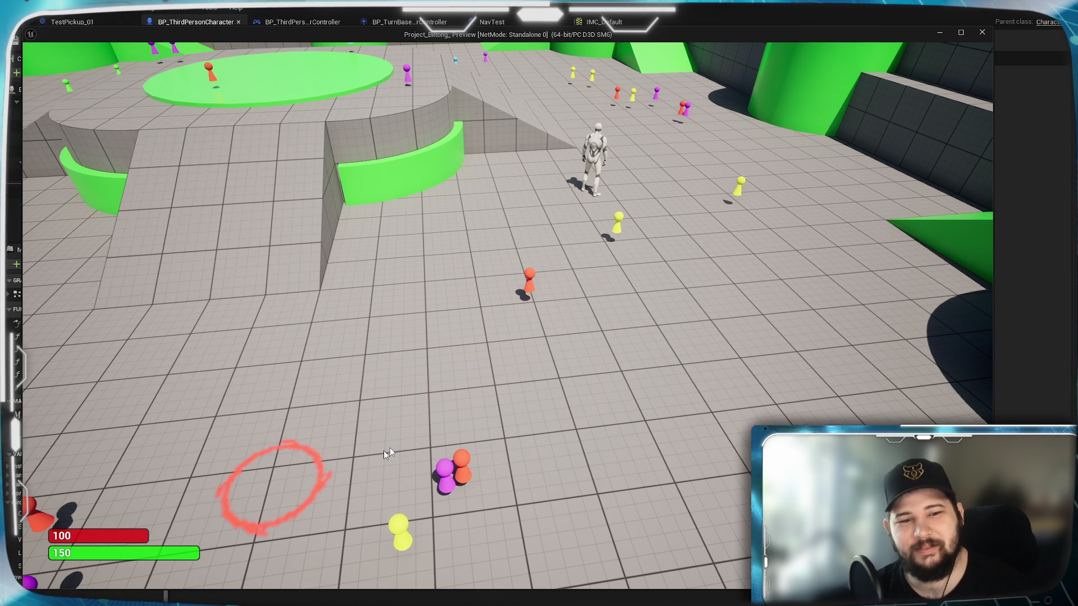
{"action": "key", "text": "w"}
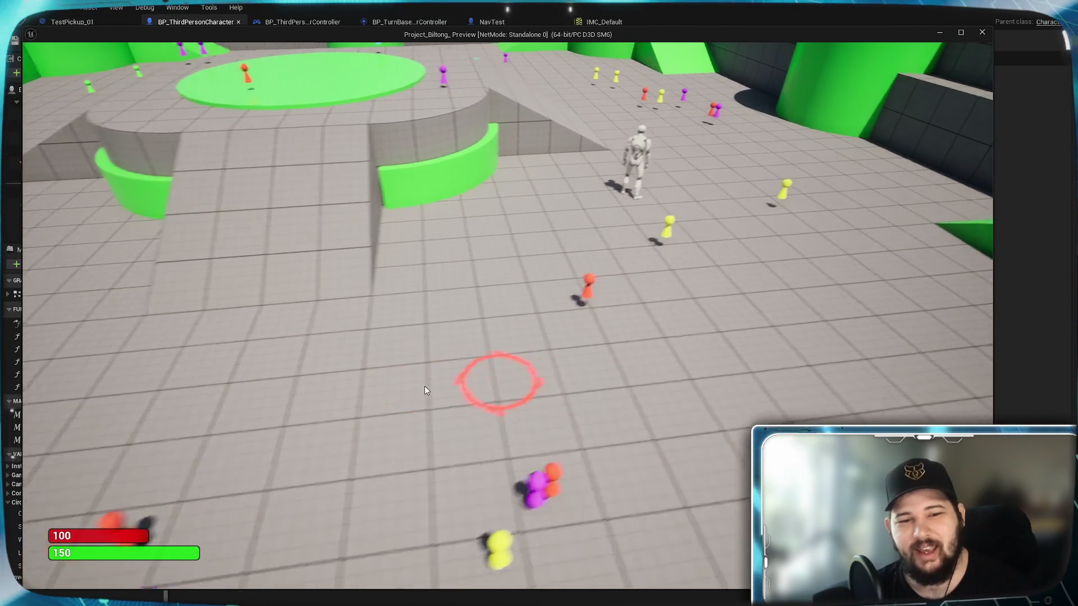
{"action": "key", "text": "w"}
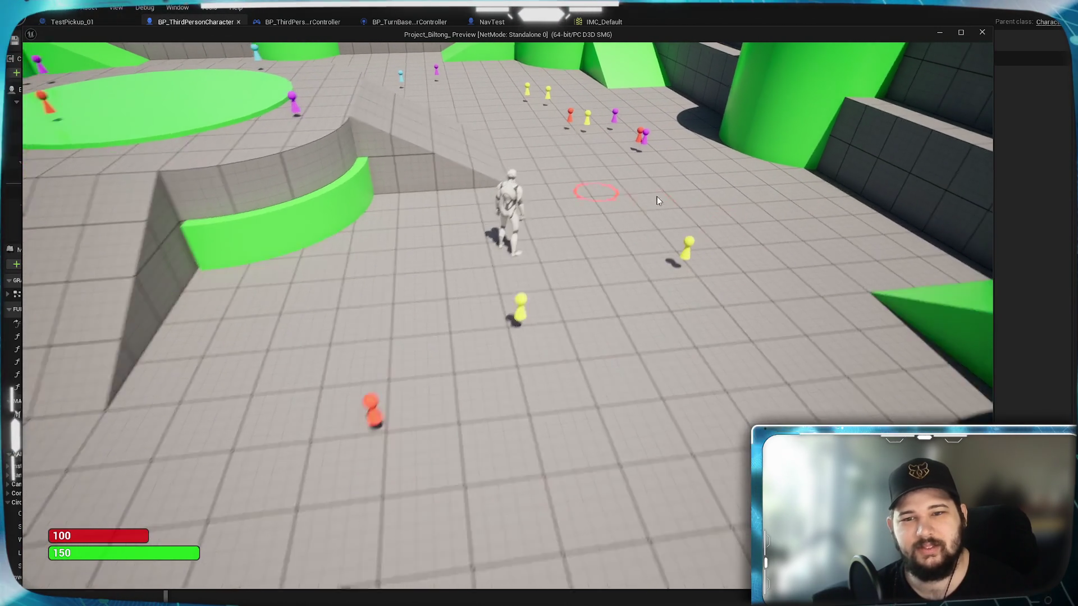
{"action": "key", "text": "w"}
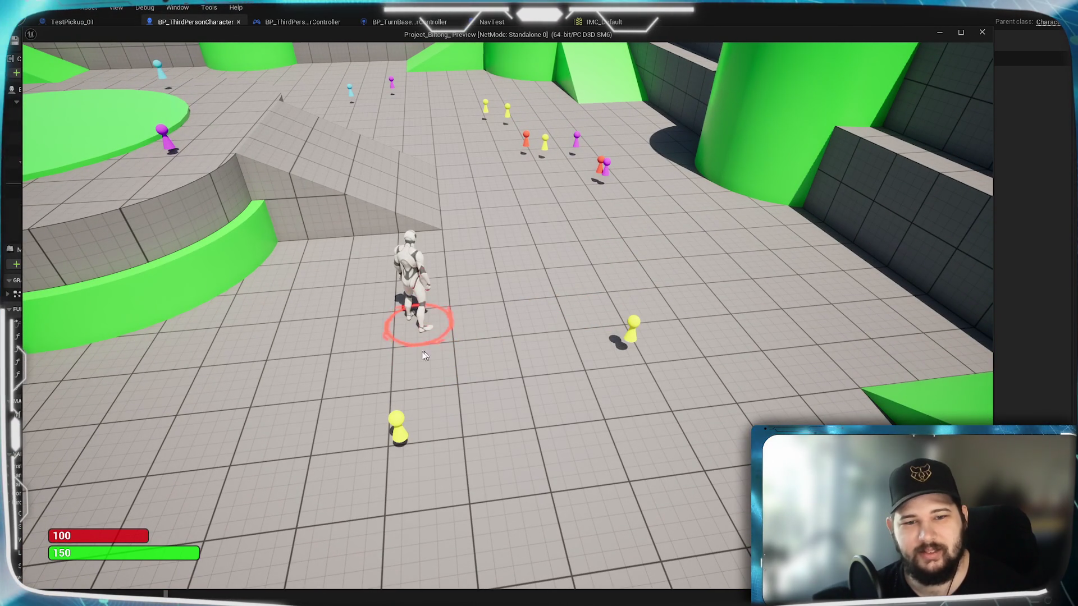
- Stop play, wire Begin Overlap straight into SET Location Snapped, and start a new game
{"action": "key", "text": "Escape"}
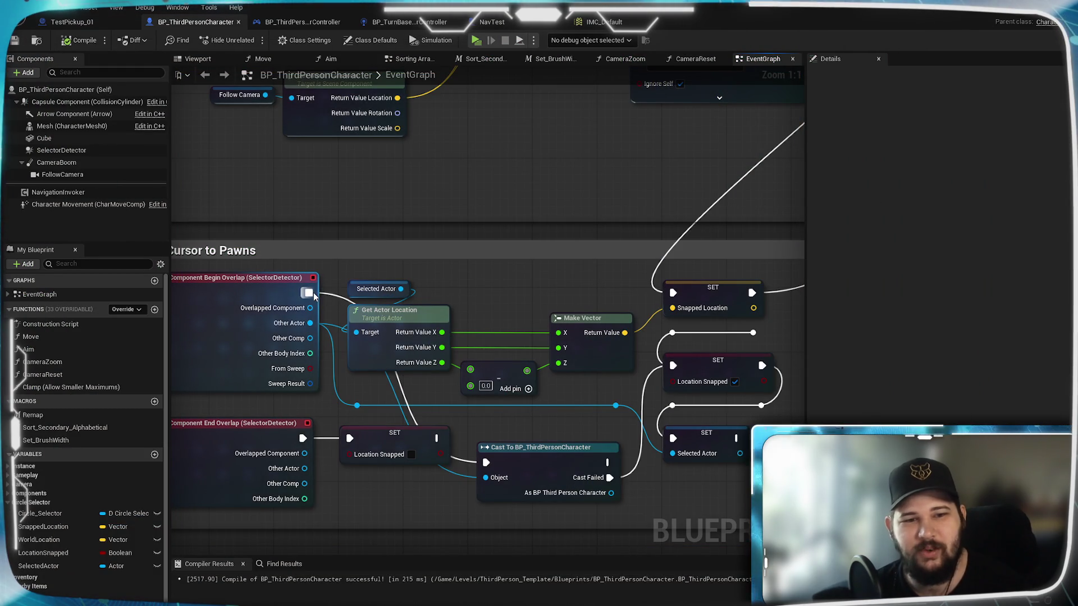
{"action": "left_click_drag", "start_coordinate": [672, 395], "coordinate": [673, 366]}
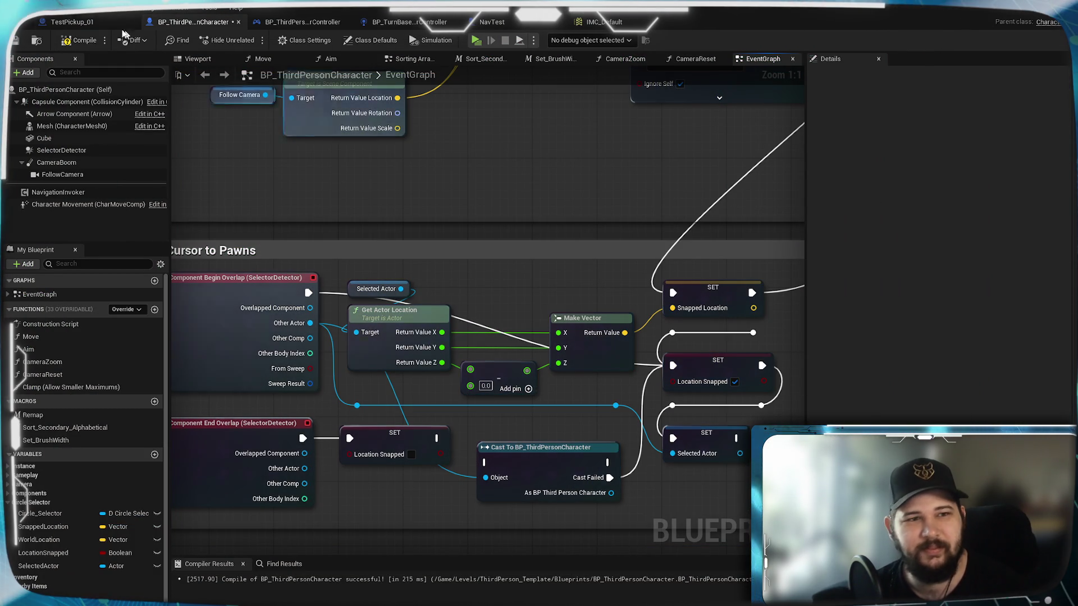
{"action": "left_click", "coordinate": [478, 41]}
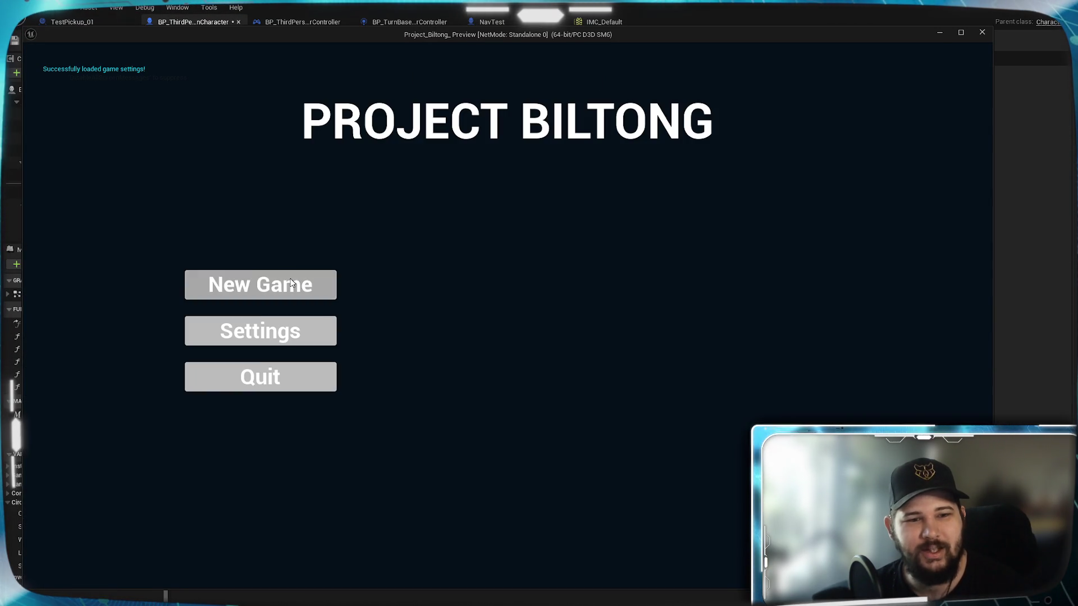
{"action": "left_click", "coordinate": [291, 282]}
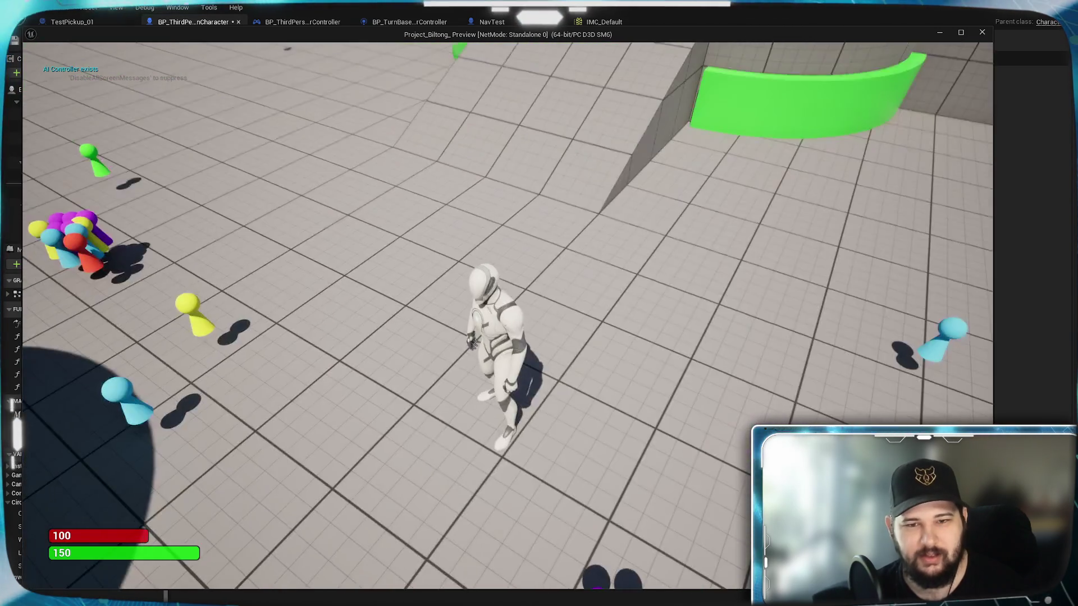
- Send the character to a point in the arena while zooming and panning the game camera
{"action": "left_click", "coordinate": [163, 373]}
{"action": "scroll", "coordinate": [419, 398], "scroll_direction": "down", "scroll_amount": 5}
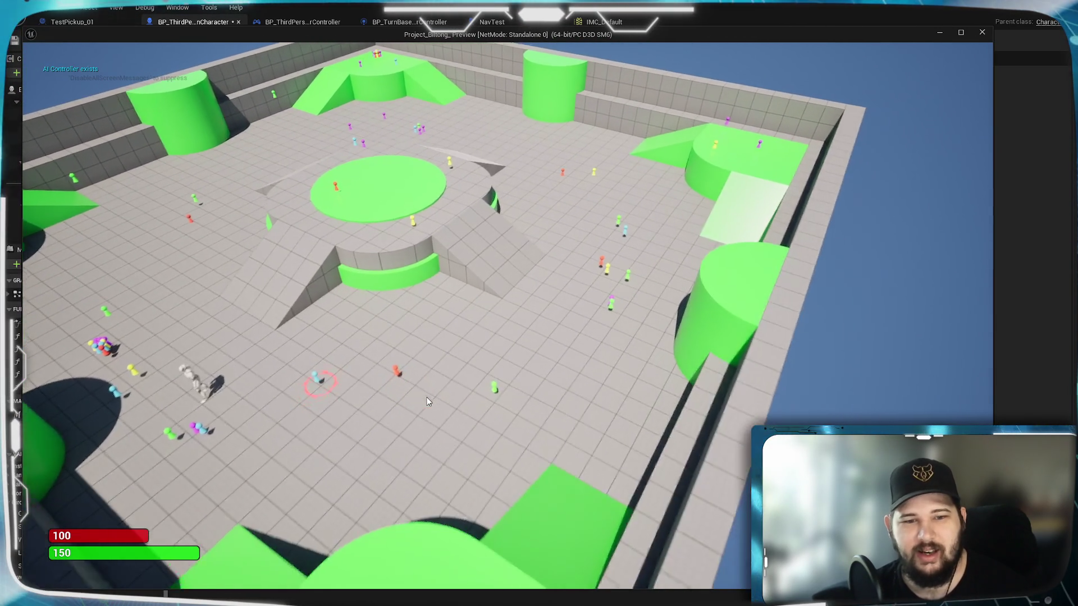
{"action": "scroll", "coordinate": [427, 401], "scroll_direction": "up", "scroll_amount": 3}
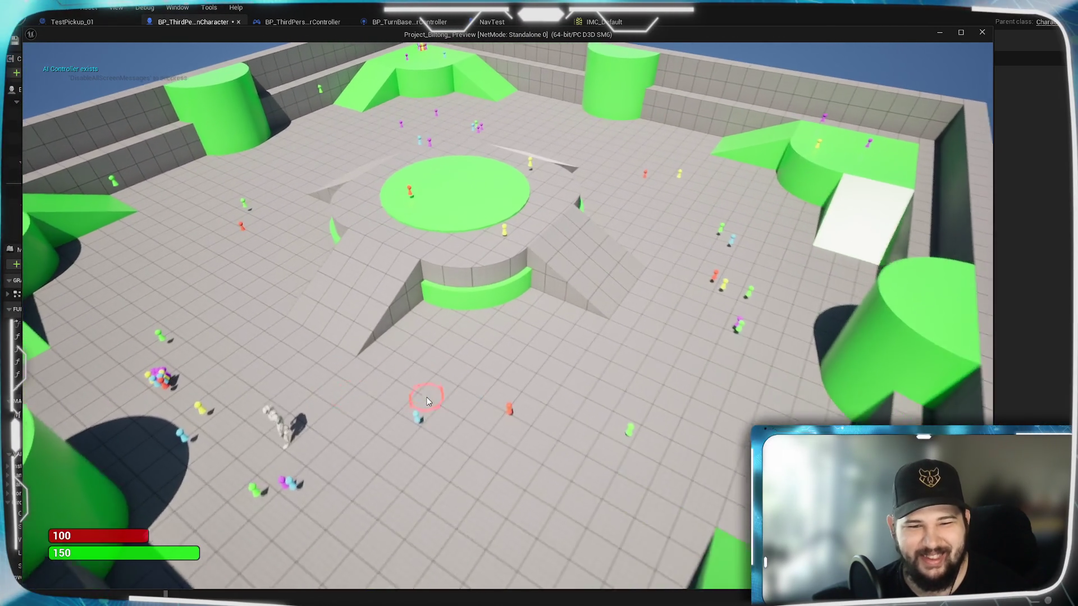
{"action": "scroll", "coordinate": [427, 401], "scroll_direction": "up", "scroll_amount": 3}
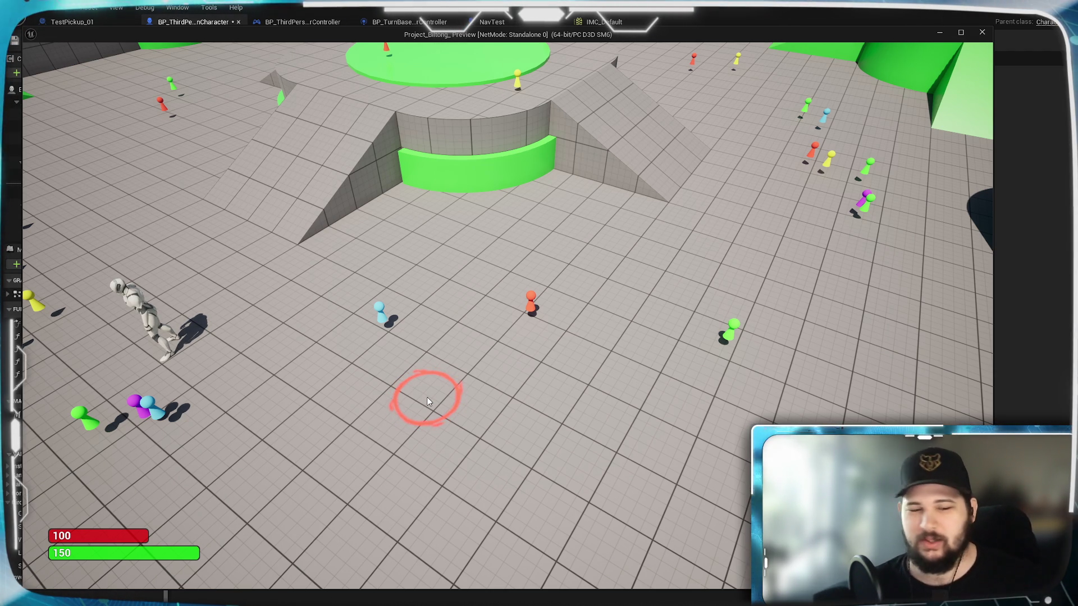
{"action": "key", "text": "d"}
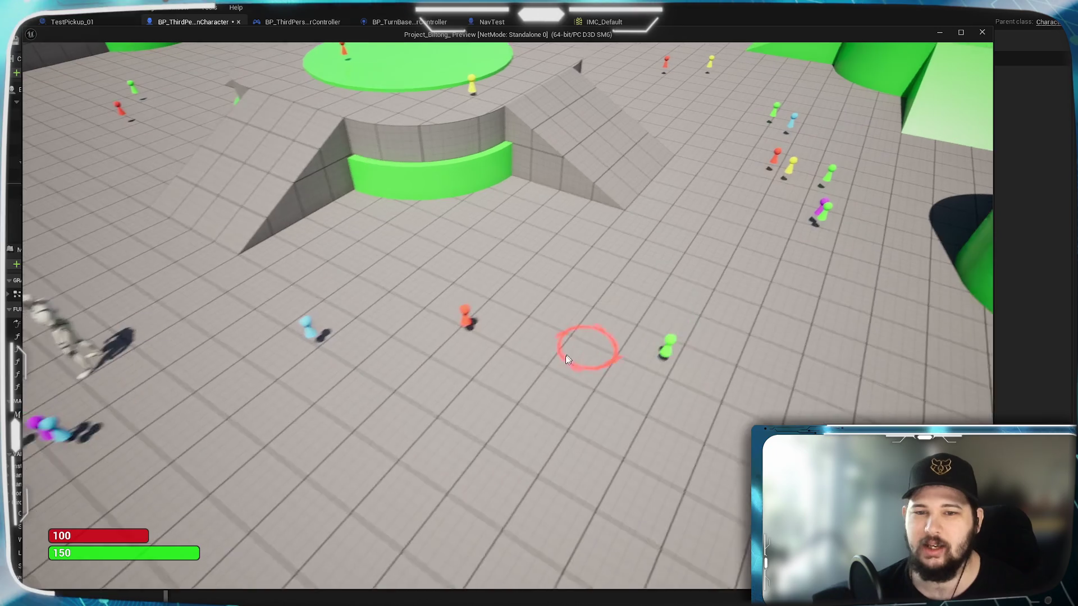
{"action": "scroll", "coordinate": [551, 366], "scroll_direction": "up", "scroll_amount": 2}
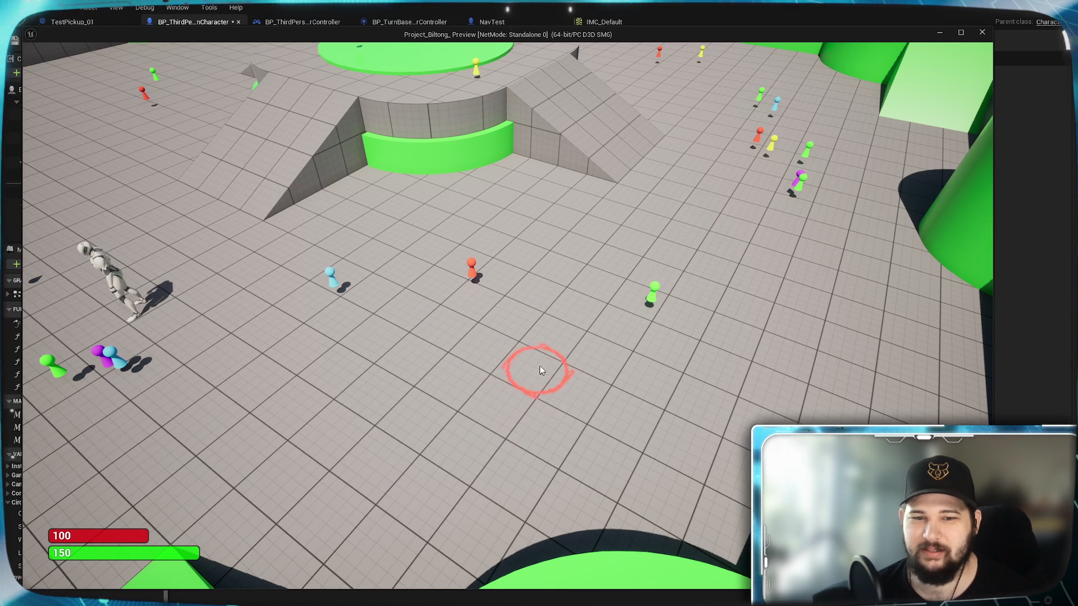
- Move the character to four more floor spots, then stop the play session
{"action": "left_click", "coordinate": [440, 360]}
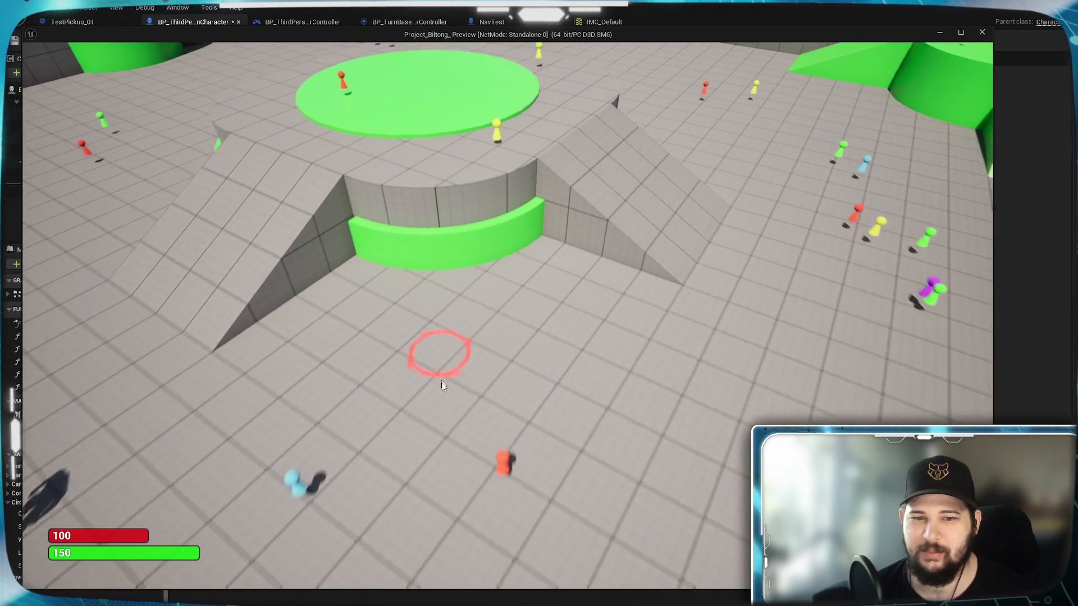
{"action": "left_click", "coordinate": [577, 382]}
{"action": "left_click", "coordinate": [577, 441]}
{"action": "left_click", "coordinate": [561, 450]}
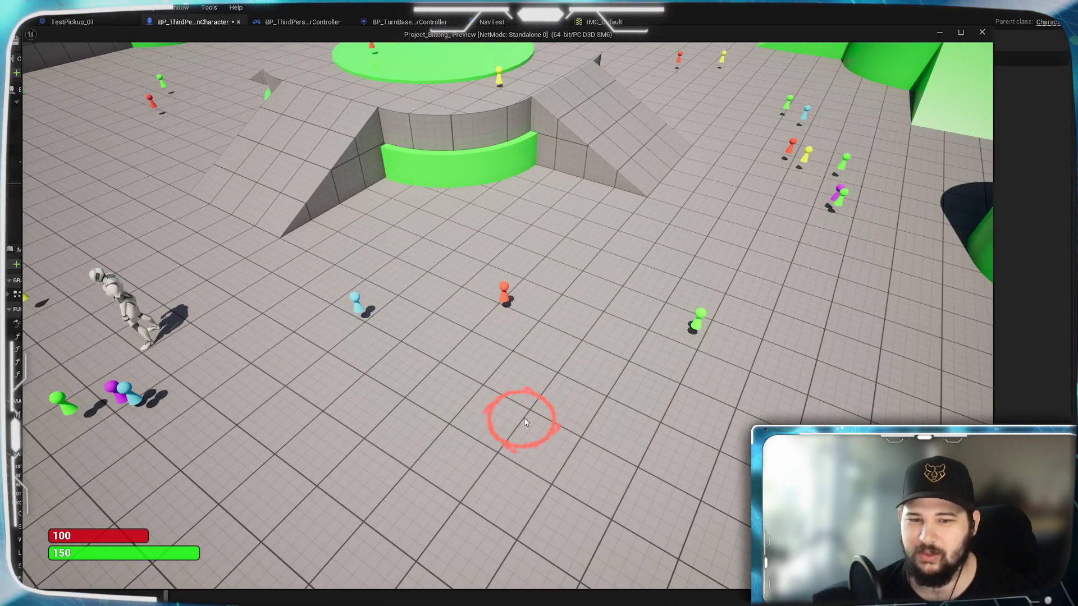
{"action": "key", "text": "Escape"}
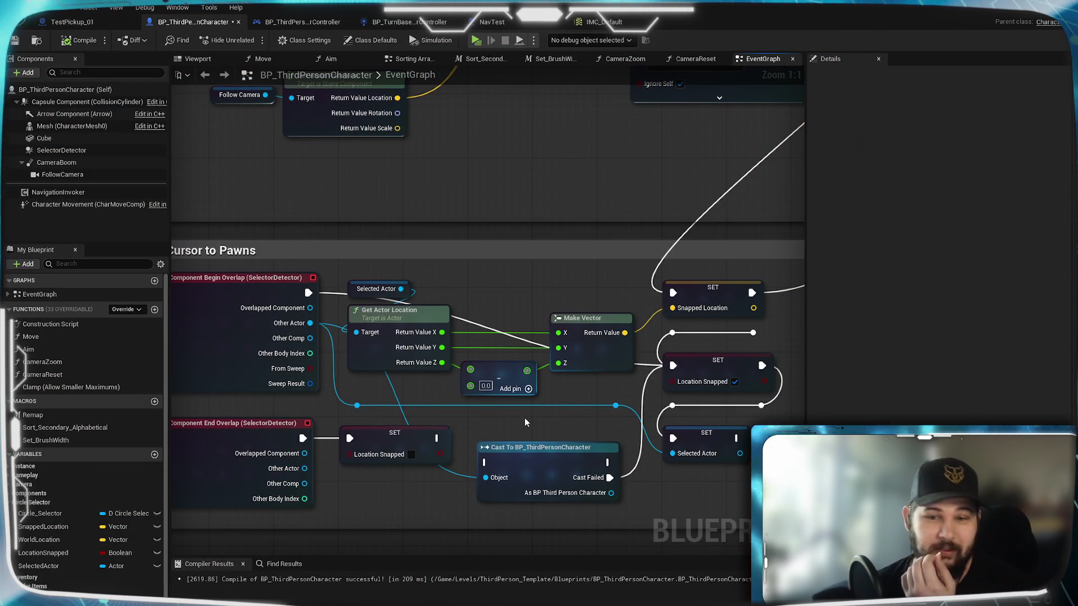
{"action": "scroll", "coordinate": [524, 422], "scroll_direction": "down", "scroll_amount": 1}
{"action": "left_click_drag", "start_coordinate": [563, 366], "coordinate": [255, 556]}
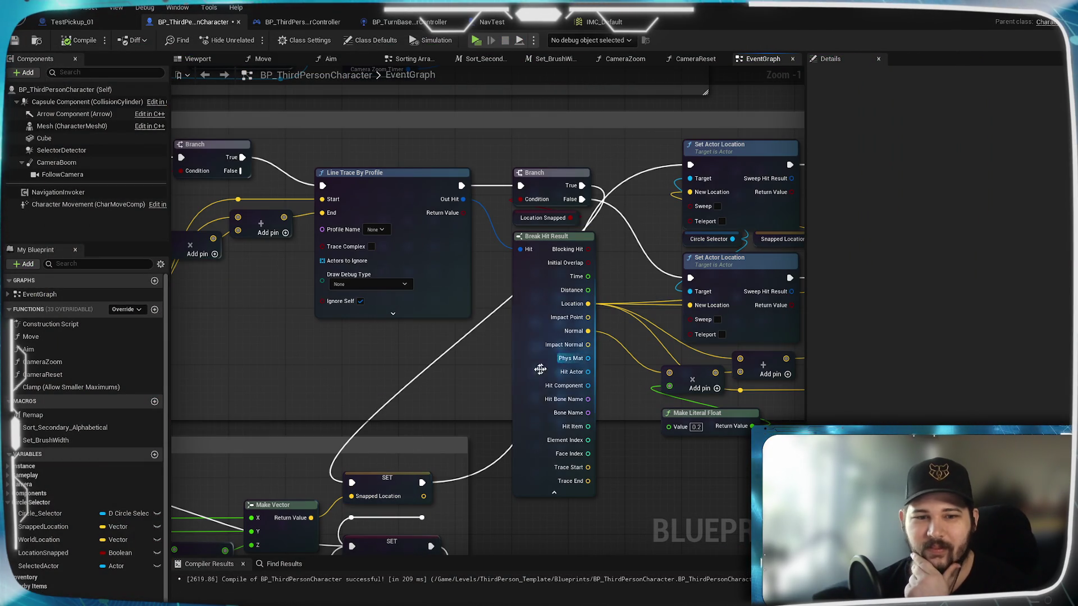
{"action": "mouse_move", "coordinate": [500, 379]}
{"action": "left_mouse_down"}
{"action": "mouse_move", "coordinate": [234, 385]}
{"action": "mouse_move", "coordinate": [186, 393]}
{"action": "mouse_move", "coordinate": [171, 415]}
{"action": "left_mouse_up"}
{"action": "left_click_drag", "start_coordinate": [227, 201], "coordinate": [639, 366]}
{"action": "mouse_move", "coordinate": [580, 401]}
{"action": "left_mouse_down"}
{"action": "mouse_move", "coordinate": [261, 439]}
{"action": "mouse_move", "coordinate": [723, 205]}
{"action": "left_mouse_up"}
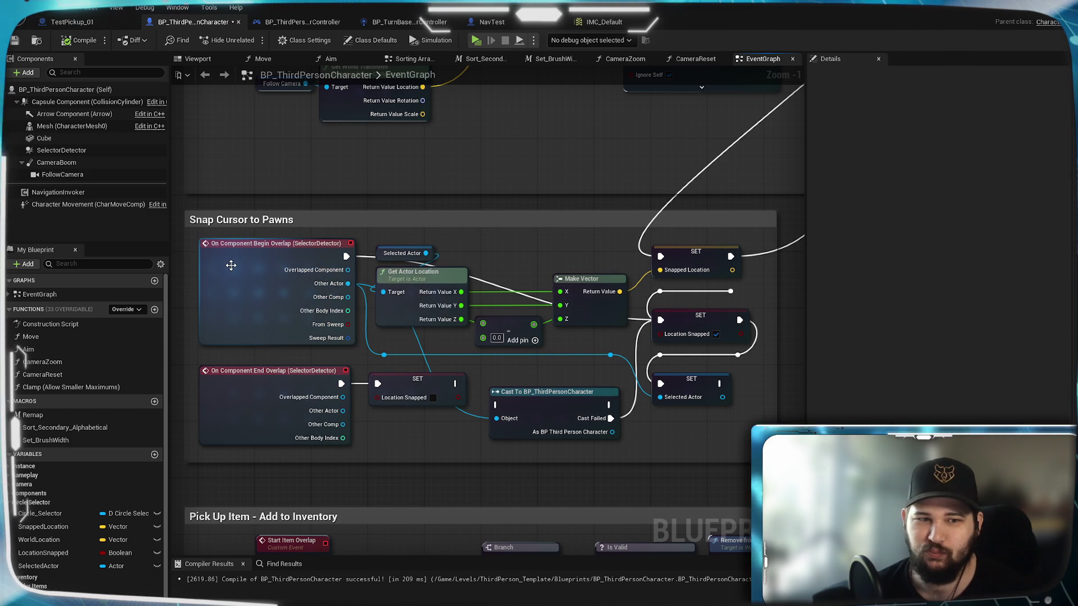
{"action": "left_click", "coordinate": [309, 243]}
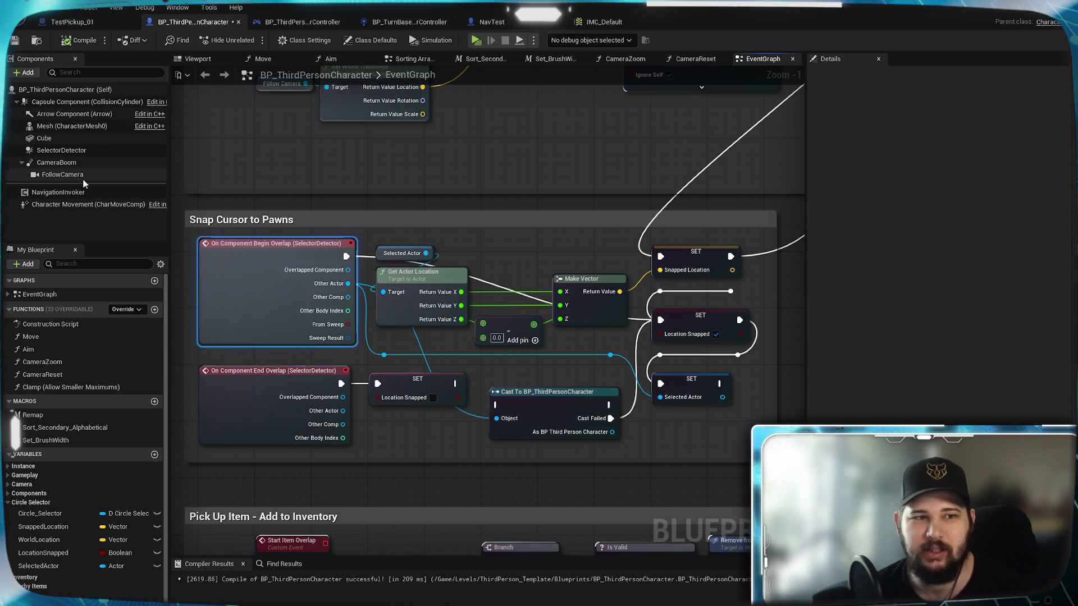
- Set the SelectorDetector component's Collision > Can Character Step Up On to No
{"action": "left_click", "coordinate": [68, 148]}
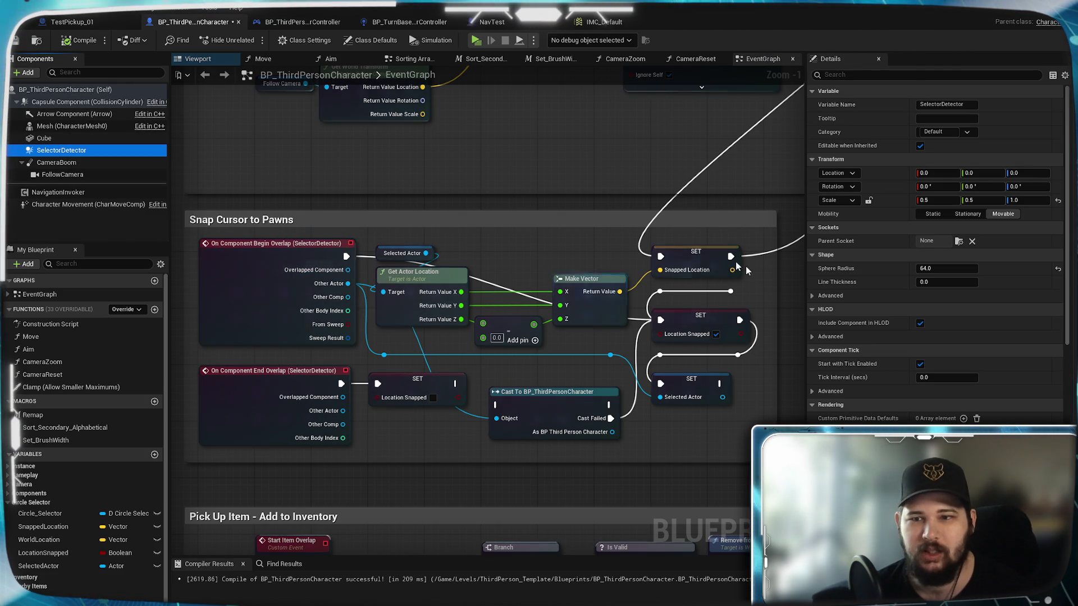
{"action": "scroll", "coordinate": [1015, 379], "scroll_direction": "up", "scroll_amount": 8}
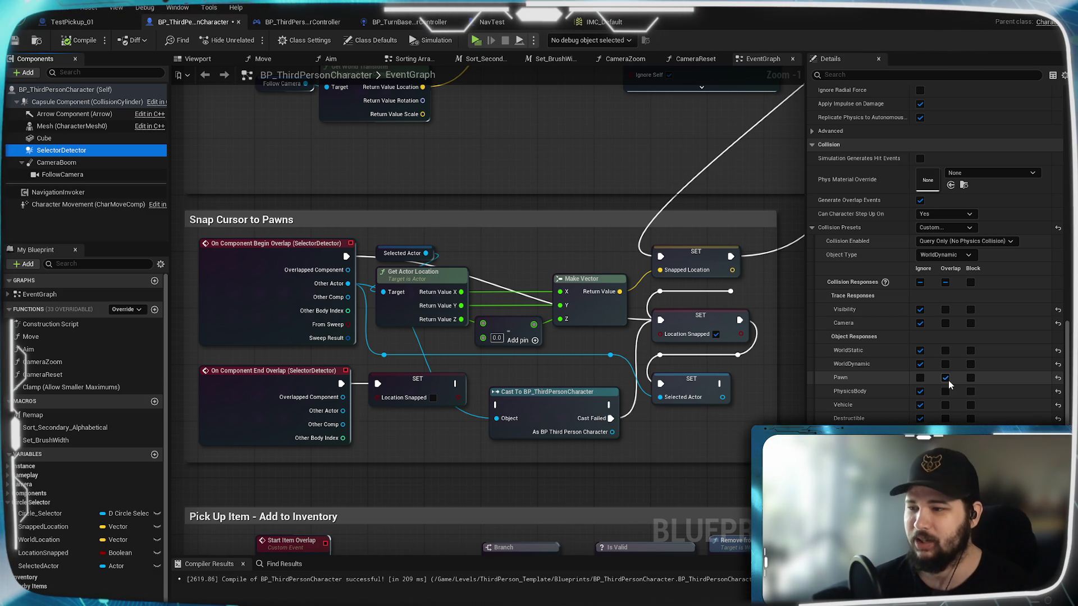
{"action": "left_click", "coordinate": [965, 256]}
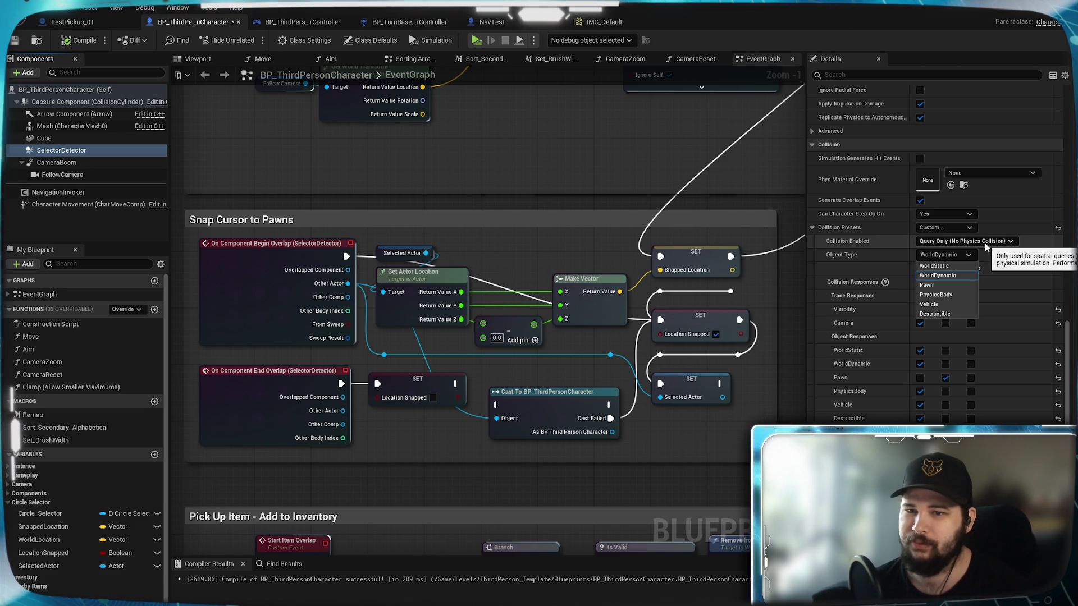
{"action": "left_click", "coordinate": [938, 215]}
{"action": "left_click", "coordinate": [936, 224]}
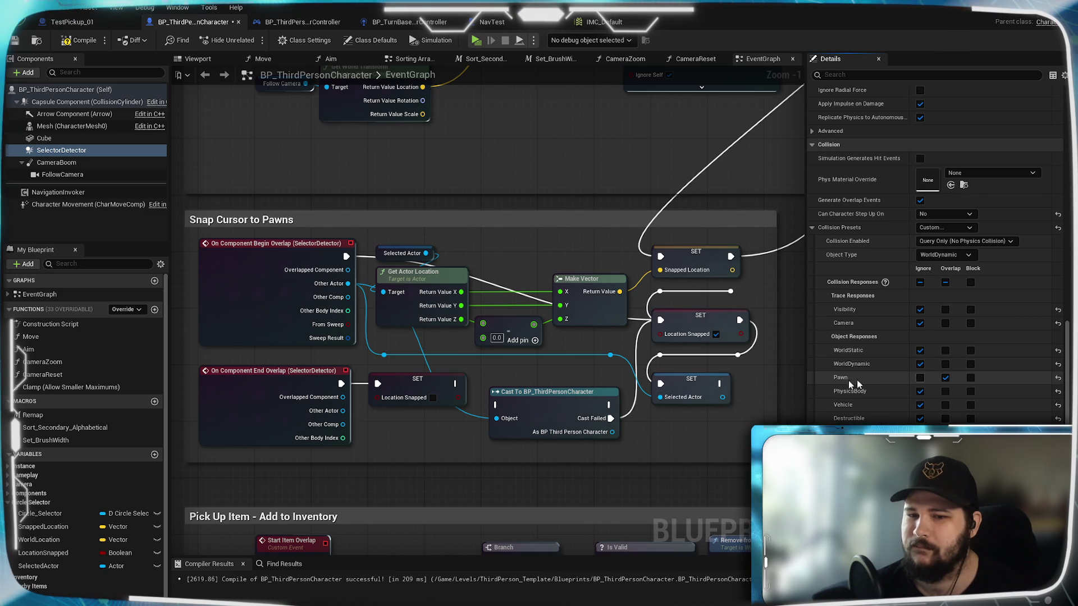
- Compile the Blueprint and pan to the Line Trace By Profile node in Circle Selector to Mouse Position
{"action": "key", "text": "F7"}
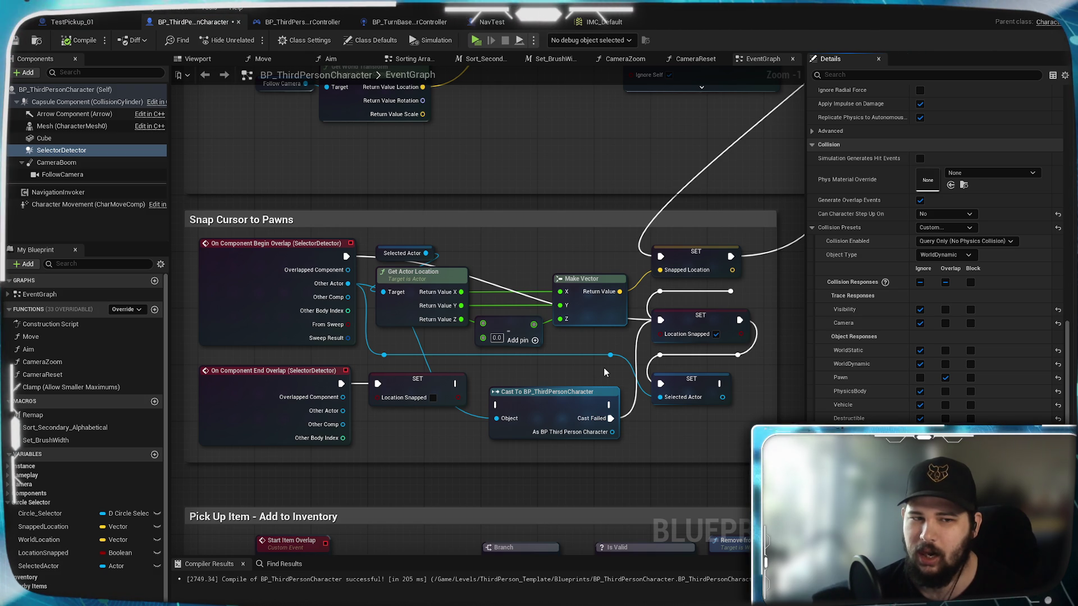
{"action": "mouse_move", "coordinate": [428, 219]}
{"action": "left_mouse_down"}
{"action": "mouse_move", "coordinate": [432, 242]}
{"action": "mouse_move", "coordinate": [640, 500]}
{"action": "left_mouse_up"}
{"action": "mouse_move", "coordinate": [393, 337]}
{"action": "left_mouse_down"}
{"action": "mouse_move", "coordinate": [758, 286]}
{"action": "mouse_move", "coordinate": [797, 326]}
{"action": "mouse_move", "coordinate": [516, 376]}
{"action": "mouse_move", "coordinate": [519, 456]}
{"action": "mouse_move", "coordinate": [583, 343]}
{"action": "mouse_move", "coordinate": [612, 331]}
{"action": "mouse_move", "coordinate": [248, 318]}
{"action": "left_mouse_up"}
{"action": "left_click_drag", "start_coordinate": [600, 393], "coordinate": [361, 420]}
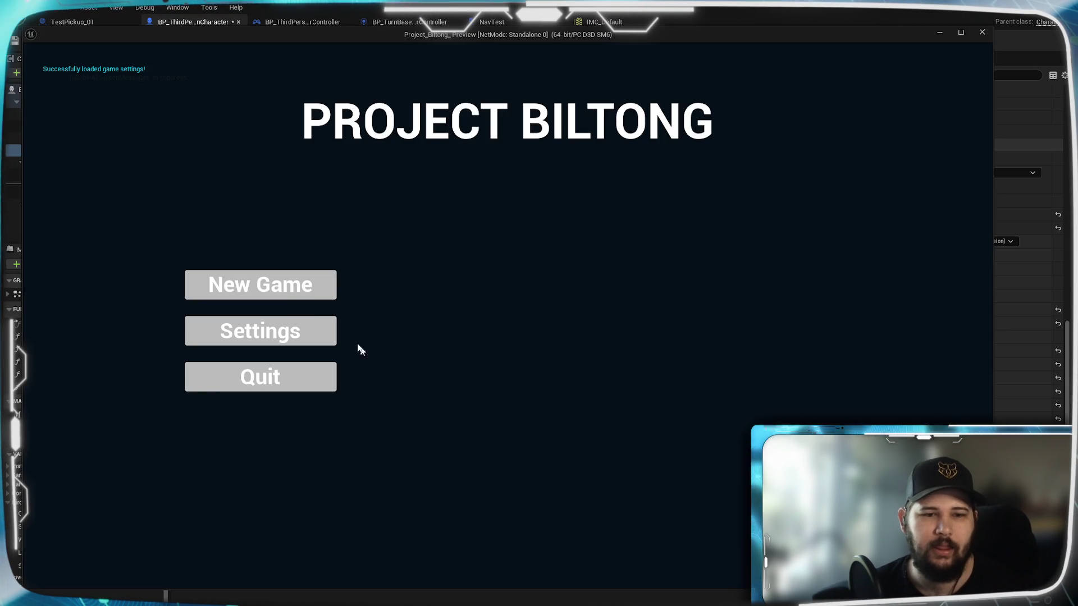
- Start a new game from the main menu, then orbit and zoom the camera around the arena
{"action": "left_click", "coordinate": [286, 298]}
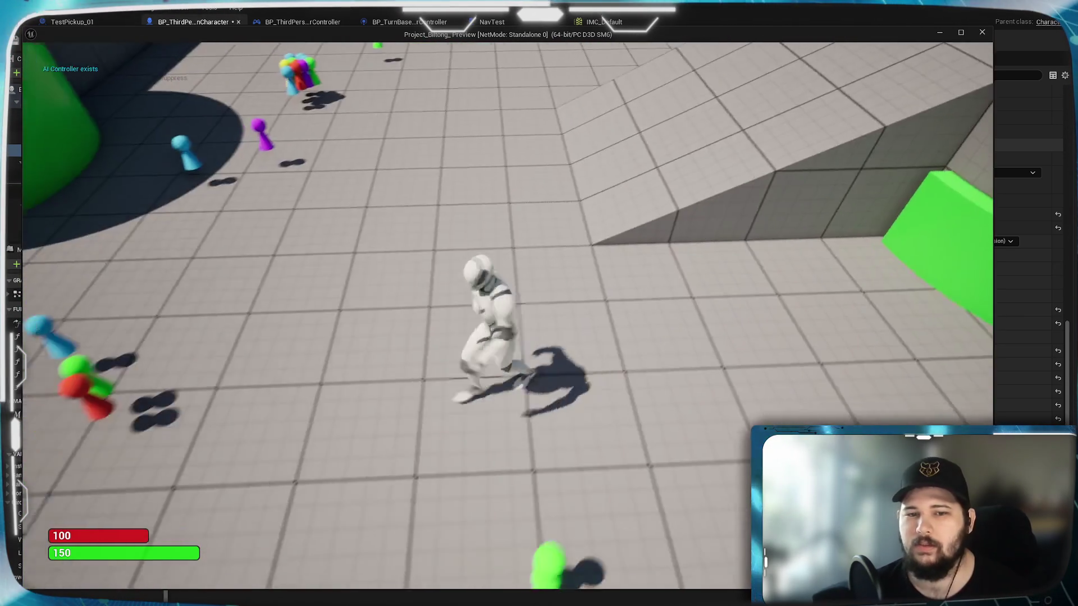
{"action": "scroll", "coordinate": [104, 393], "scroll_direction": "down", "scroll_amount": 5}
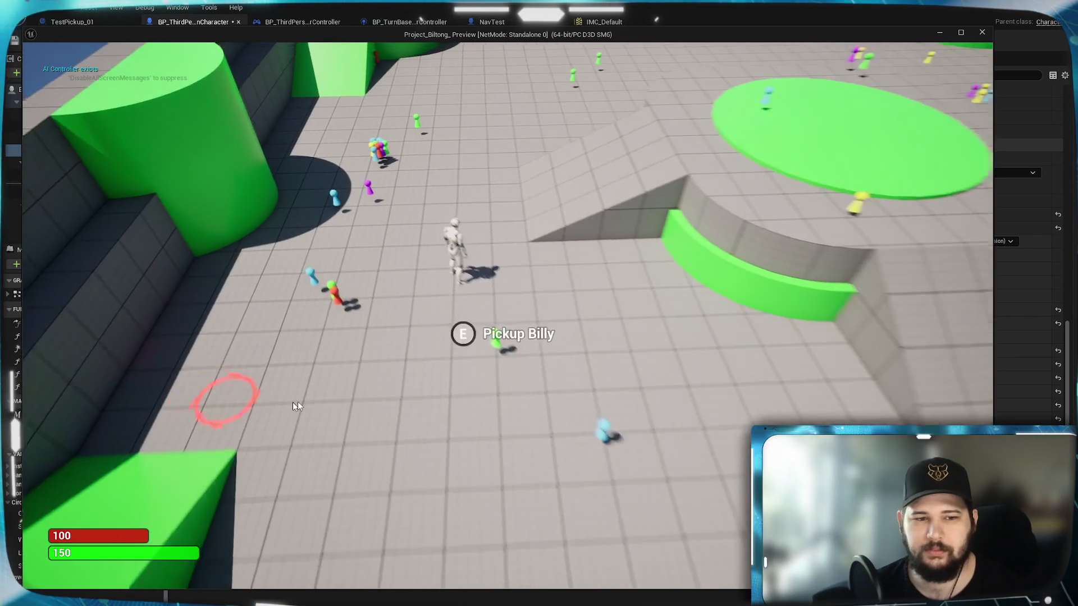
{"action": "scroll", "coordinate": [485, 400], "scroll_direction": "down", "scroll_amount": 5}
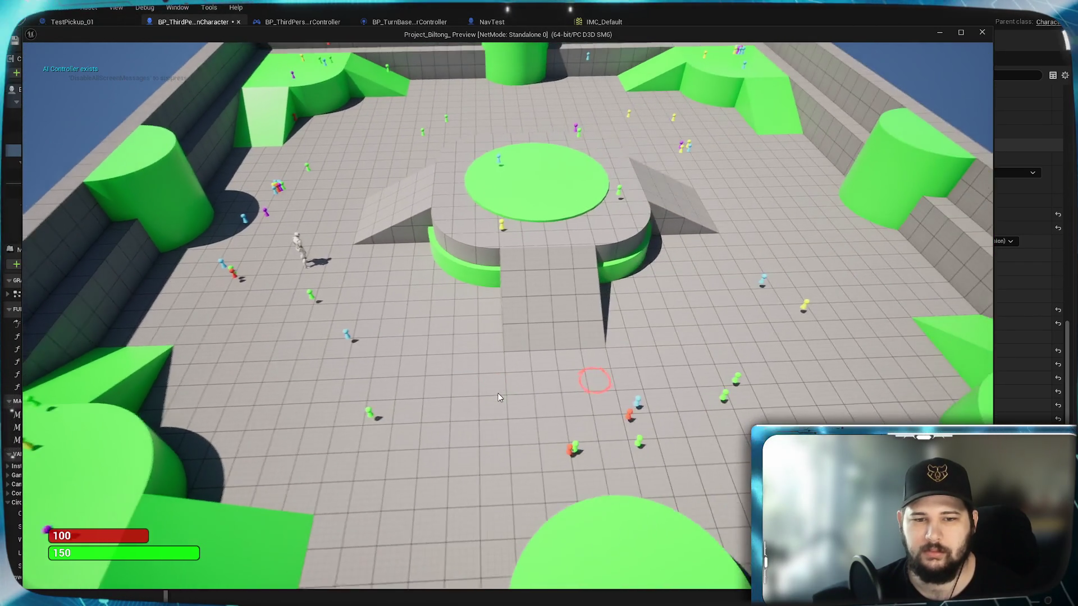
{"action": "scroll", "coordinate": [506, 389], "scroll_direction": "up", "scroll_amount": 3}
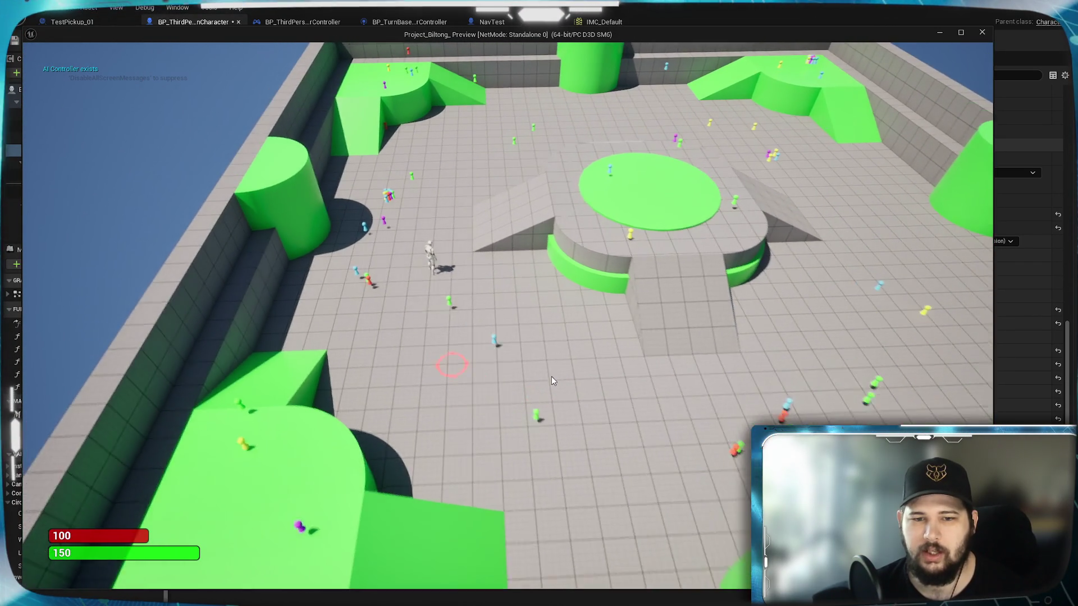
{"action": "left_click_drag", "start_coordinate": [552, 398], "coordinate": [645, 389]}
{"action": "scroll", "coordinate": [624, 355], "scroll_direction": "up", "scroll_amount": 4}
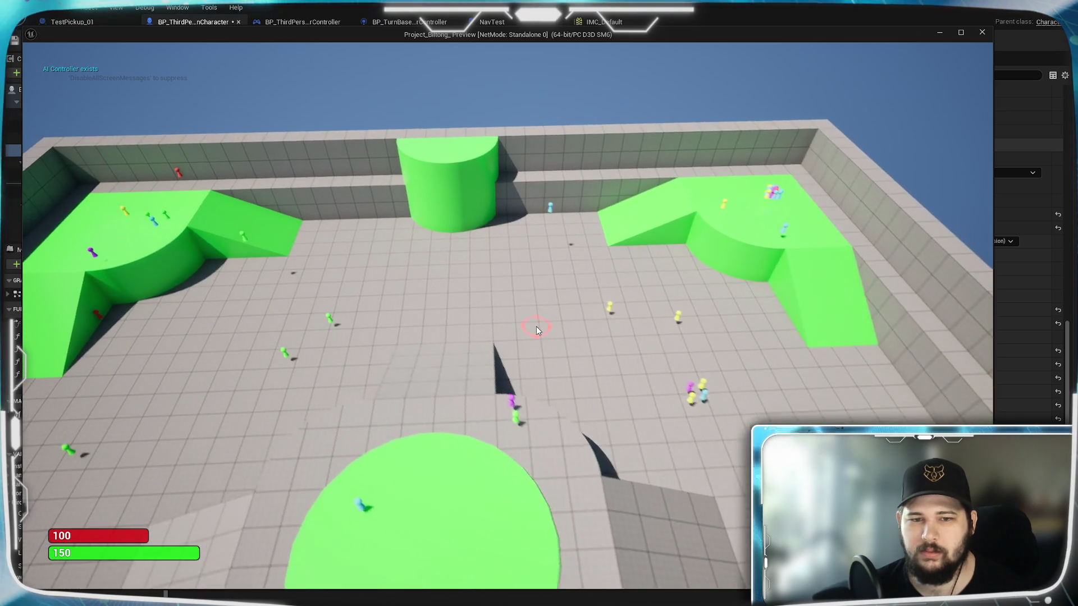
- Pan the game camera across the arena with WASD to test the cursor ring, then stop play
{"action": "key", "text": "a"}
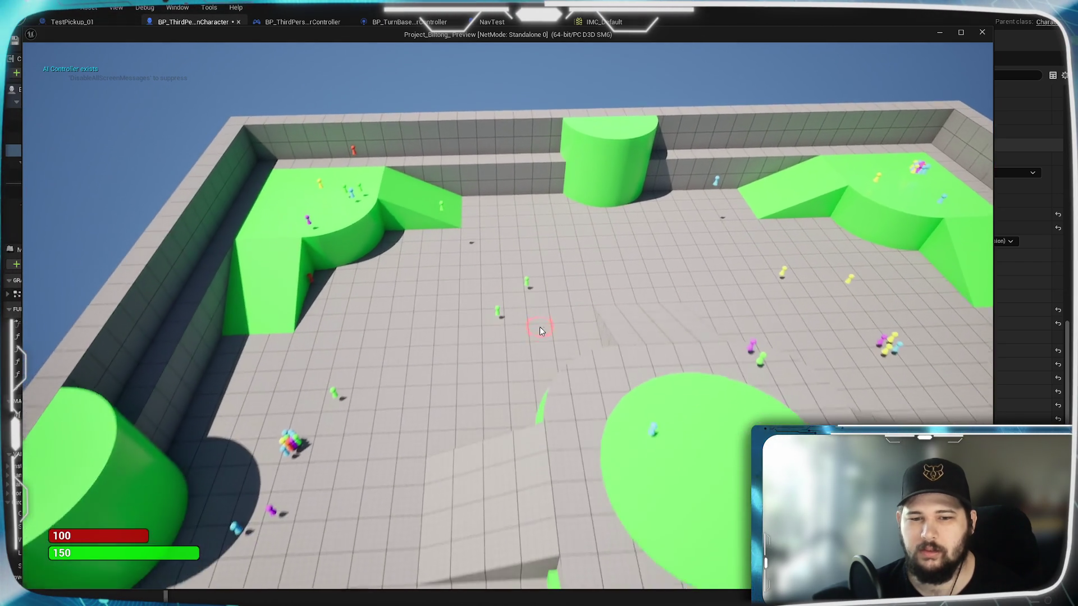
{"action": "key", "text": "d"}
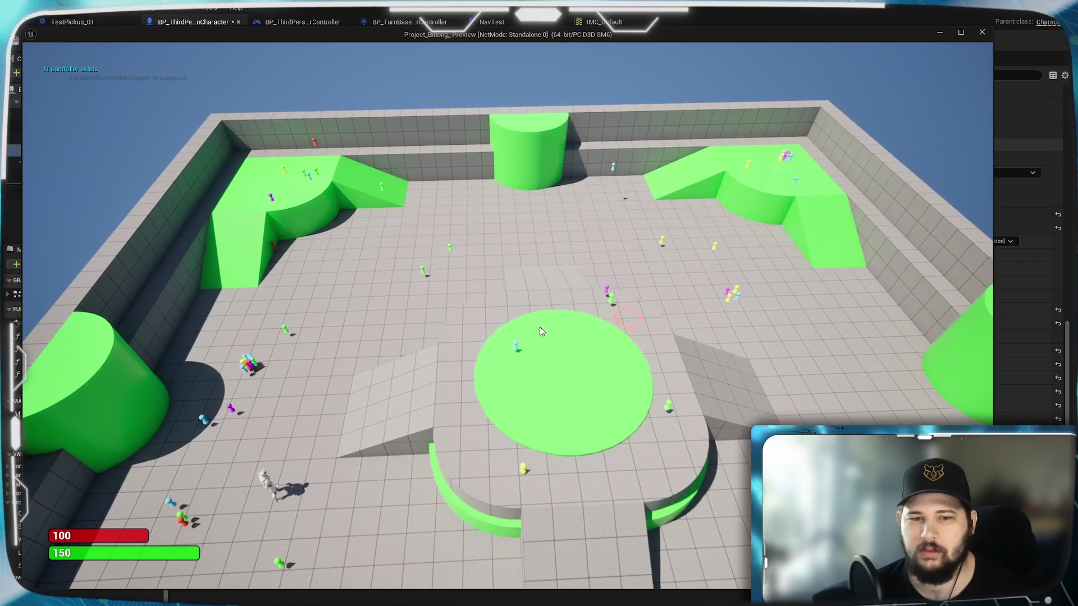
{"action": "key", "text": "w"}
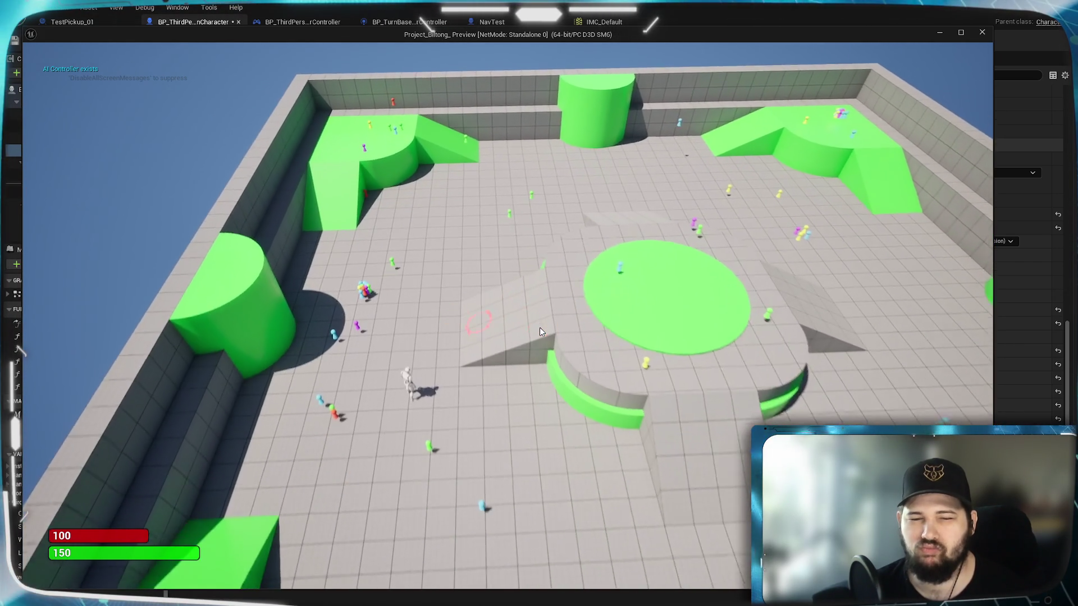
{"action": "scroll", "coordinate": [549, 426], "scroll_direction": "up", "scroll_amount": 5}
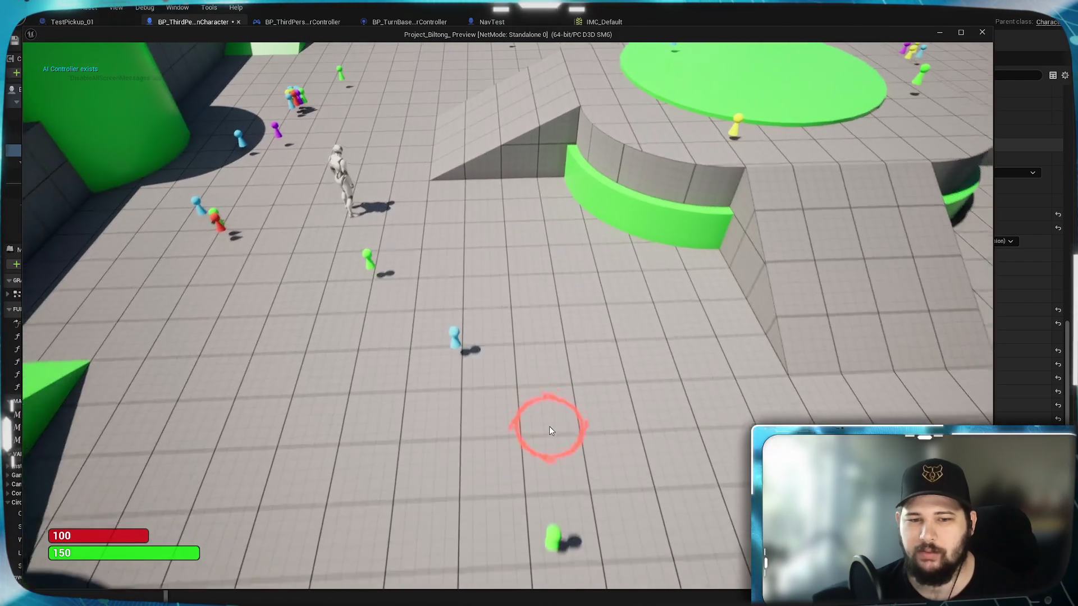
{"action": "key", "text": "w"}
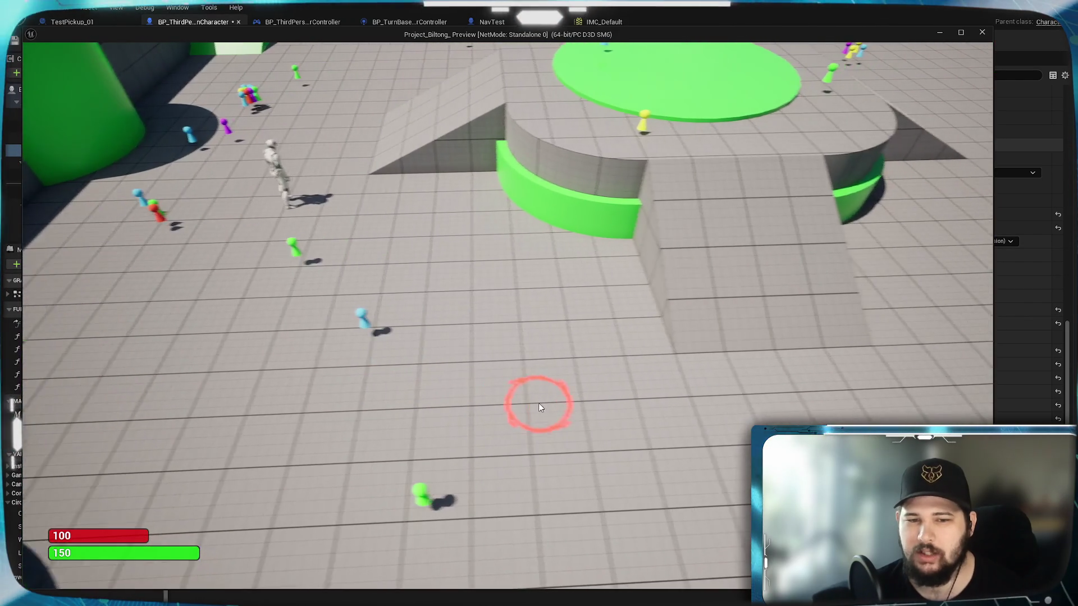
{"action": "key", "text": "d"}
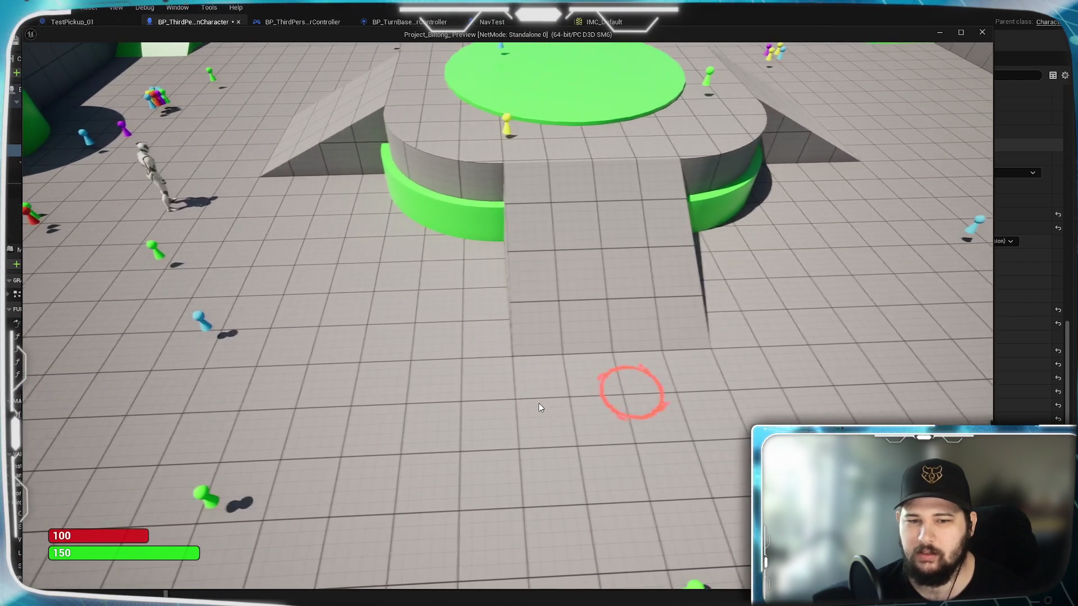
{"action": "key", "text": "a"}
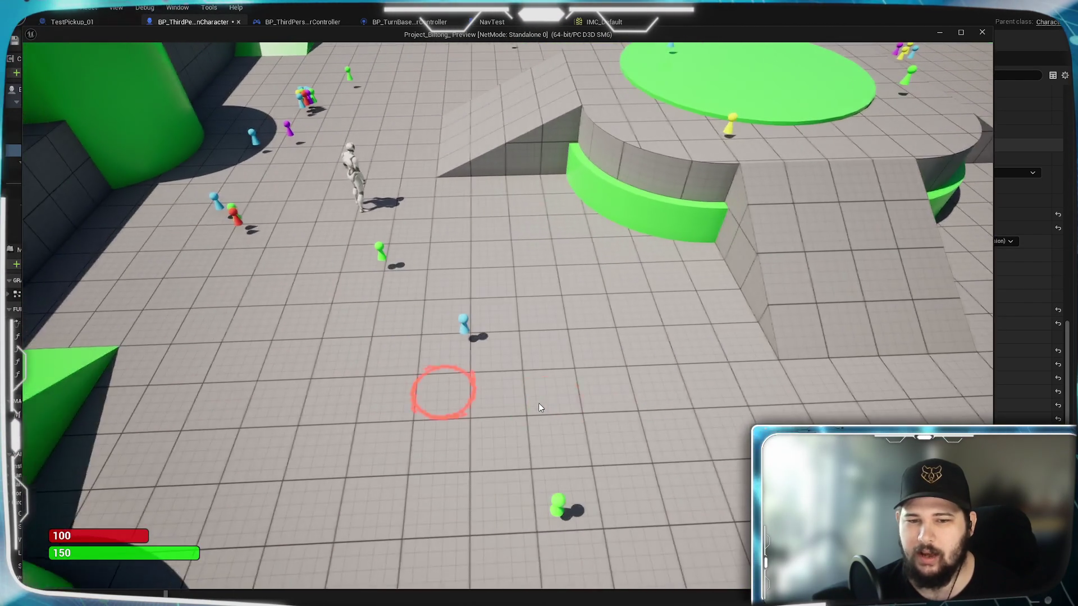
{"action": "key", "text": "d"}
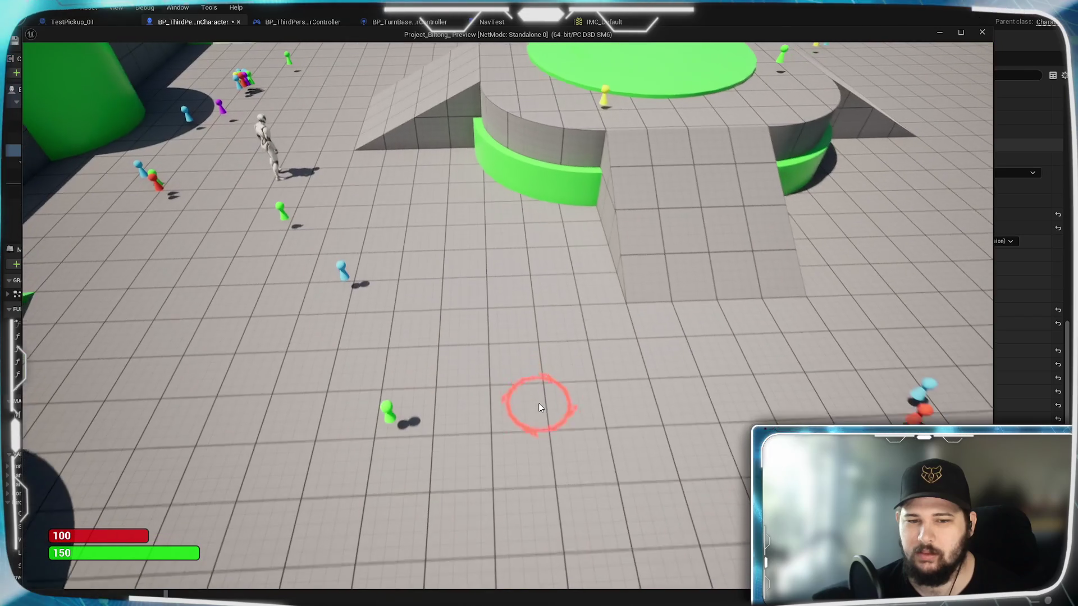
{"action": "key", "text": "a"}
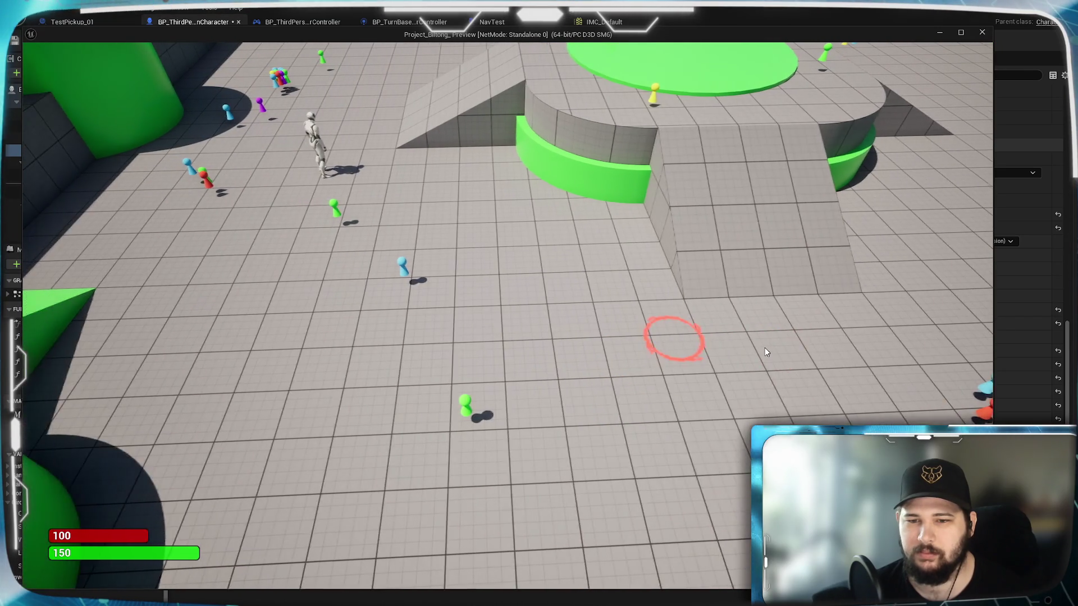
{"action": "key", "text": "d"}
{"action": "key", "text": "a"}
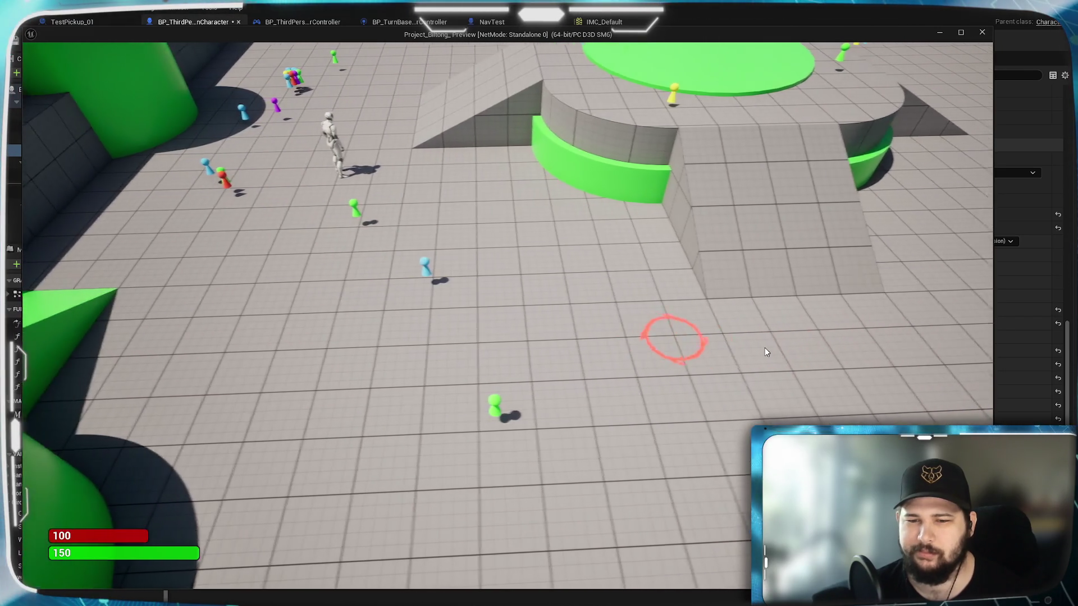
{"action": "key", "text": "d"}
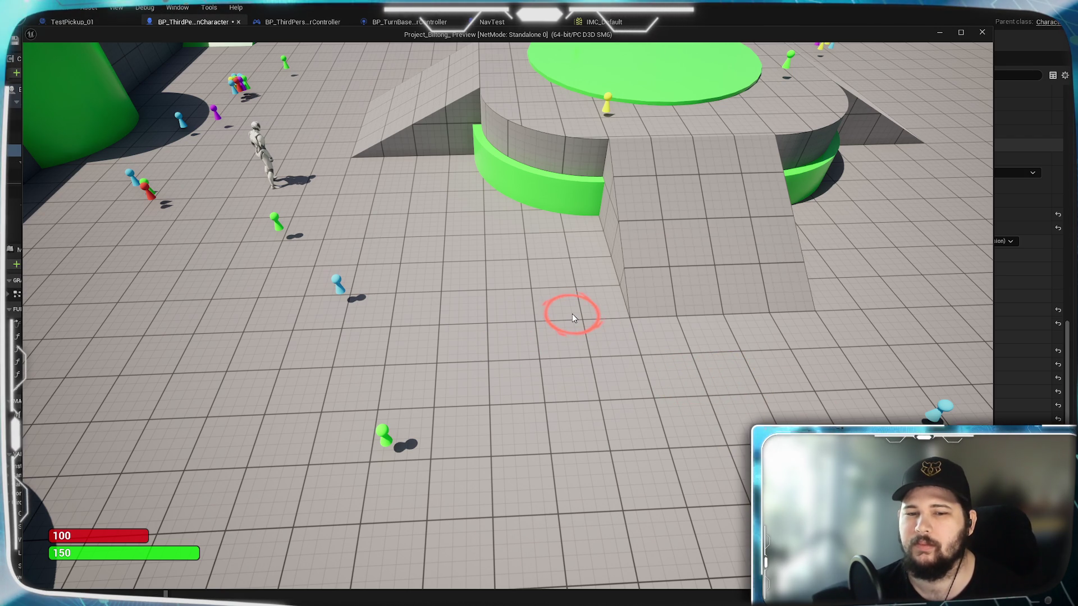
{"action": "key", "text": "a"}
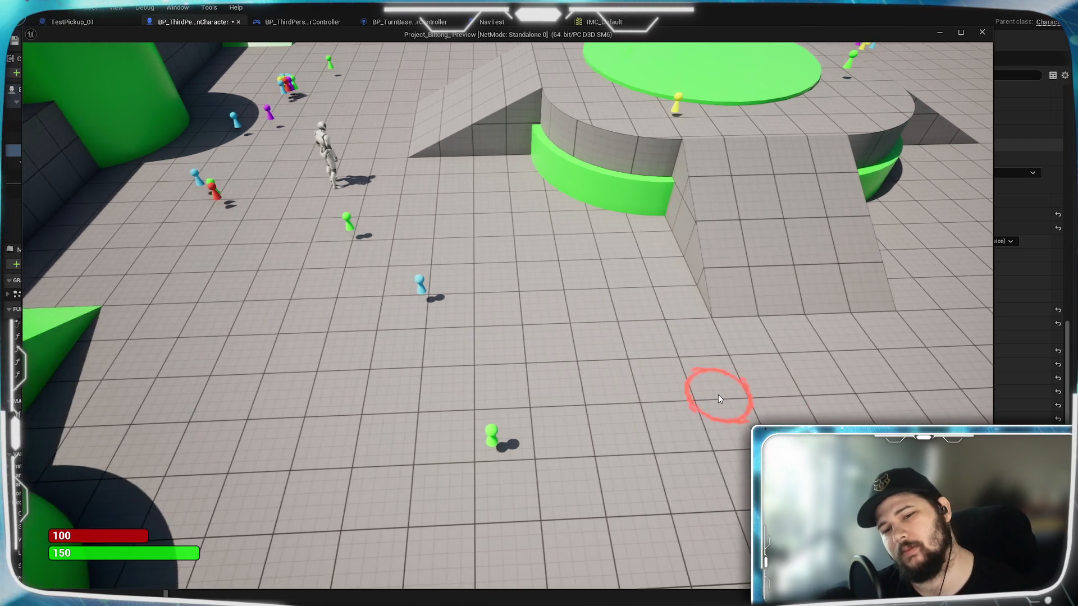
{"action": "key", "text": "d"}
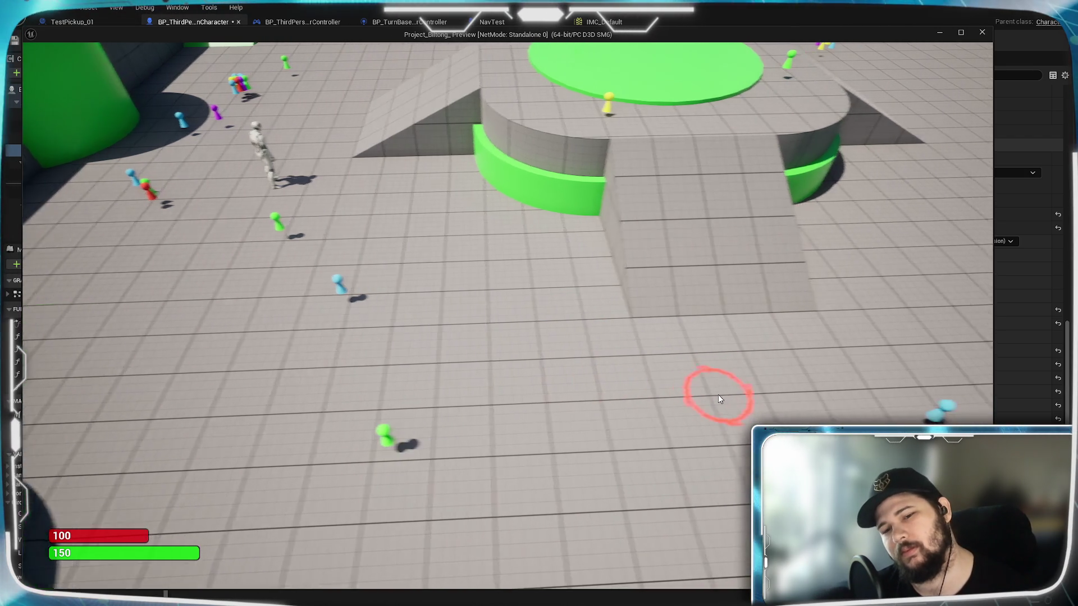
{"action": "key", "text": "d"}
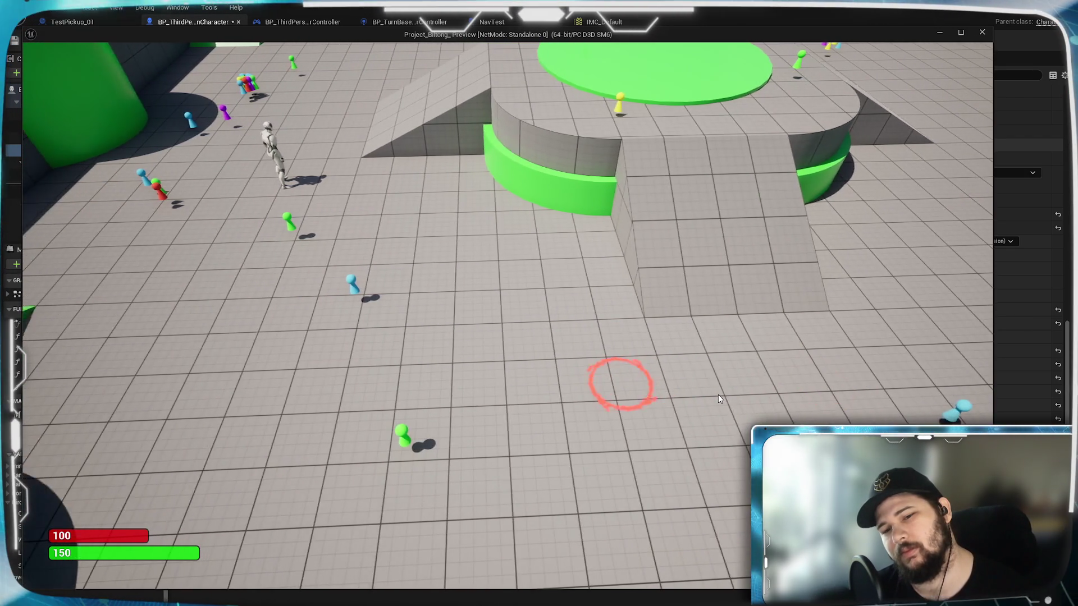
{"action": "key", "text": "d"}
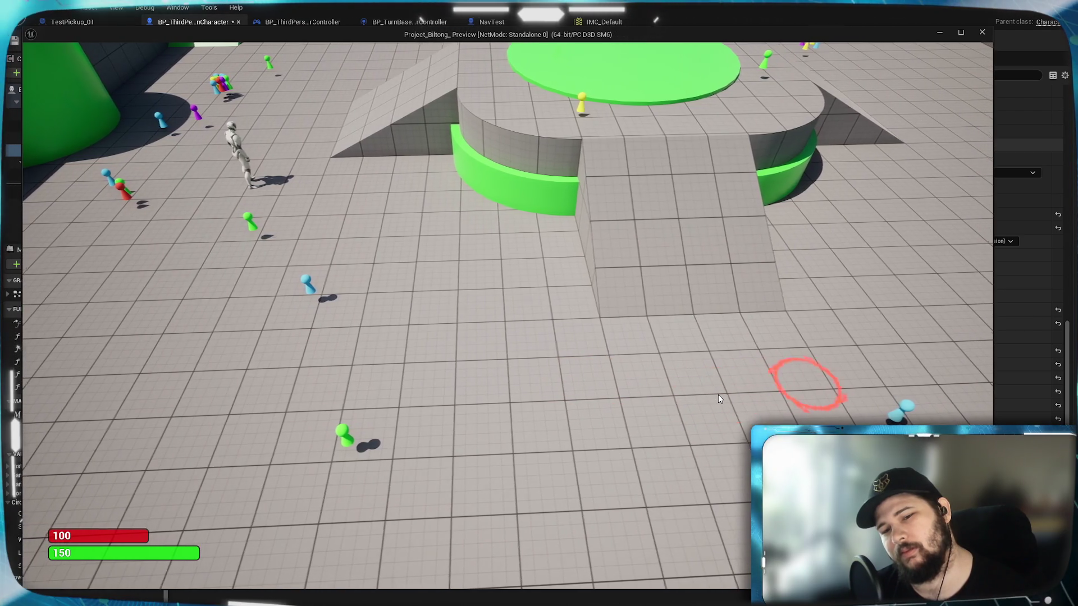
{"action": "key", "text": "Escape"}
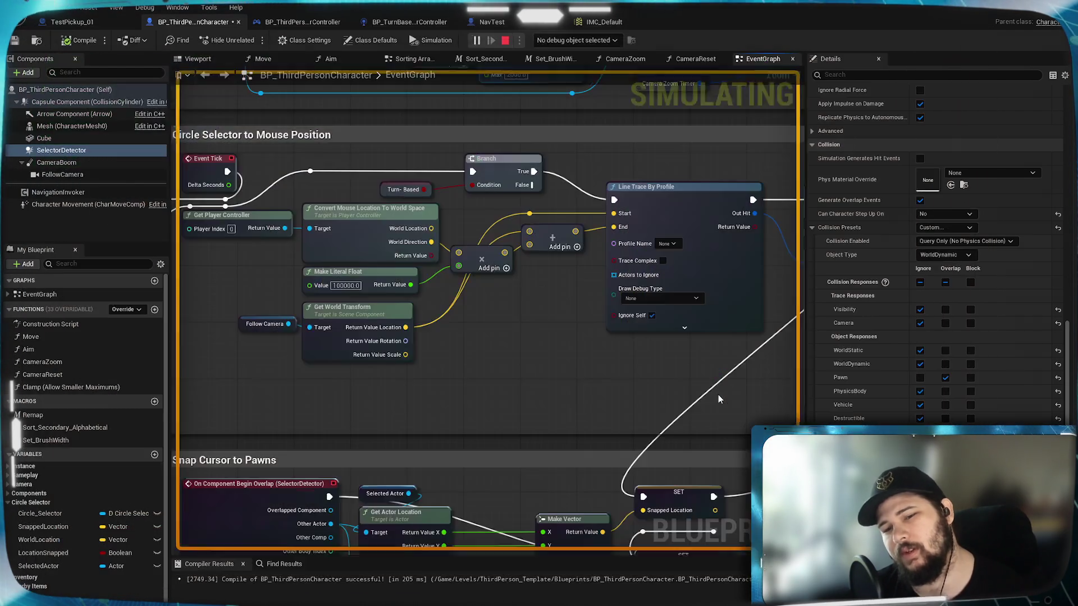
{"action": "scroll", "coordinate": [659, 343], "scroll_direction": "down", "scroll_amount": 3}
{"action": "scroll", "coordinate": [659, 342], "scroll_direction": "up", "scroll_amount": 2}
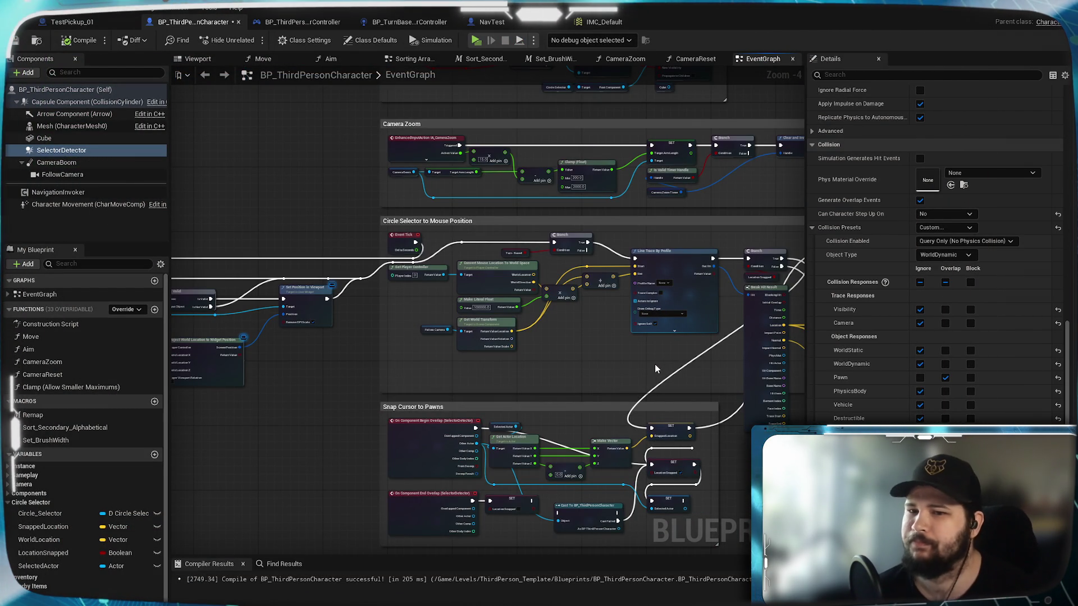
{"action": "left_click_drag", "start_coordinate": [638, 355], "coordinate": [374, 346]}
{"action": "scroll", "coordinate": [692, 365], "scroll_direction": "up", "scroll_amount": 1}
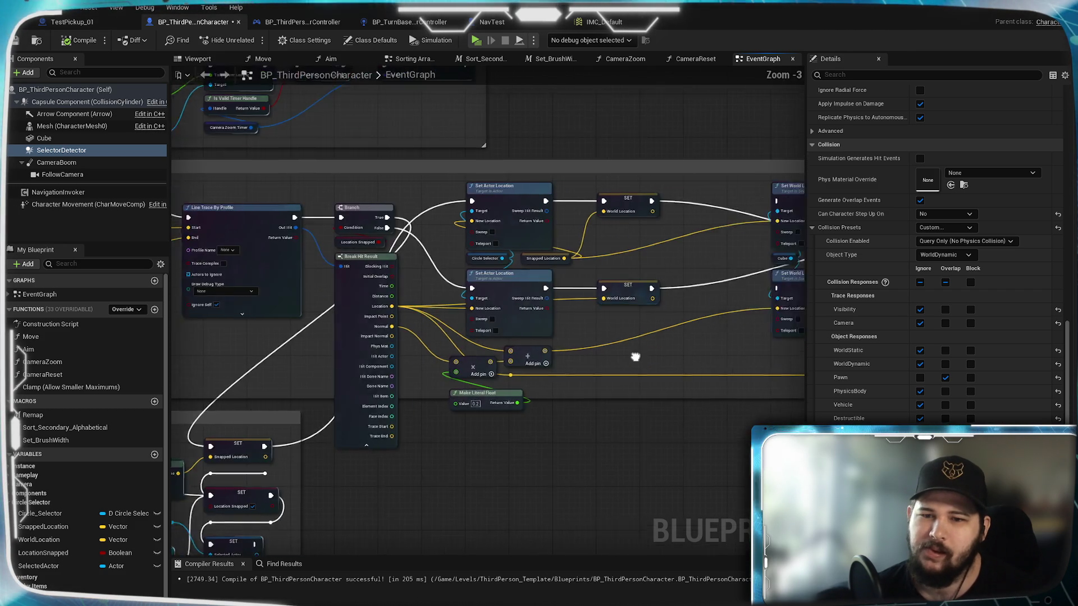
{"action": "mouse_move", "coordinate": [277, 385]}
{"action": "left_mouse_down"}
{"action": "mouse_move", "coordinate": [647, 373]}
{"action": "mouse_move", "coordinate": [297, 370]}
{"action": "left_mouse_up"}
{"action": "scroll", "coordinate": [653, 338], "scroll_direction": "up", "scroll_amount": 3}
{"action": "mouse_move", "coordinate": [688, 197]}
{"action": "left_mouse_down"}
{"action": "mouse_move", "coordinate": [657, 325]}
{"action": "mouse_move", "coordinate": [639, 337]}
{"action": "mouse_move", "coordinate": [829, 341]}
{"action": "left_mouse_up"}
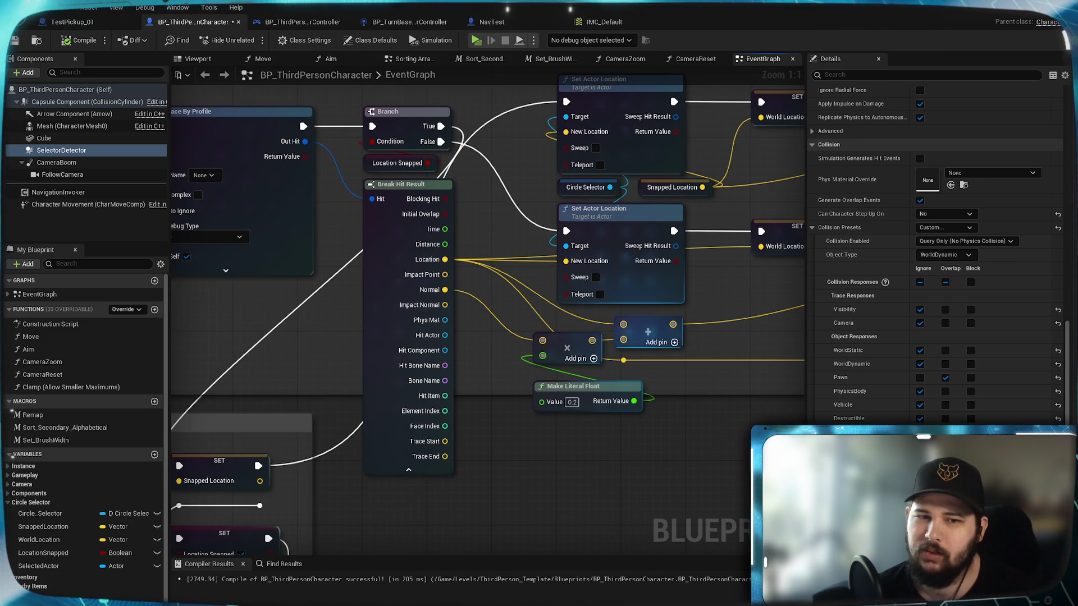
{"action": "left_click_drag", "start_coordinate": [547, 303], "coordinate": [831, 339]}
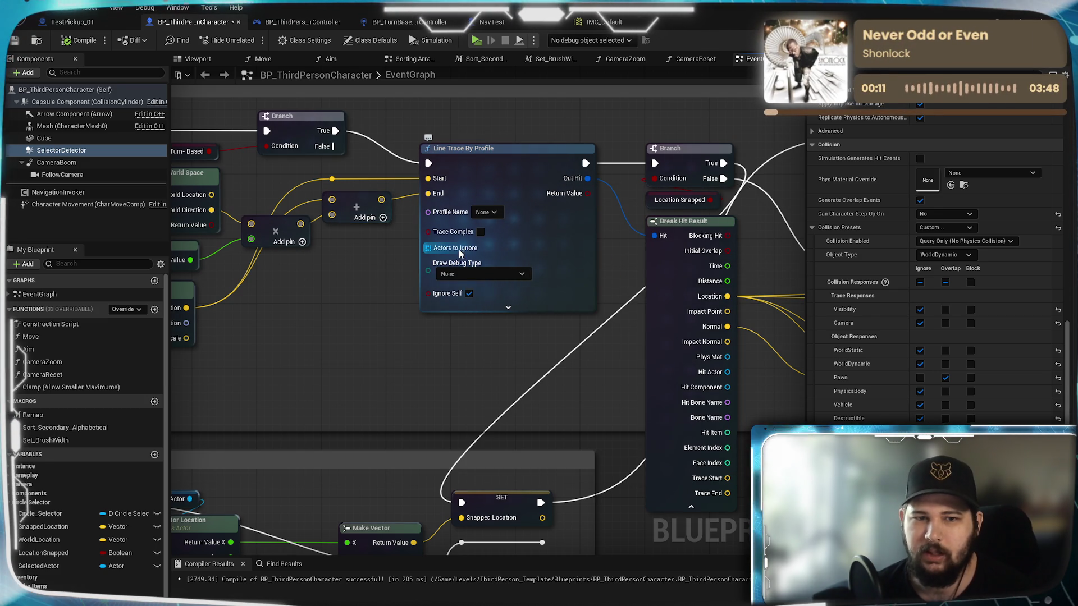
{"action": "scroll", "coordinate": [459, 254], "scroll_direction": "down", "scroll_amount": 3}
{"action": "scroll", "coordinate": [500, 303], "scroll_direction": "up", "scroll_amount": 3}
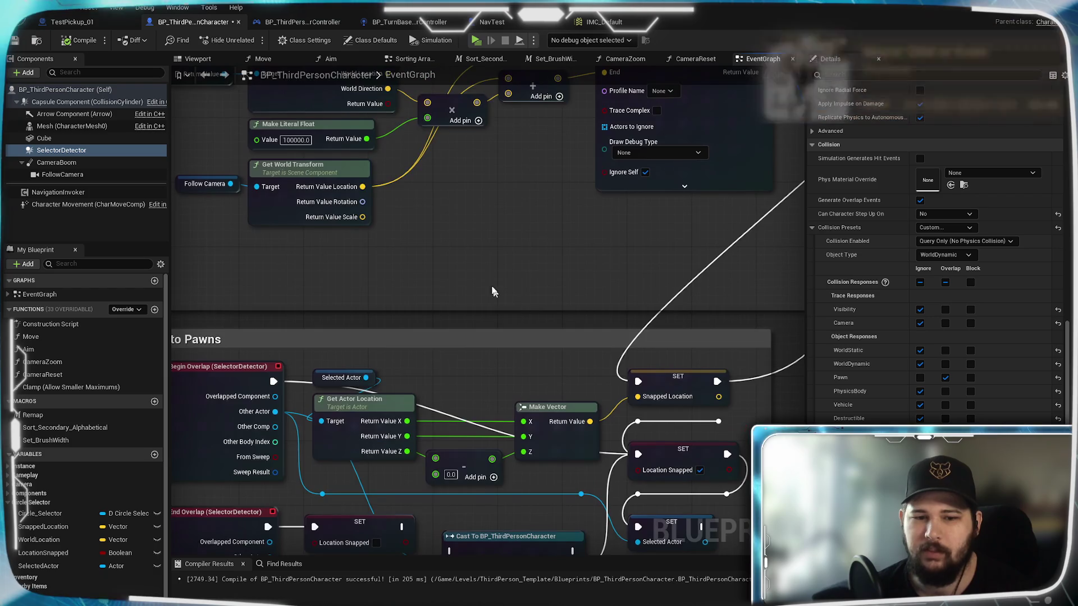
{"action": "scroll", "coordinate": [499, 304], "scroll_direction": "down", "scroll_amount": 3}
{"action": "scroll", "coordinate": [466, 296], "scroll_direction": "up", "scroll_amount": 3}
{"action": "left_click_drag", "start_coordinate": [466, 297], "coordinate": [510, 326]}
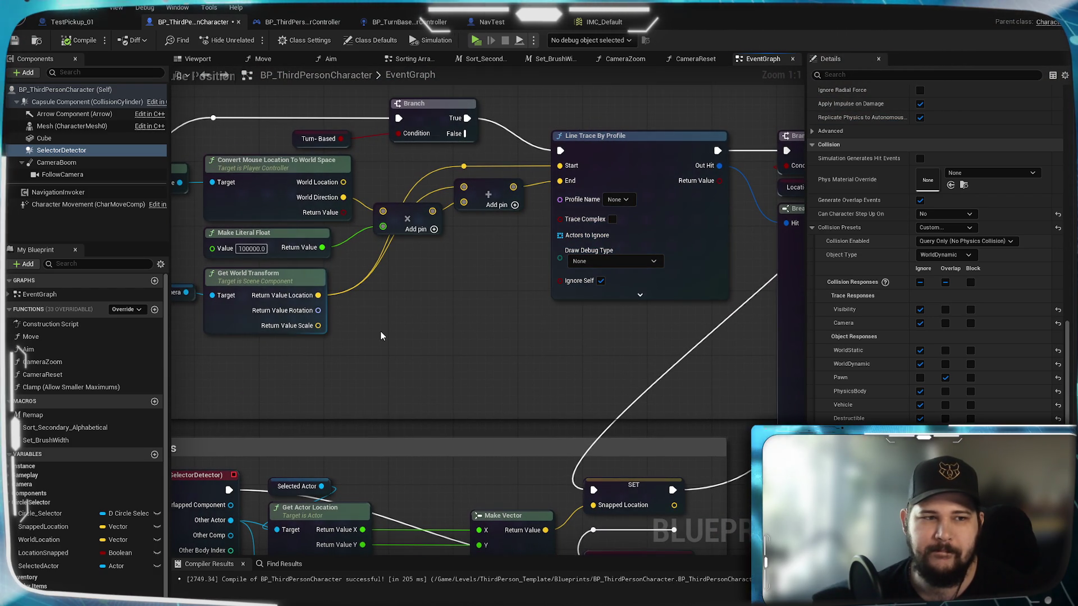
{"action": "scroll", "coordinate": [123, 574], "scroll_direction": "down", "scroll_amount": 2}
{"action": "scroll", "coordinate": [122, 574], "scroll_direction": "down", "scroll_amount": 1}
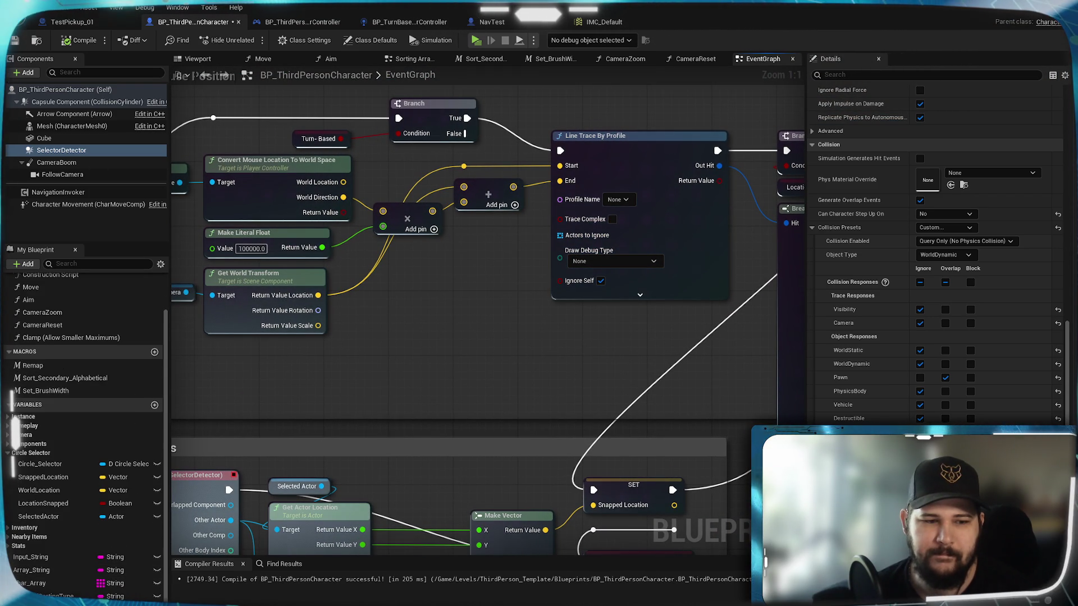
- Add a new Selector_Ignored variable typed as an Actor Object Reference
{"action": "left_click", "coordinate": [154, 406]}
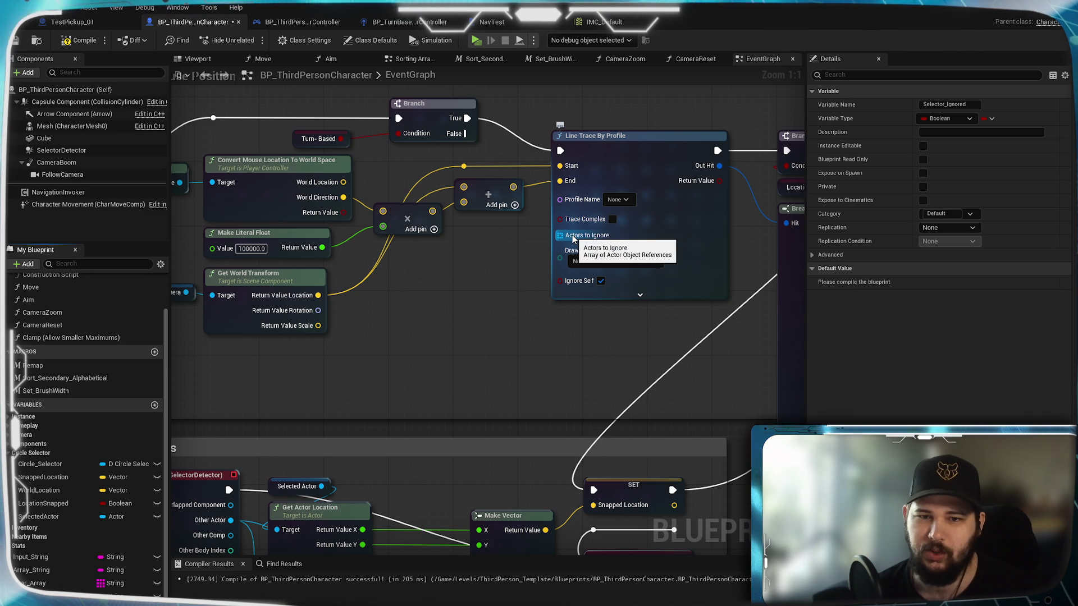
{"action": "type", "text": "Selector_Ignored"}
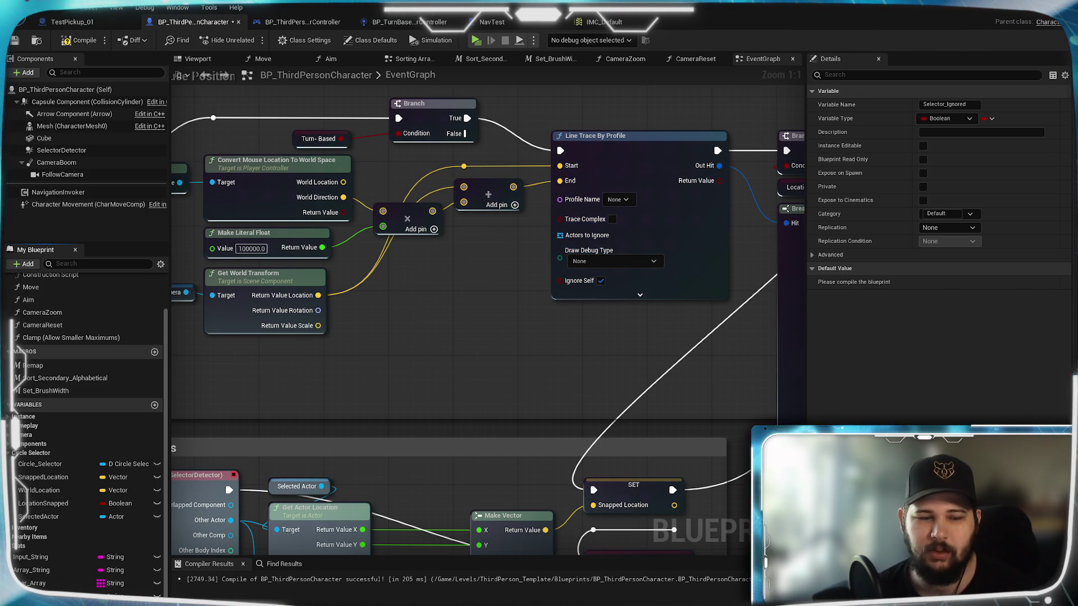
{"action": "left_click", "coordinate": [116, 516]}
{"action": "type", "text": "Actor"}
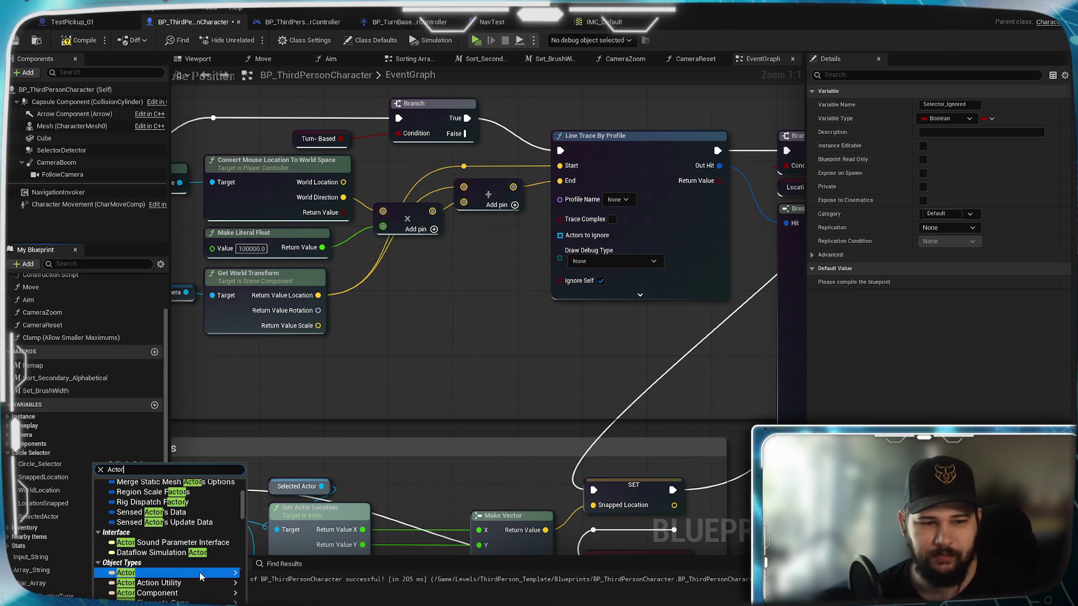
{"action": "mouse_move", "coordinate": [168, 573]}
{"action": "left_click", "coordinate": [264, 574]}
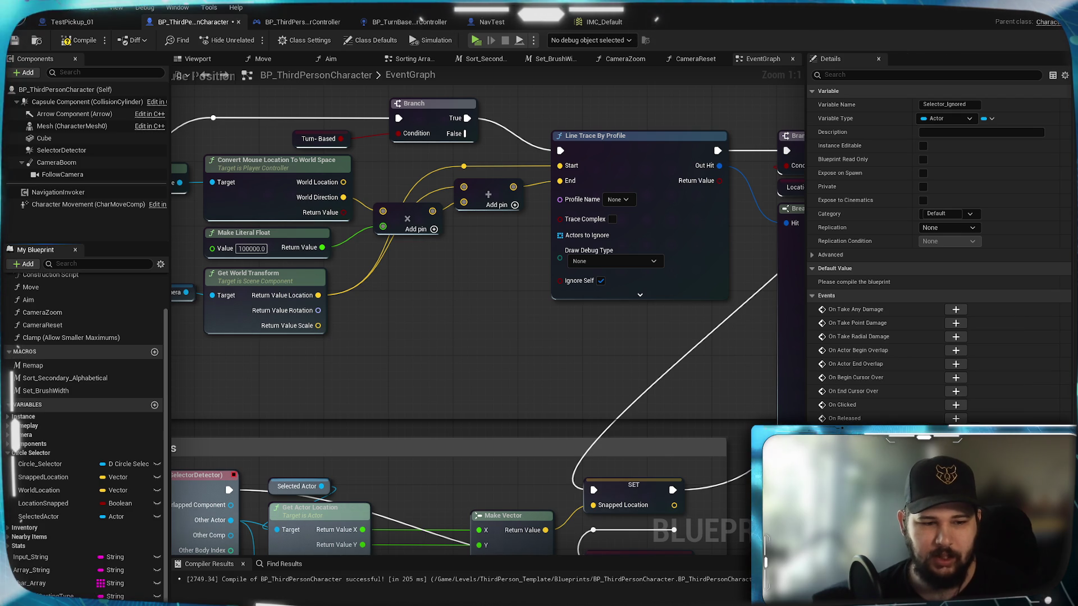
- Make Selector_Ignored an array, leaving its default value empty
{"action": "left_click", "coordinate": [989, 118]}
{"action": "left_click", "coordinate": [980, 148]}
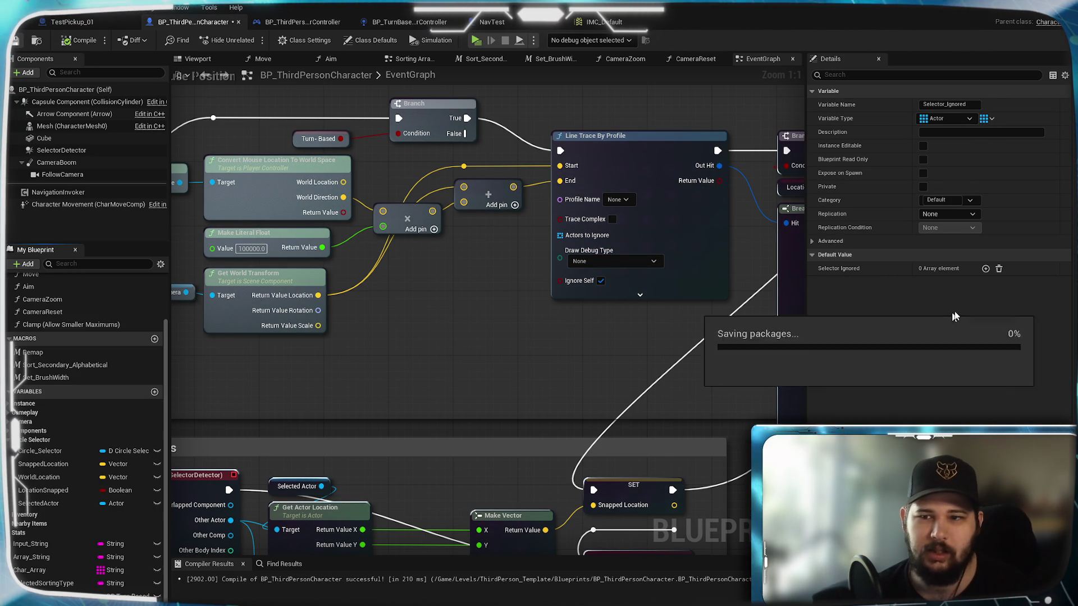
{"action": "left_click", "coordinate": [985, 269]}
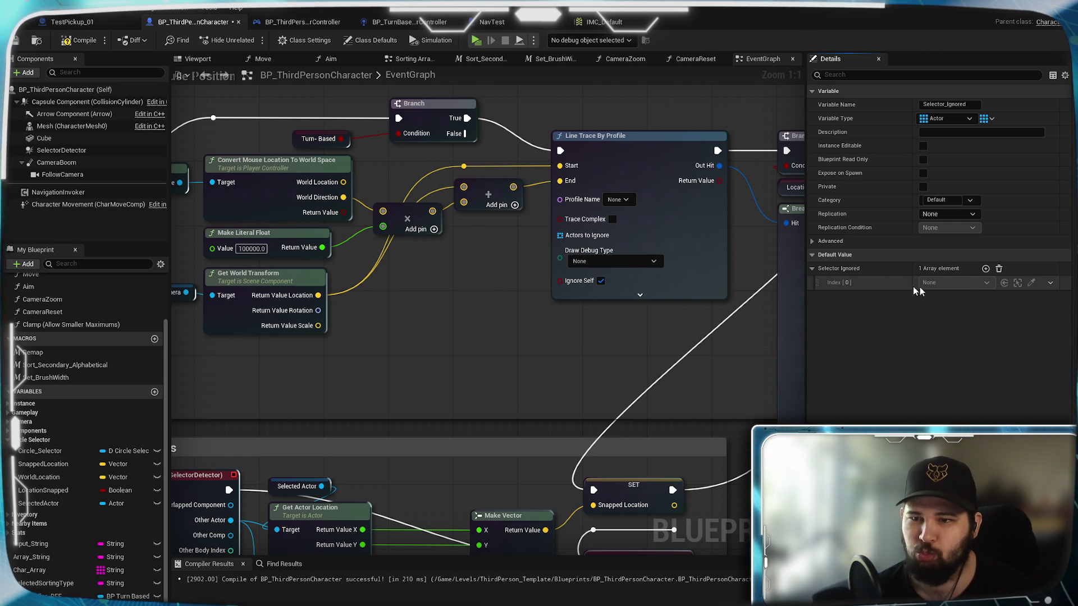
{"action": "left_click", "coordinate": [999, 268]}
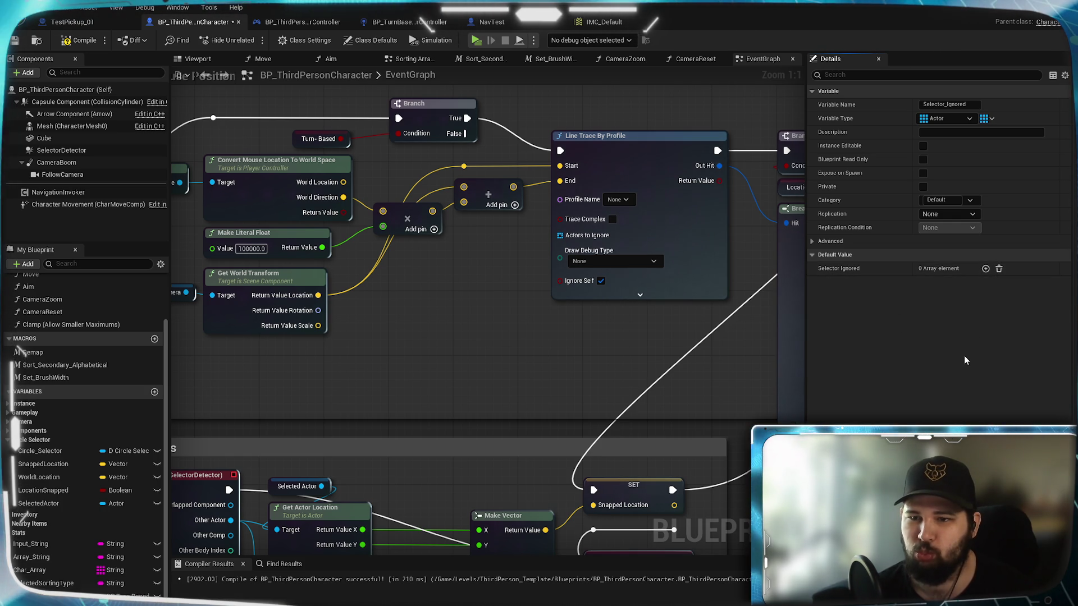
- Compile and save the character Blueprint
{"action": "left_click", "coordinate": [15, 42]}
{"action": "scroll", "coordinate": [461, 376], "scroll_direction": "down", "scroll_amount": 4}
{"action": "left_click", "coordinate": [464, 385]}
{"action": "mouse_move", "coordinate": [464, 385]}
{"action": "left_mouse_down"}
{"action": "mouse_move", "coordinate": [475, 379]}
{"action": "mouse_move", "coordinate": [502, 220]}
{"action": "mouse_move", "coordinate": [454, 315]}
{"action": "mouse_move", "coordinate": [584, 223]}
{"action": "left_mouse_up"}
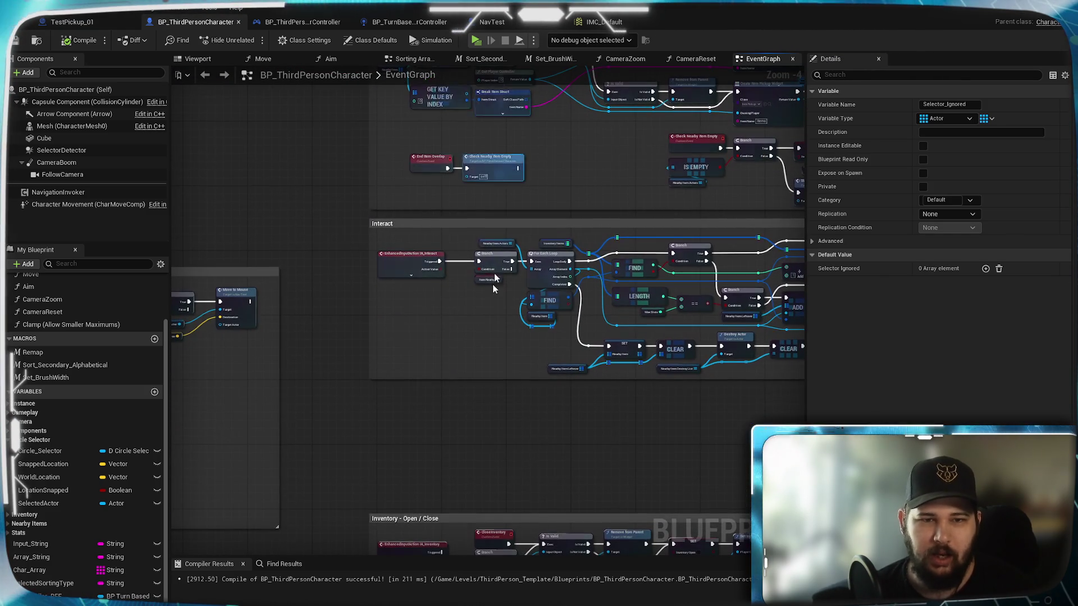
{"action": "scroll", "coordinate": [502, 220], "scroll_direction": "up", "scroll_amount": 3}
- Rearrange the Get All Actors chain to make room for a Sequence after Add to Viewport
{"action": "left_click_drag", "start_coordinate": [397, 296], "coordinate": [358, 279]}
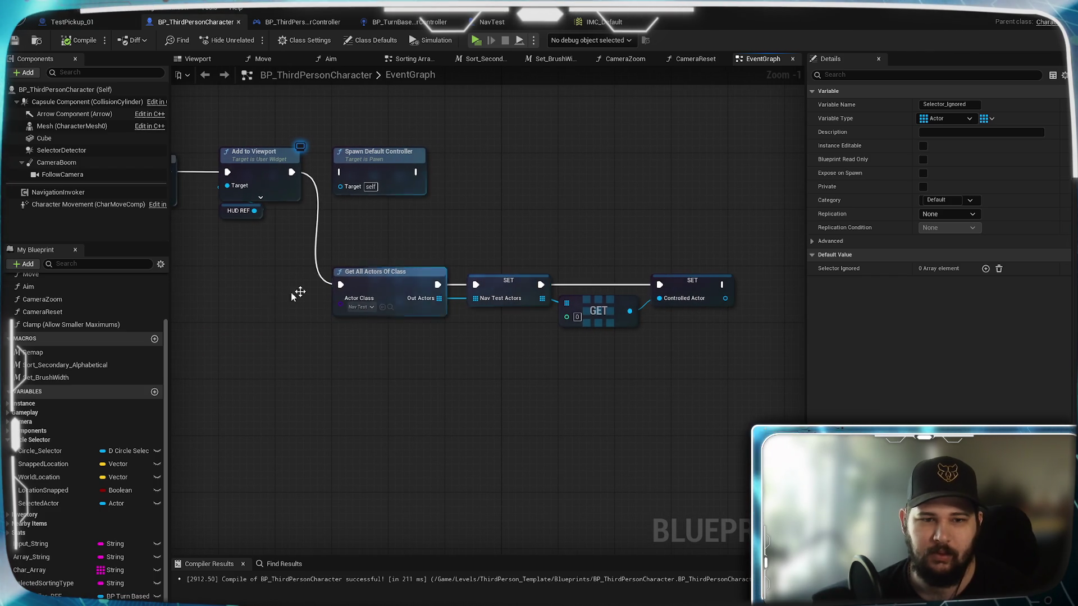
{"action": "left_click_drag", "start_coordinate": [561, 345], "coordinate": [465, 409]}
{"action": "left_click_drag", "start_coordinate": [650, 436], "coordinate": [327, 324]}
{"action": "mouse_move", "coordinate": [245, 366]}
{"action": "left_mouse_down"}
{"action": "mouse_move", "coordinate": [161, 413]}
{"action": "mouse_move", "coordinate": [313, 415]}
{"action": "left_mouse_up"}
{"action": "left_click", "coordinate": [482, 385]}
{"action": "left_click", "coordinate": [460, 331]}
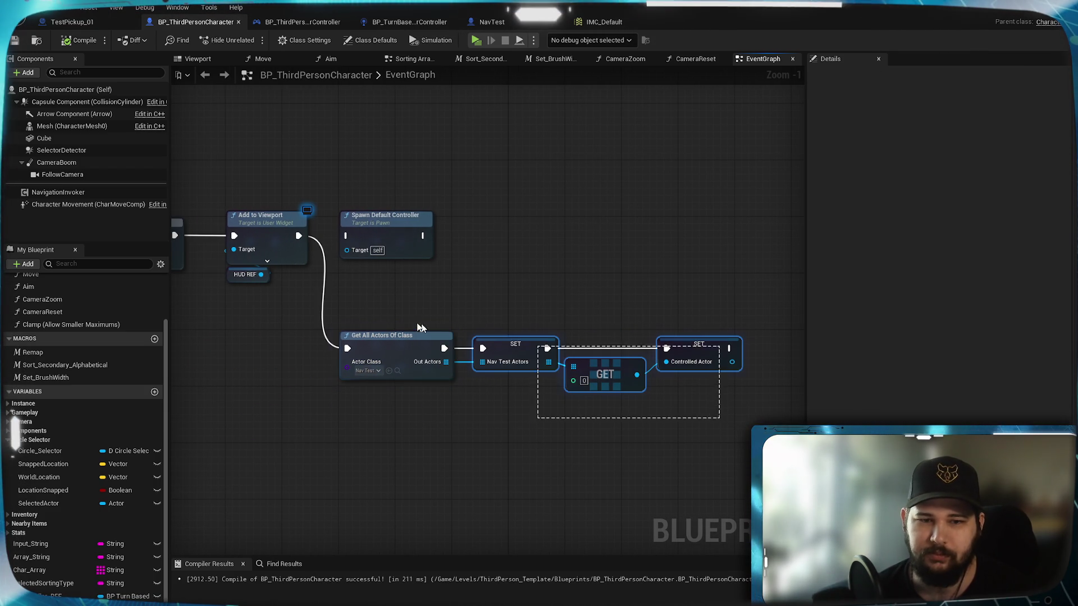
{"action": "mouse_move", "coordinate": [390, 344]}
{"action": "left_mouse_down"}
{"action": "mouse_move", "coordinate": [495, 308]}
{"action": "mouse_move", "coordinate": [489, 318]}
{"action": "left_mouse_up"}
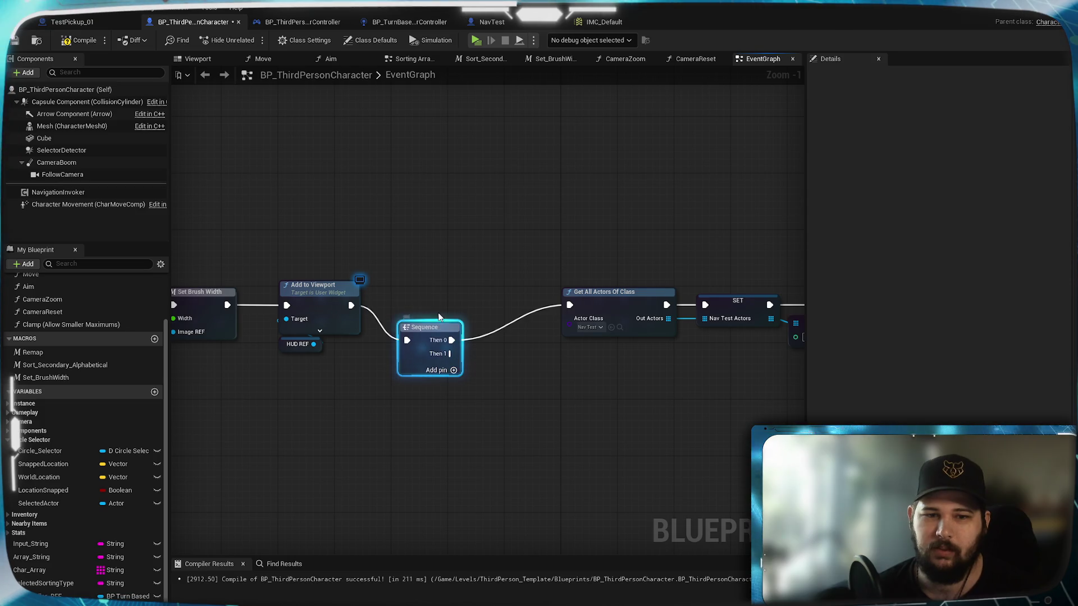
{"action": "mouse_move", "coordinate": [570, 417]}
{"action": "left_mouse_down"}
{"action": "mouse_move", "coordinate": [337, 361]}
{"action": "mouse_move", "coordinate": [378, 370]}
{"action": "left_mouse_up"}
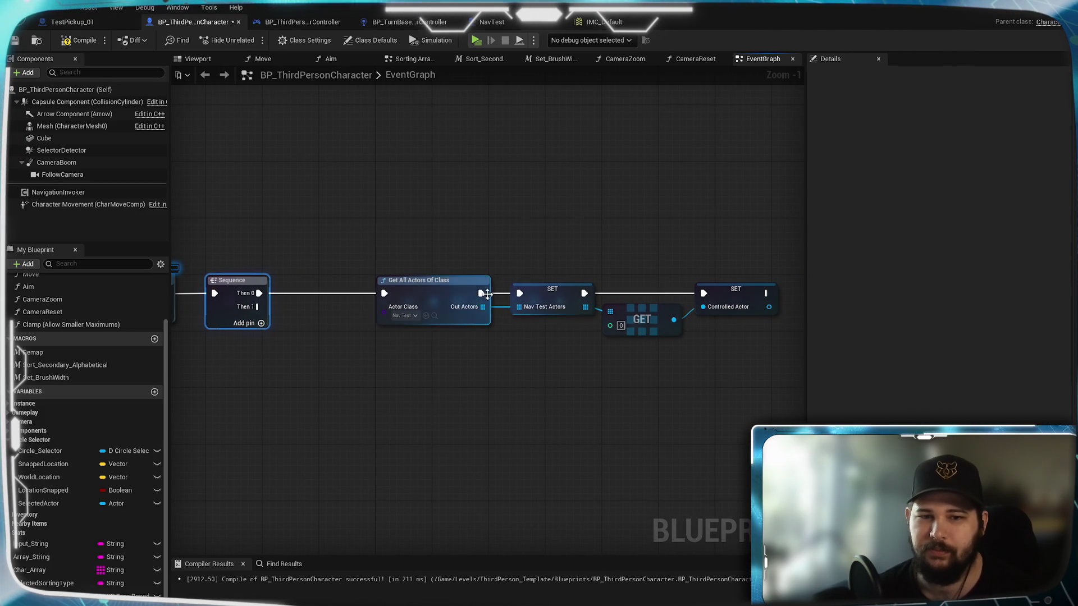
- Duplicate the Get All Actors Of Class and SET pair just below the original
{"action": "left_click", "coordinate": [445, 291]}
{"action": "mouse_move", "coordinate": [443, 352]}
{"action": "left_mouse_down"}
{"action": "mouse_move", "coordinate": [530, 264]}
{"action": "mouse_move", "coordinate": [554, 269]}
{"action": "left_mouse_up"}
{"action": "key", "text": "ctrl+c"}
{"action": "key", "text": "ctrl+v"}
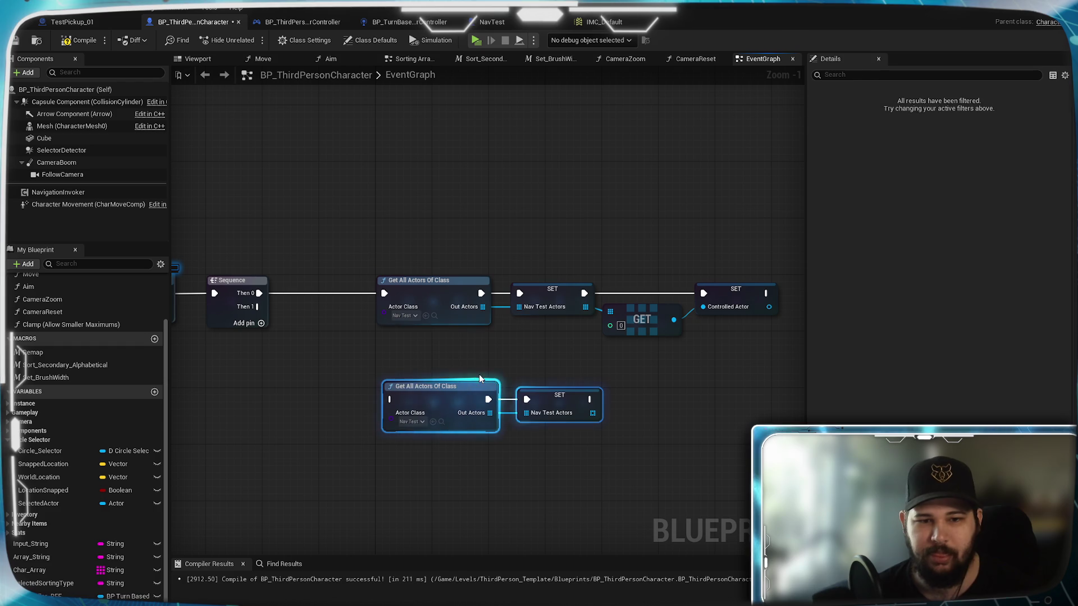
{"action": "left_click_drag", "start_coordinate": [447, 385], "coordinate": [440, 336]}
- Wire Sequence Then 1 into the copied Get All Actors Of Class, class BP_ThirdPersonCharacter
{"action": "mouse_move", "coordinate": [258, 307]}
{"action": "left_mouse_down"}
{"action": "mouse_move", "coordinate": [345, 354]}
{"action": "mouse_move", "coordinate": [384, 350]}
{"action": "left_mouse_up"}
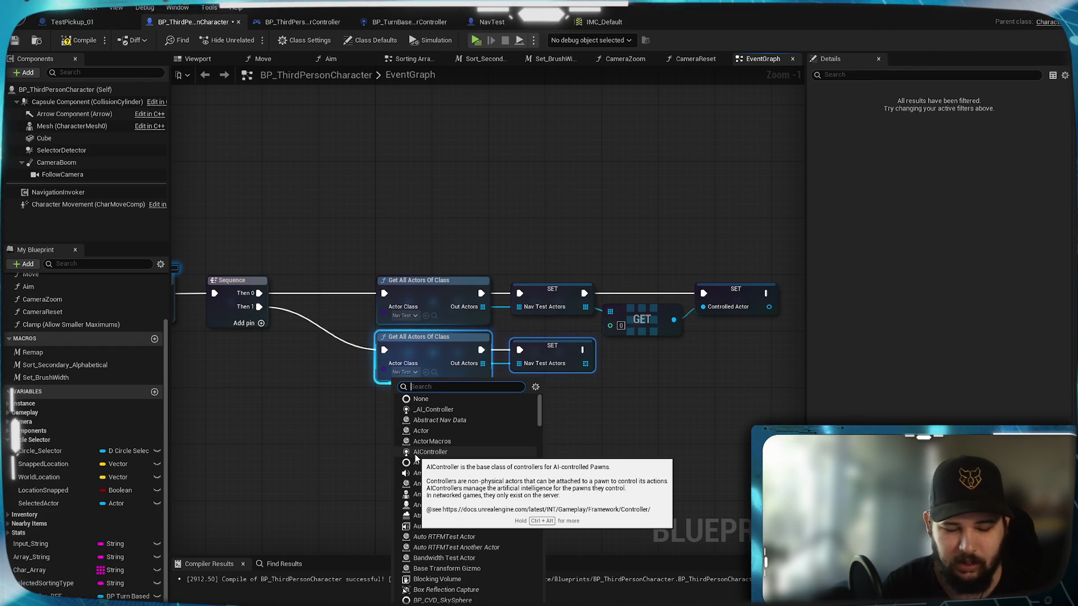
{"action": "type", "text": "Thirdpe"}
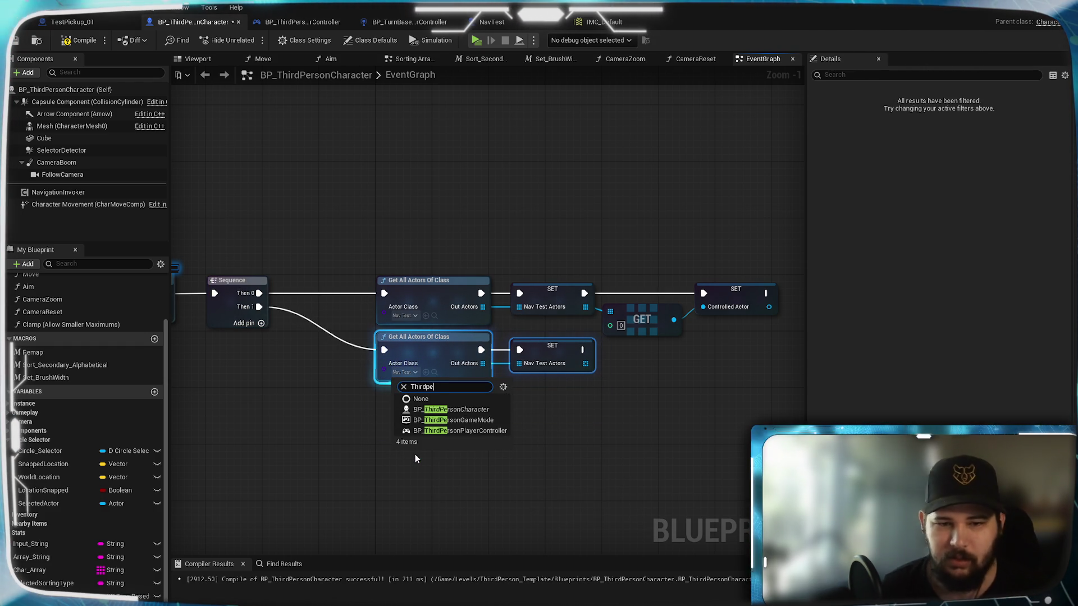
{"action": "left_click", "coordinate": [473, 409]}
- Inspect the context options of the copied SET Nav Test Actors node and its pin
{"action": "left_click", "coordinate": [572, 412]}
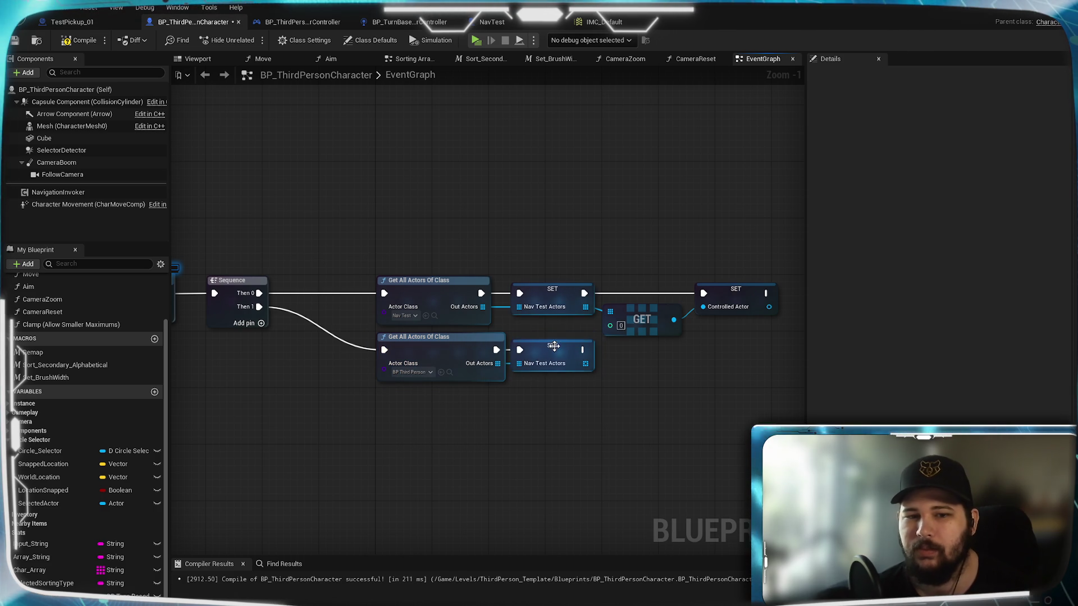
{"action": "left_click", "coordinate": [554, 346]}
{"action": "right_click", "coordinate": [557, 346]}
{"action": "left_click", "coordinate": [538, 366]}
{"action": "right_click", "coordinate": [538, 366]}
{"action": "left_click", "coordinate": [528, 368]}
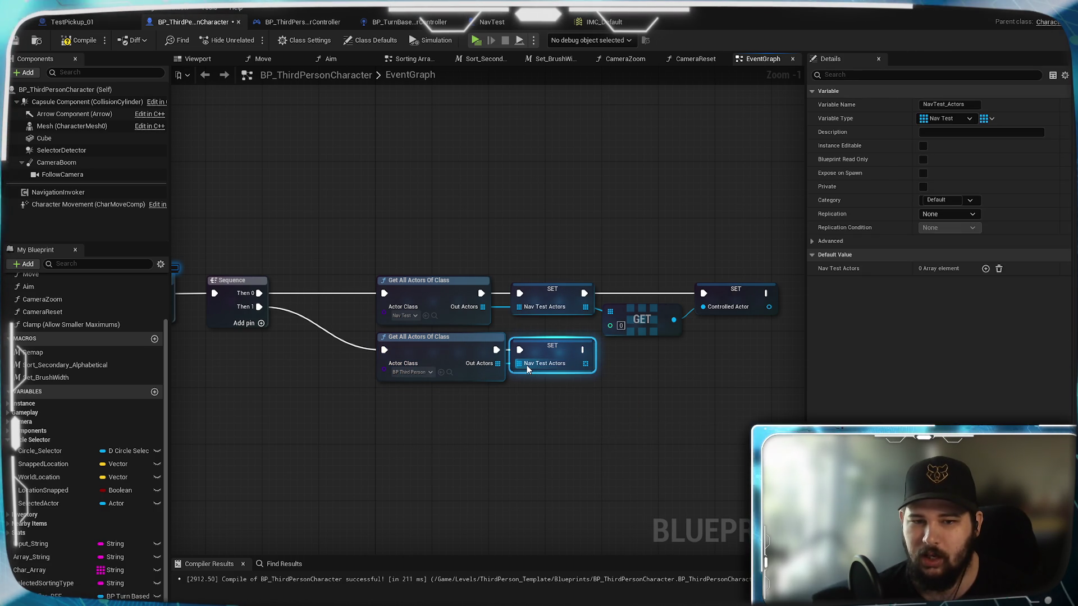
{"action": "right_click", "coordinate": [528, 368]}
{"action": "left_click", "coordinate": [524, 364]}
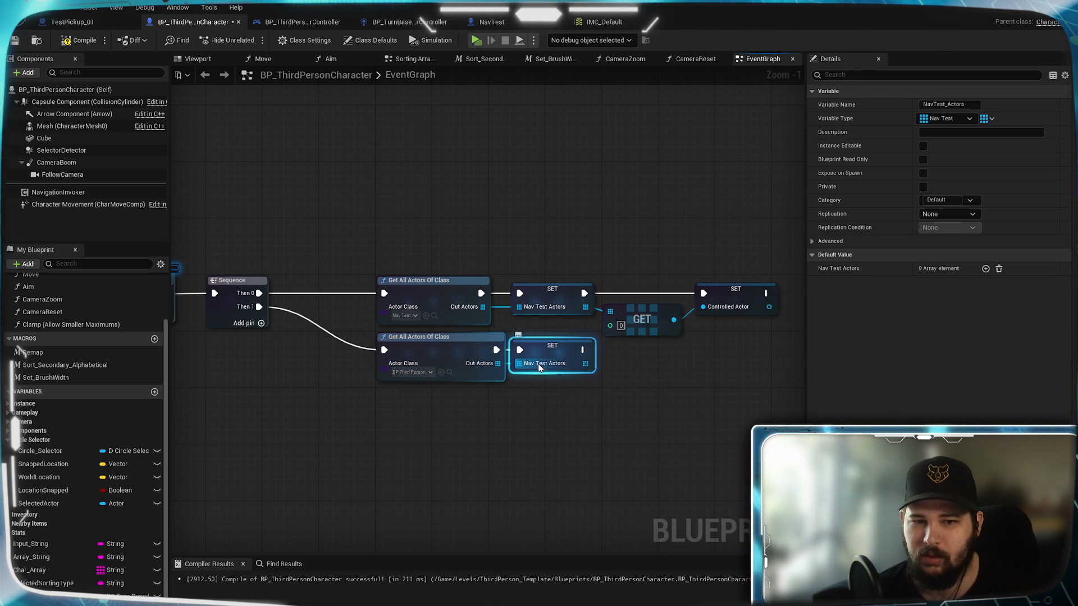
{"action": "right_click", "coordinate": [538, 365]}
{"action": "left_click", "coordinate": [545, 352]}
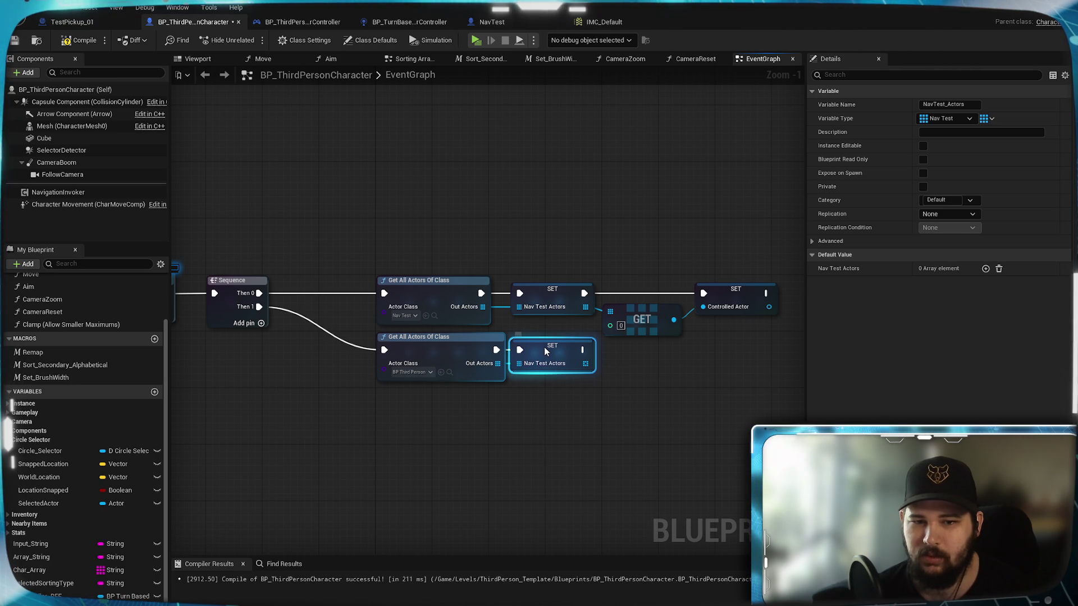
{"action": "right_click", "coordinate": [544, 347]}
- Delete the lower SET Nav Test Actors node
{"action": "left_click", "coordinate": [508, 414]}
{"action": "scroll", "coordinate": [508, 413], "scroll_direction": "up", "scroll_amount": 1}
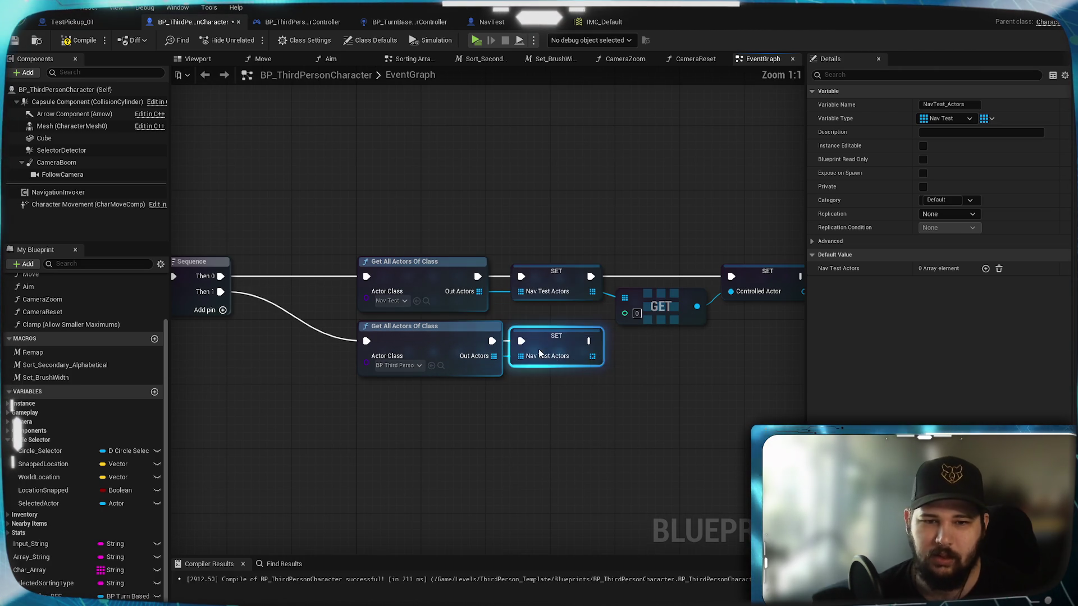
{"action": "right_click", "coordinate": [539, 353]}
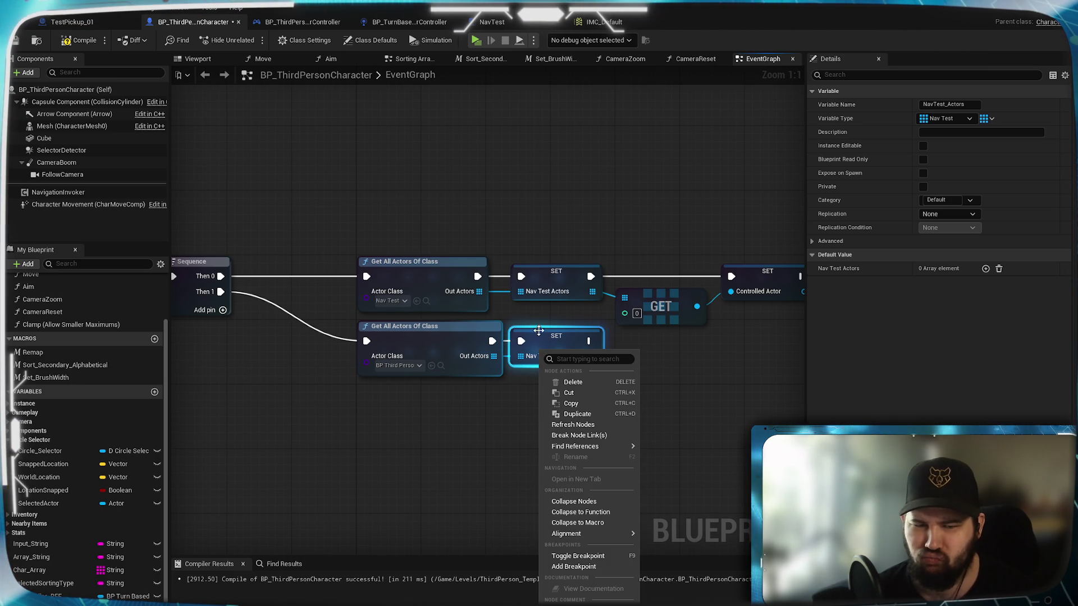
{"action": "left_click", "coordinate": [558, 437]}
{"action": "left_click", "coordinate": [556, 344]}
{"action": "key", "text": "Delete"}
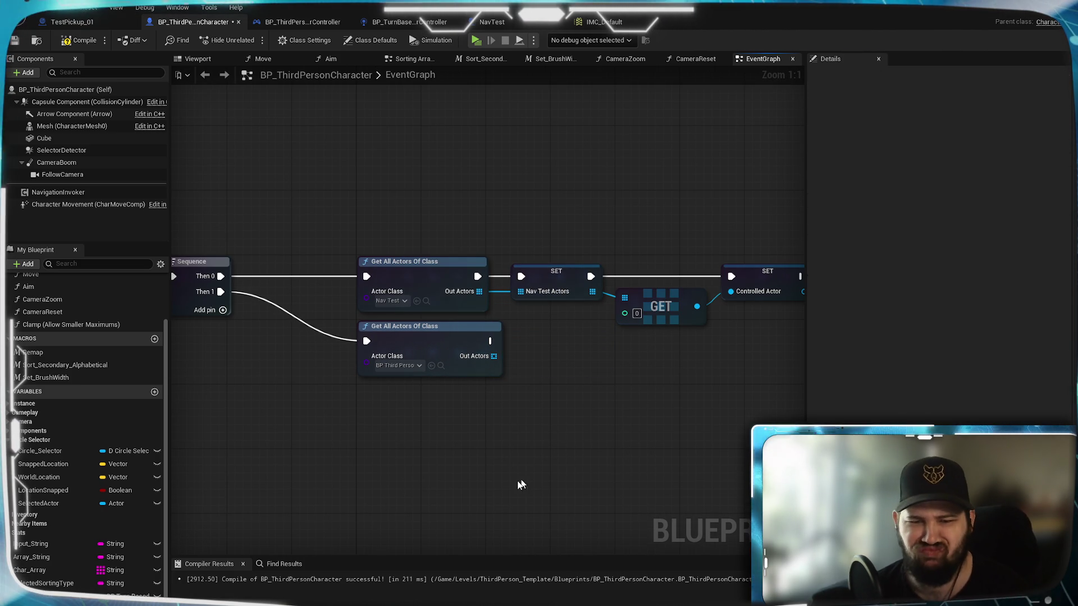
- Add a SET Selector_Ignored node fed by the second Get All Actors Of Class's Out Actors
{"action": "mouse_move", "coordinate": [39, 596]}
{"action": "left_mouse_down"}
{"action": "mouse_move", "coordinate": [530, 362]}
{"action": "mouse_move", "coordinate": [522, 375]}
{"action": "mouse_move", "coordinate": [536, 381]}
{"action": "left_mouse_up"}
{"action": "left_click", "coordinate": [569, 387]}
{"action": "mouse_move", "coordinate": [491, 341]}
{"action": "left_mouse_down"}
{"action": "mouse_move", "coordinate": [535, 365]}
{"action": "mouse_move", "coordinate": [557, 340]}
{"action": "left_mouse_up"}
{"action": "left_click", "coordinate": [573, 440]}
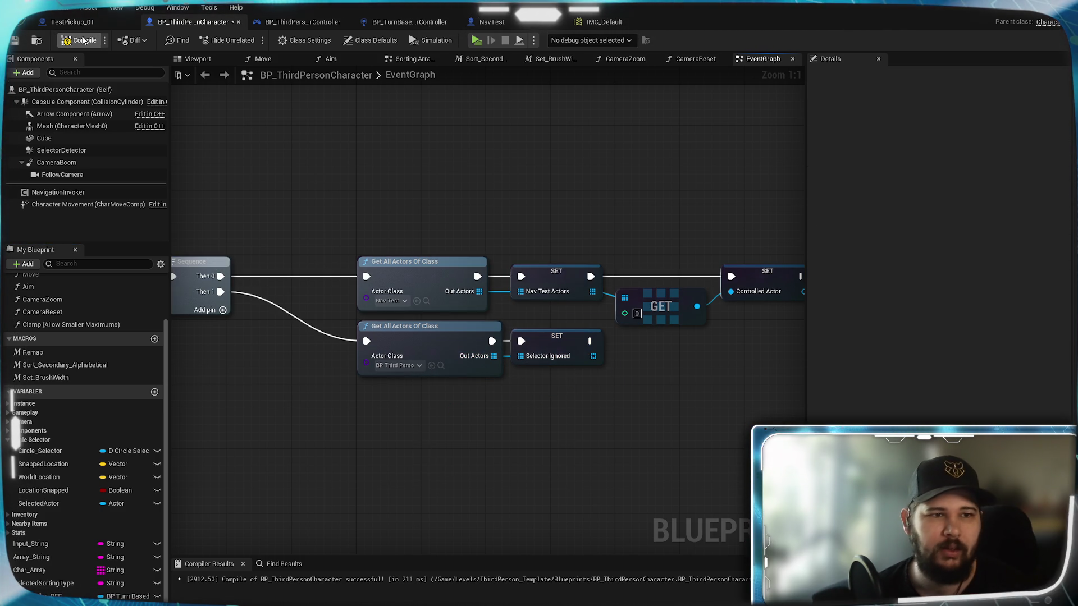
- Compile, then delete the Cast To BP_ThirdPersonCharacter node in Snap Cursor to Pawns
{"action": "left_click", "coordinate": [16, 41]}
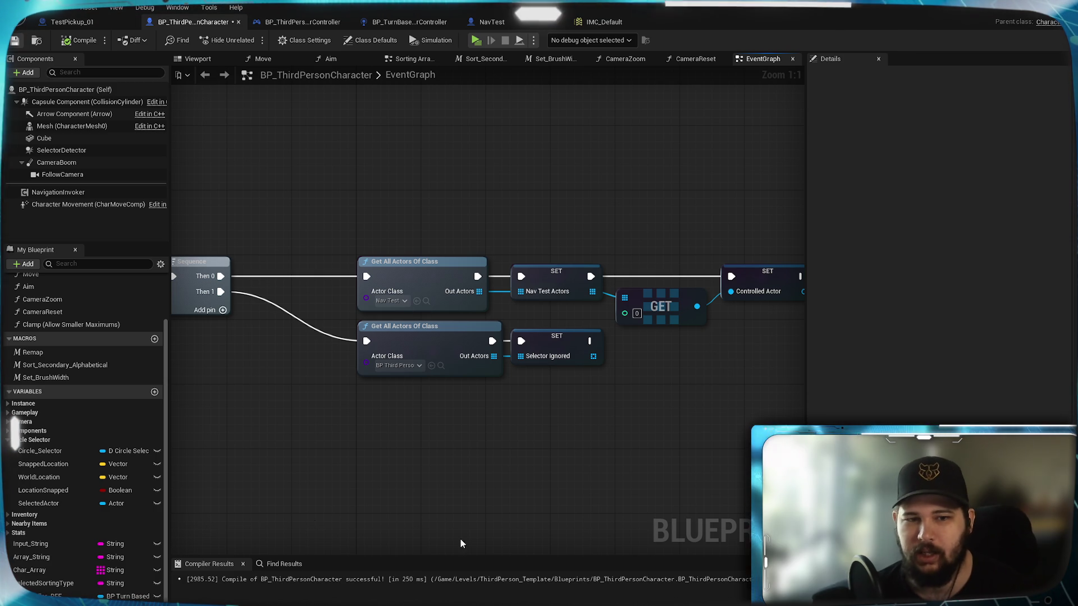
{"action": "scroll", "coordinate": [459, 263], "scroll_direction": "down", "scroll_amount": 5}
{"action": "mouse_move", "coordinate": [459, 264]}
{"action": "left_mouse_down"}
{"action": "mouse_move", "coordinate": [585, 301]}
{"action": "mouse_move", "coordinate": [604, 238]}
{"action": "mouse_move", "coordinate": [604, 321]}
{"action": "left_mouse_up"}
{"action": "mouse_move", "coordinate": [618, 202]}
{"action": "left_mouse_down"}
{"action": "mouse_move", "coordinate": [664, 458]}
{"action": "mouse_move", "coordinate": [632, 166]}
{"action": "left_mouse_up"}
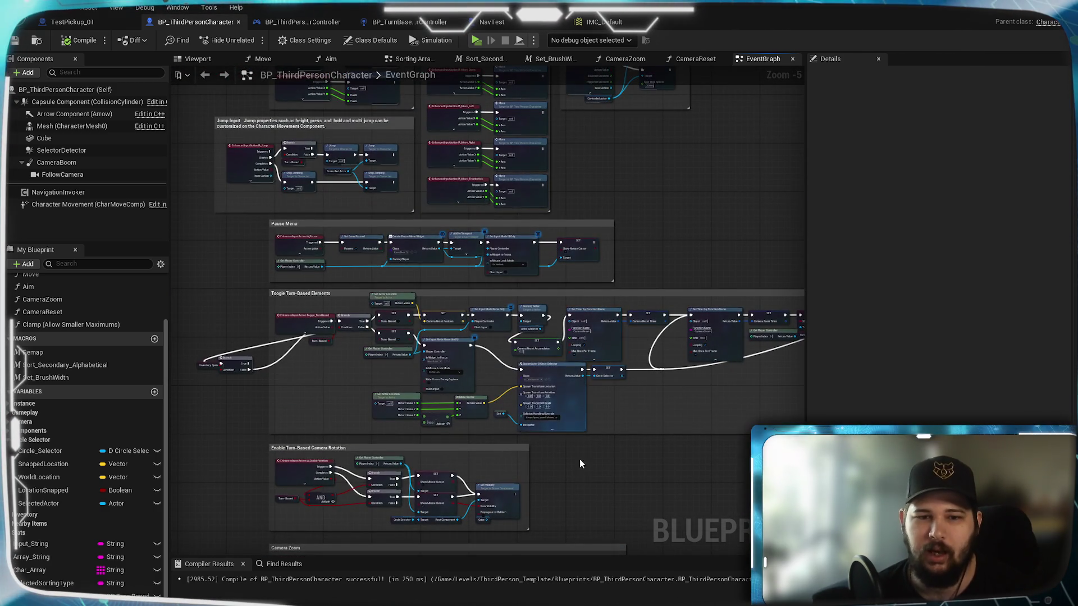
{"action": "scroll", "coordinate": [506, 337], "scroll_direction": "up", "scroll_amount": 5}
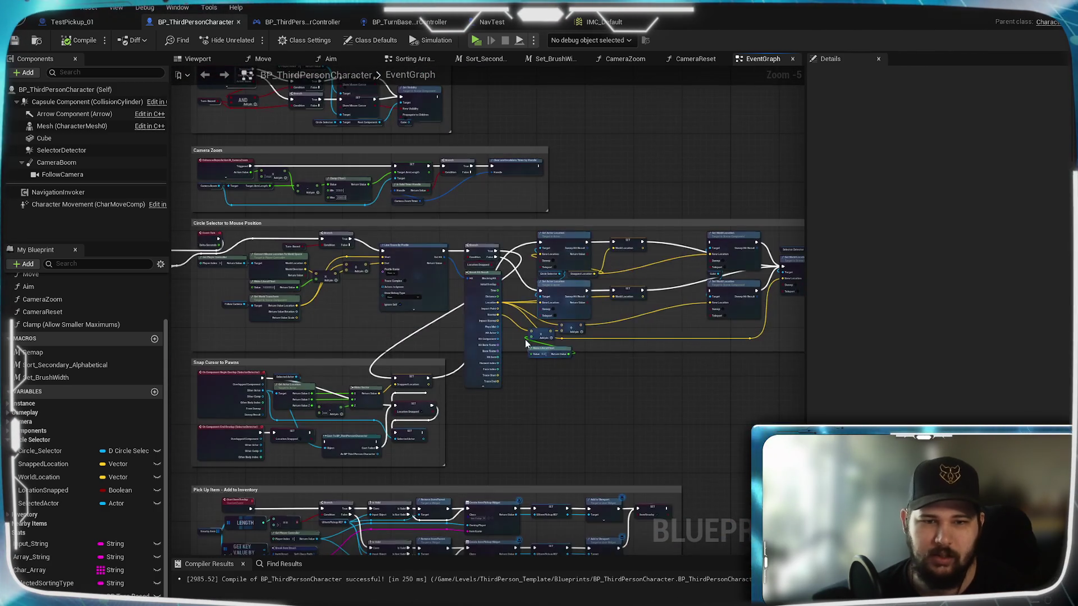
{"action": "left_click_drag", "start_coordinate": [486, 334], "coordinate": [589, 345]}
{"action": "left_click", "coordinate": [501, 423]}
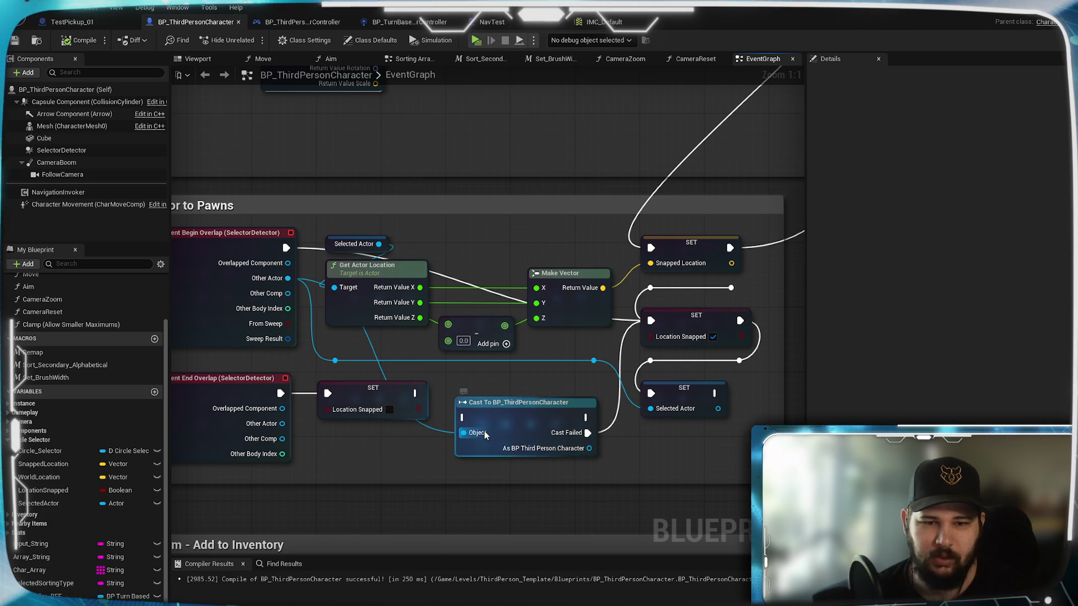
{"action": "key", "text": "Delete"}
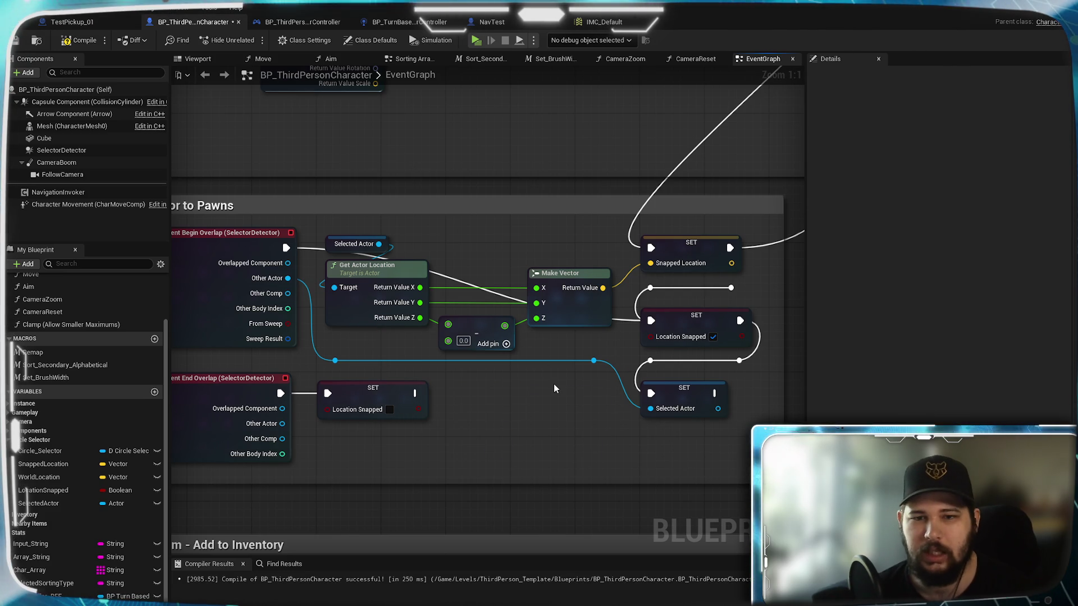
- Feed a Selector_Ignored getter into Line Trace By Profile's Actors to Ignore pin
{"action": "mouse_move", "coordinate": [515, 242]}
{"action": "left_mouse_down"}
{"action": "mouse_move", "coordinate": [428, 440]}
{"action": "mouse_move", "coordinate": [517, 426]}
{"action": "left_mouse_up"}
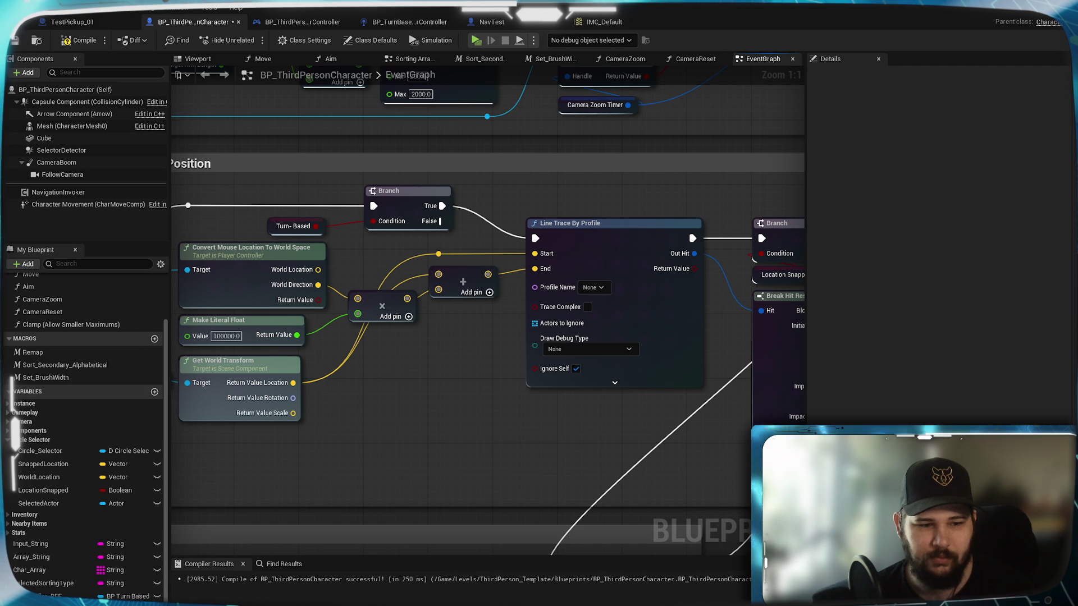
{"action": "mouse_move", "coordinate": [45, 596]}
{"action": "left_mouse_down"}
{"action": "mouse_move", "coordinate": [430, 361]}
{"action": "mouse_move", "coordinate": [535, 324]}
{"action": "left_mouse_up"}
{"action": "left_click", "coordinate": [474, 384]}
{"action": "left_click_drag", "start_coordinate": [466, 364], "coordinate": [466, 324]}
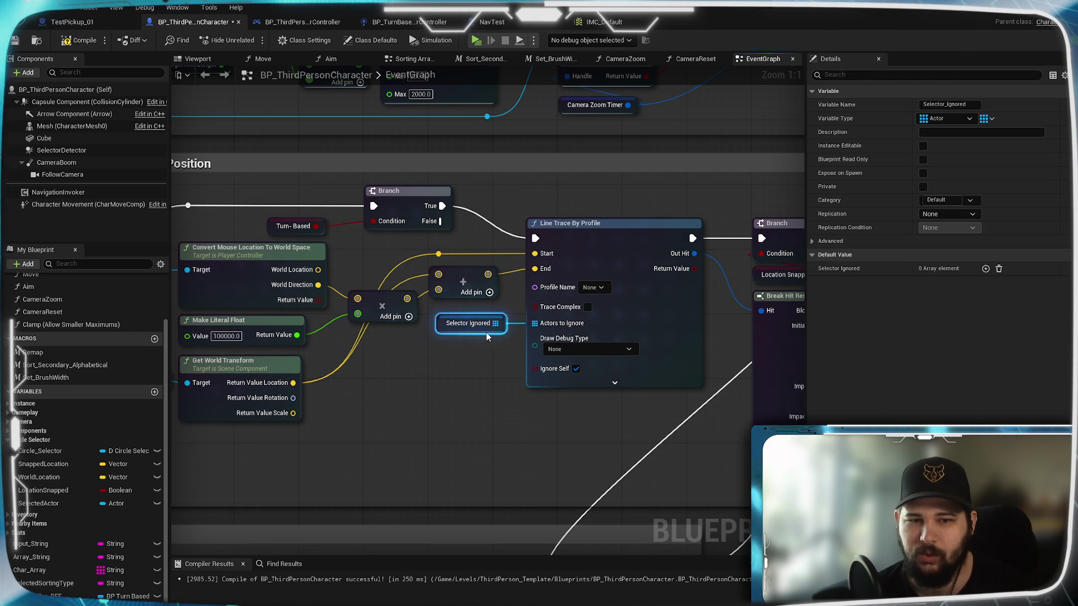
{"action": "left_click", "coordinate": [408, 406]}
{"action": "left_click", "coordinate": [615, 382]}
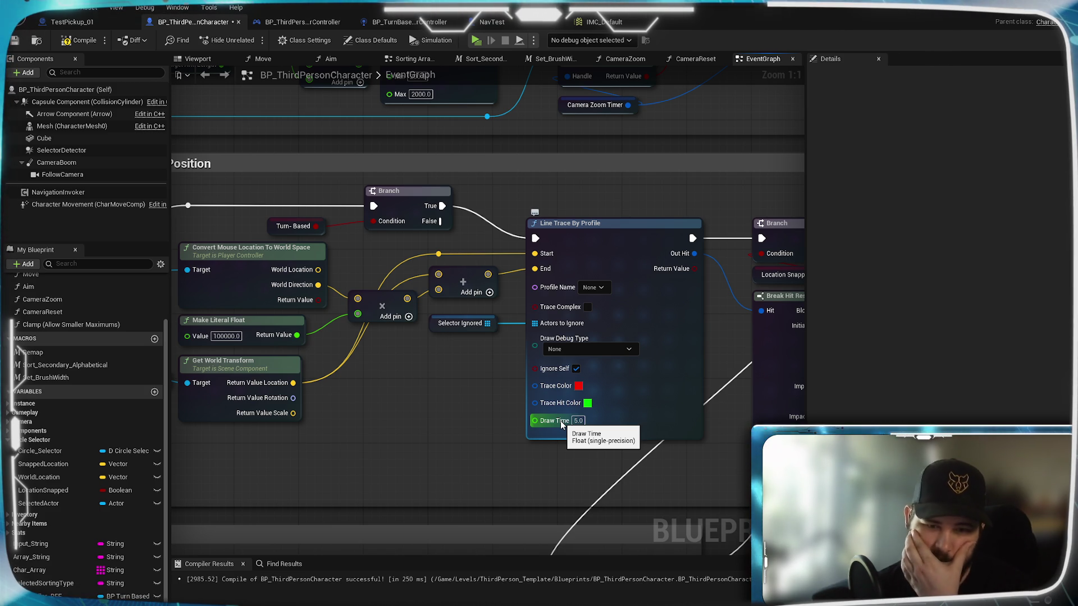
{"action": "left_click", "coordinate": [614, 431]}
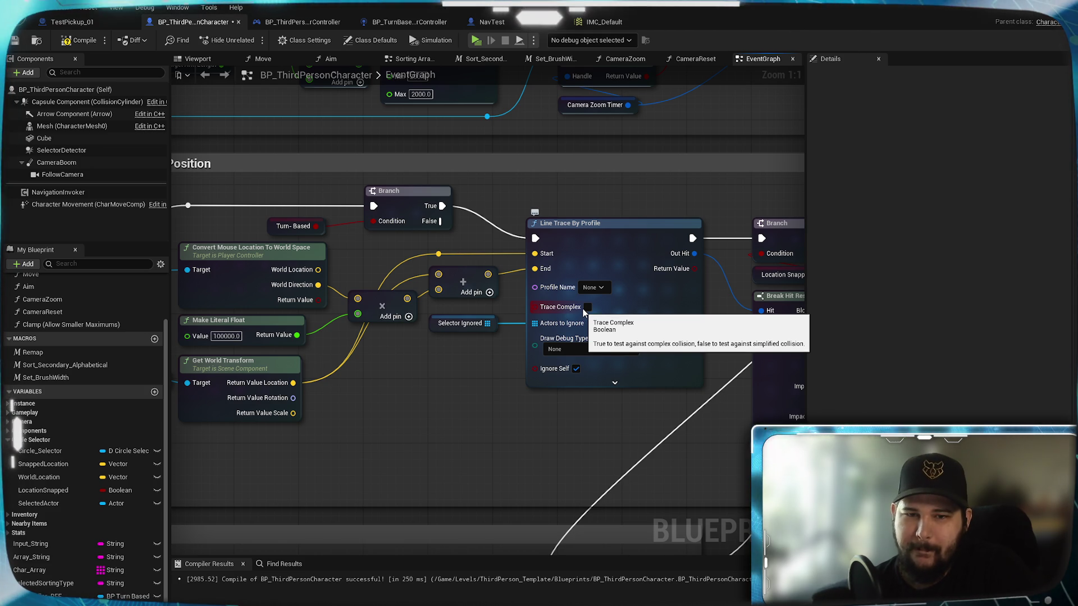
{"action": "mouse_move", "coordinate": [556, 267]}
{"action": "left_mouse_down"}
{"action": "mouse_move", "coordinate": [625, 244]}
{"action": "mouse_move", "coordinate": [606, 440]}
{"action": "left_mouse_up"}
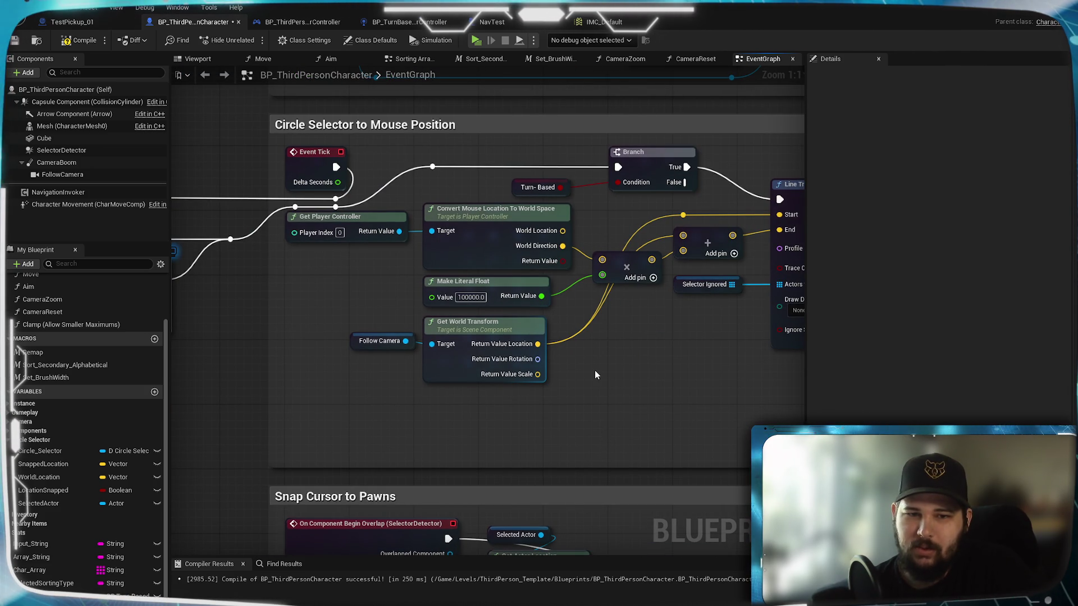
- Pan across the Circle Selector to Mouse Position graph, from Line Trace By Profile to Event Tick
{"action": "left_click_drag", "start_coordinate": [601, 362], "coordinate": [601, 419]}
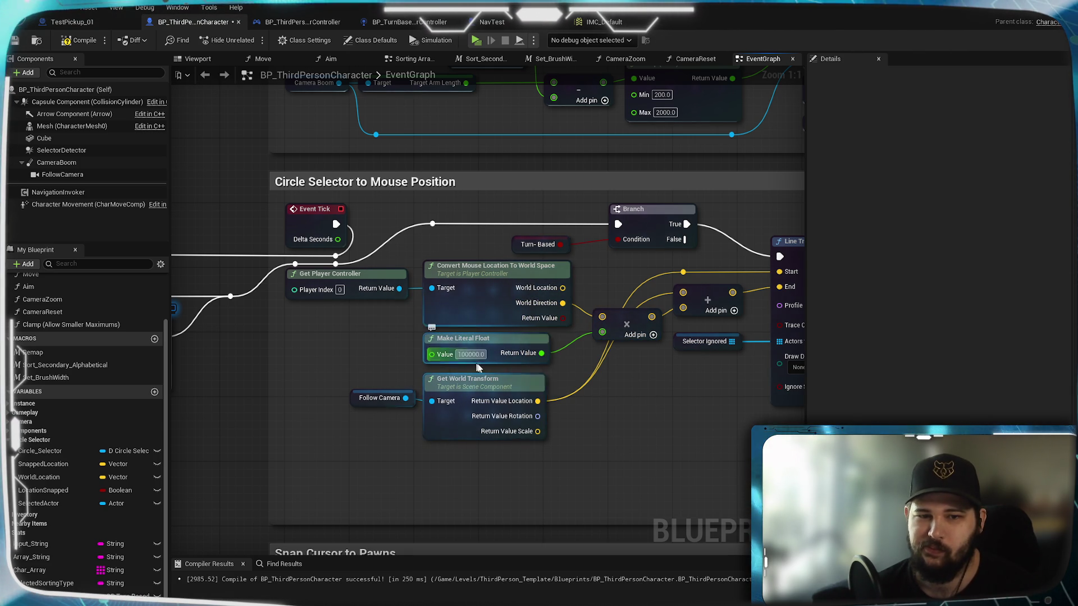
{"action": "mouse_move", "coordinate": [663, 393]}
{"action": "left_mouse_down"}
{"action": "mouse_move", "coordinate": [498, 378]}
{"action": "mouse_move", "coordinate": [604, 377]}
{"action": "left_mouse_up"}
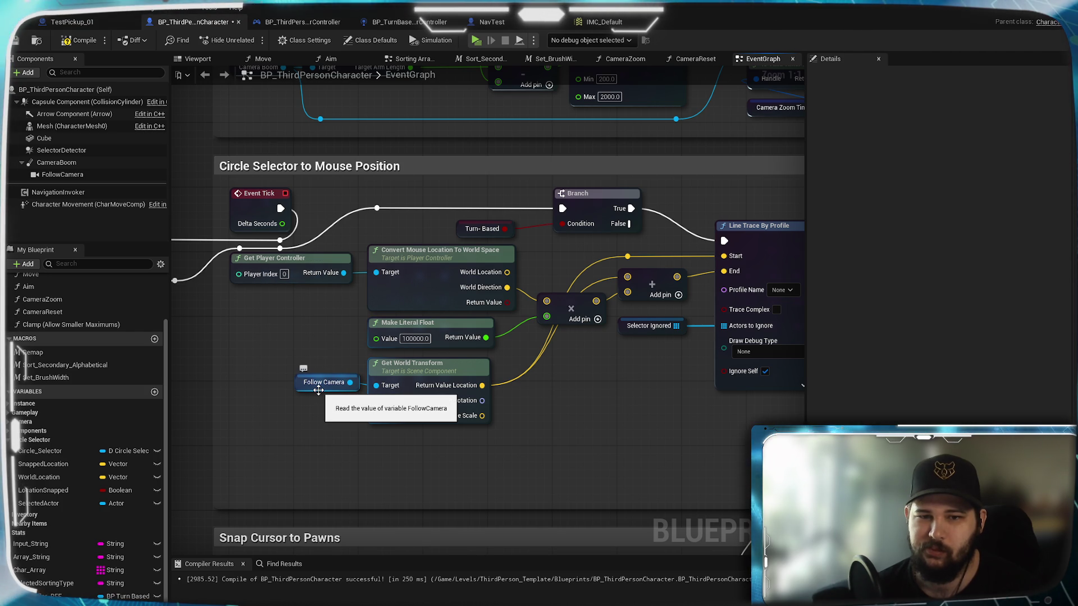
{"action": "left_click_drag", "start_coordinate": [635, 404], "coordinate": [467, 416]}
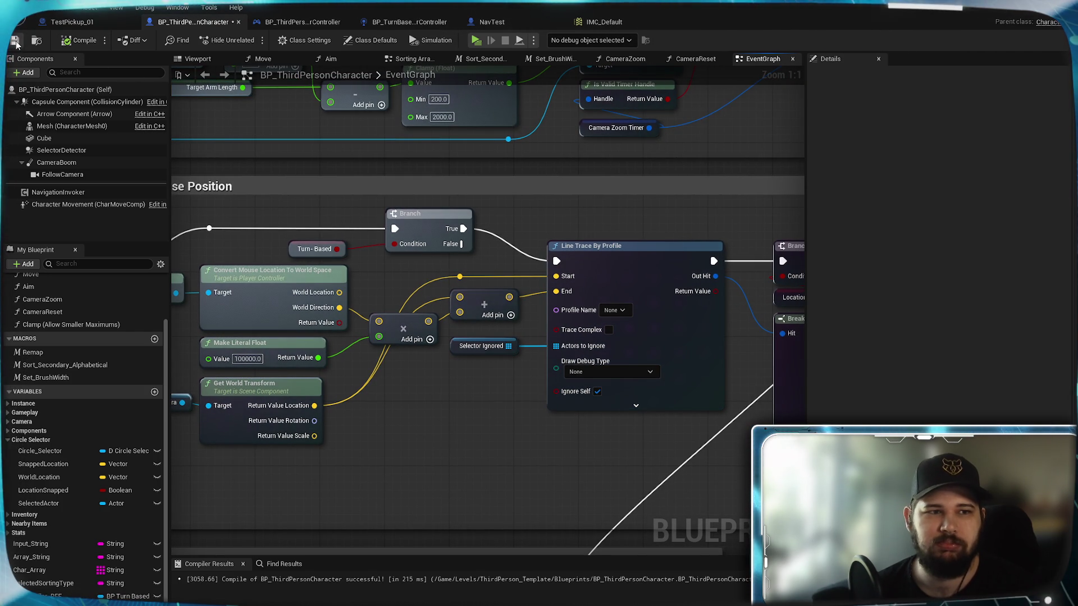
{"action": "mouse_move", "coordinate": [456, 409]}
{"action": "left_mouse_down"}
{"action": "mouse_move", "coordinate": [657, 393]}
{"action": "mouse_move", "coordinate": [656, 380]}
{"action": "mouse_move", "coordinate": [494, 404]}
{"action": "mouse_move", "coordinate": [289, 400]}
{"action": "mouse_move", "coordinate": [648, 405]}
{"action": "left_mouse_up"}
{"action": "left_click_drag", "start_coordinate": [637, 402], "coordinate": [594, 409]}
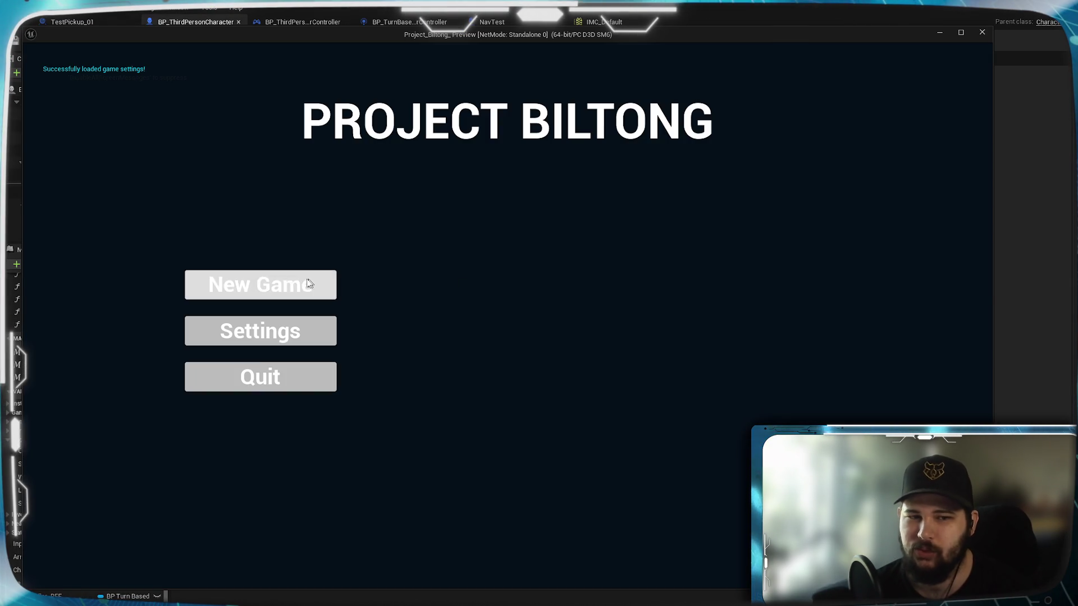
{"action": "left_click", "coordinate": [326, 285]}
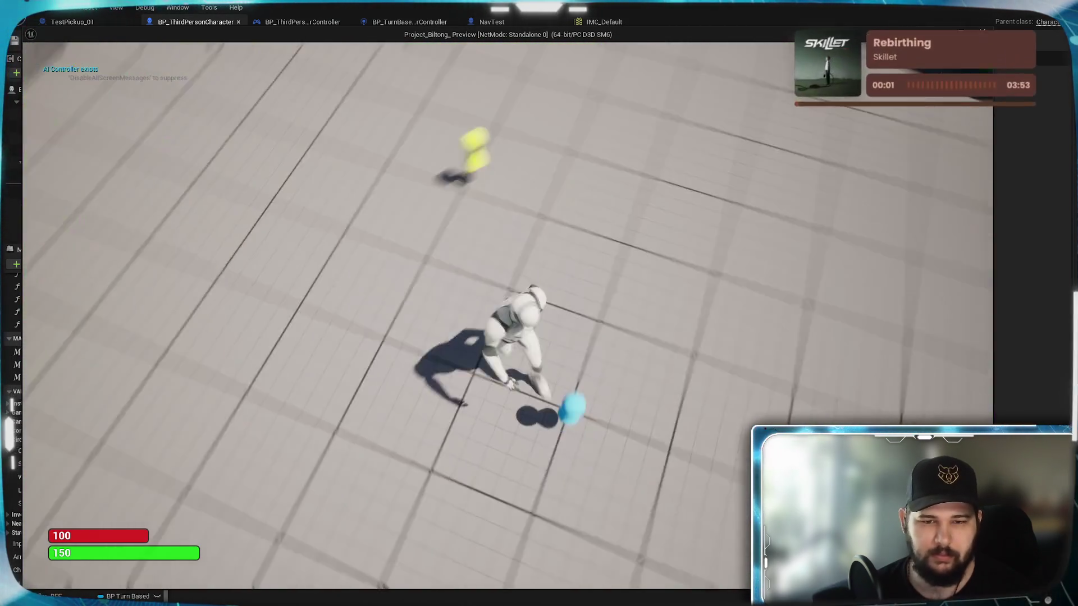
{"action": "left_click", "coordinate": [608, 436]}
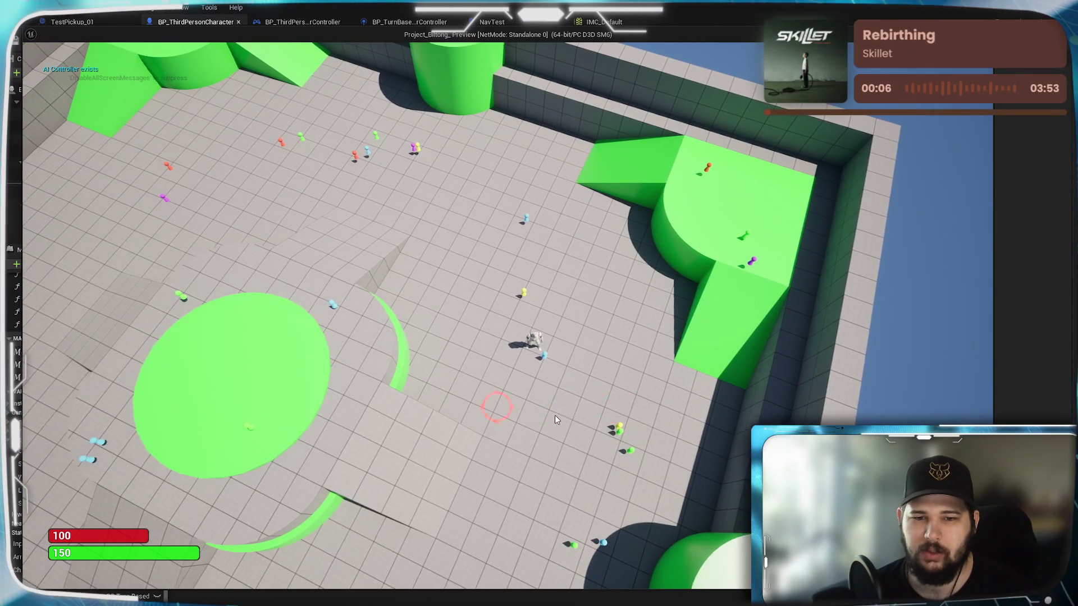
{"action": "left_click", "coordinate": [554, 417]}
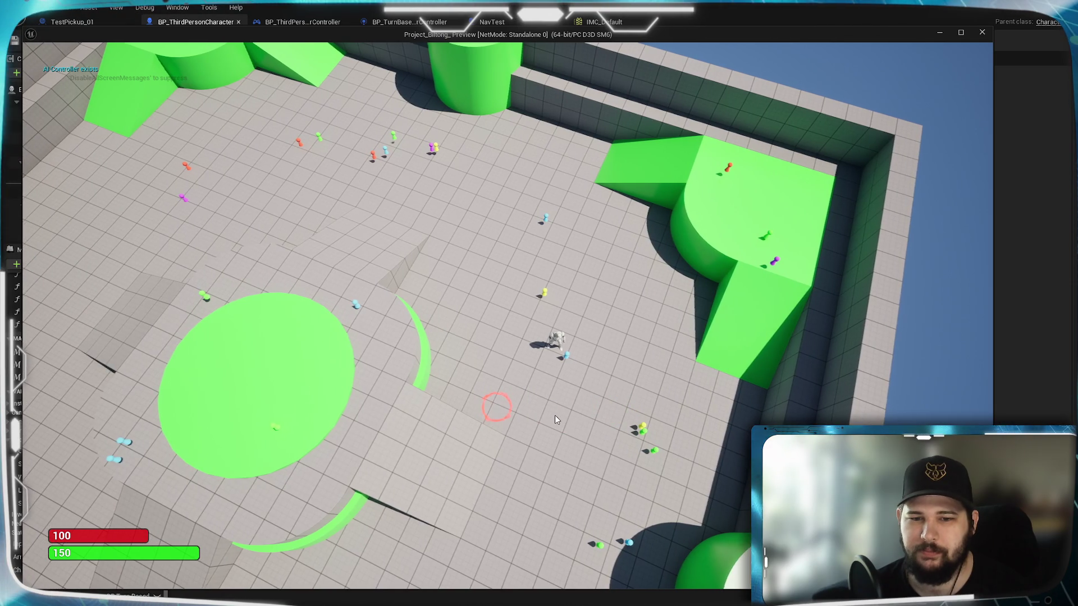
{"action": "left_click", "coordinate": [558, 358]}
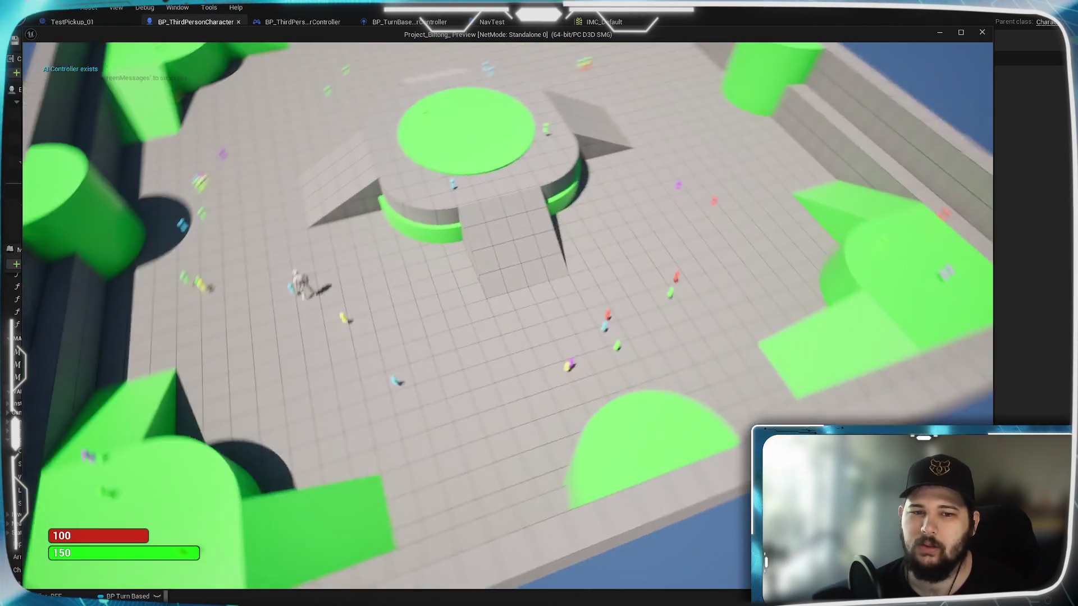
{"action": "left_click", "coordinate": [129, 345]}
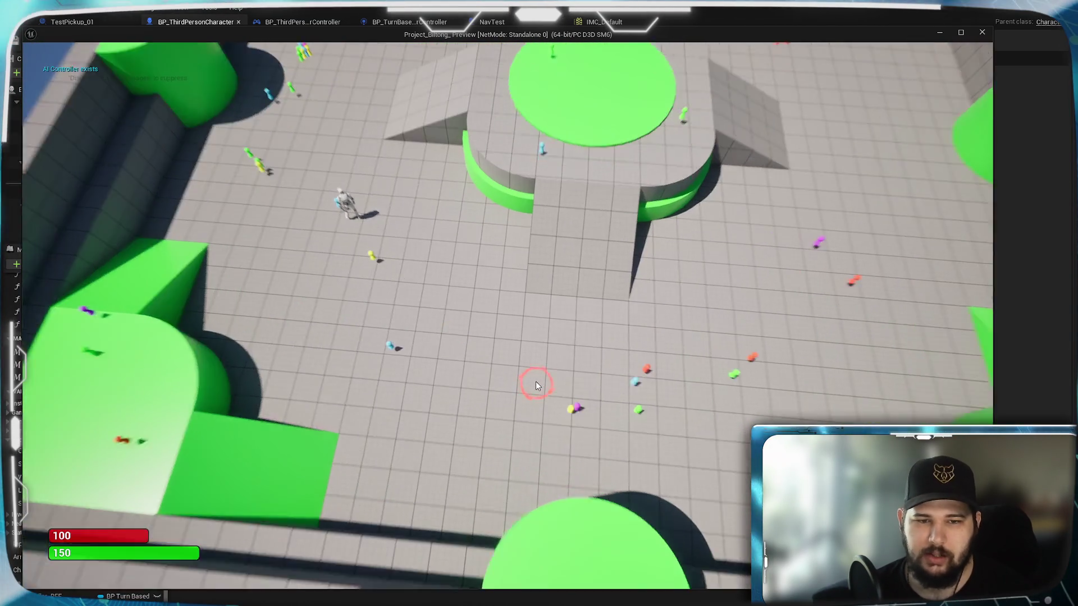
{"action": "scroll", "coordinate": [536, 382], "scroll_direction": "up", "scroll_amount": 5}
{"action": "left_click", "coordinate": [520, 334]}
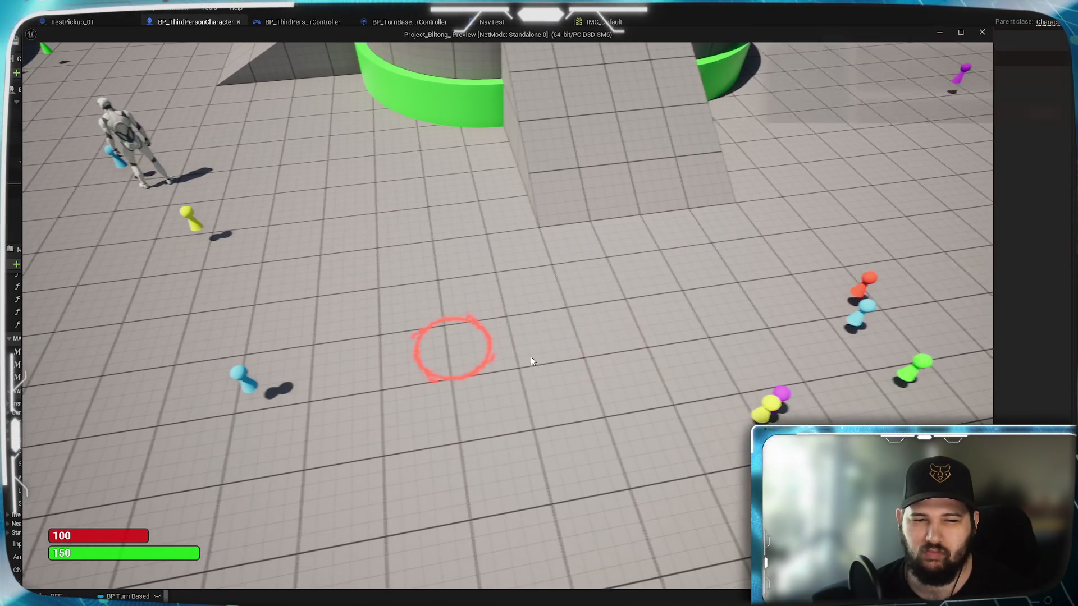
{"action": "scroll", "coordinate": [531, 356], "scroll_direction": "down", "scroll_amount": 3}
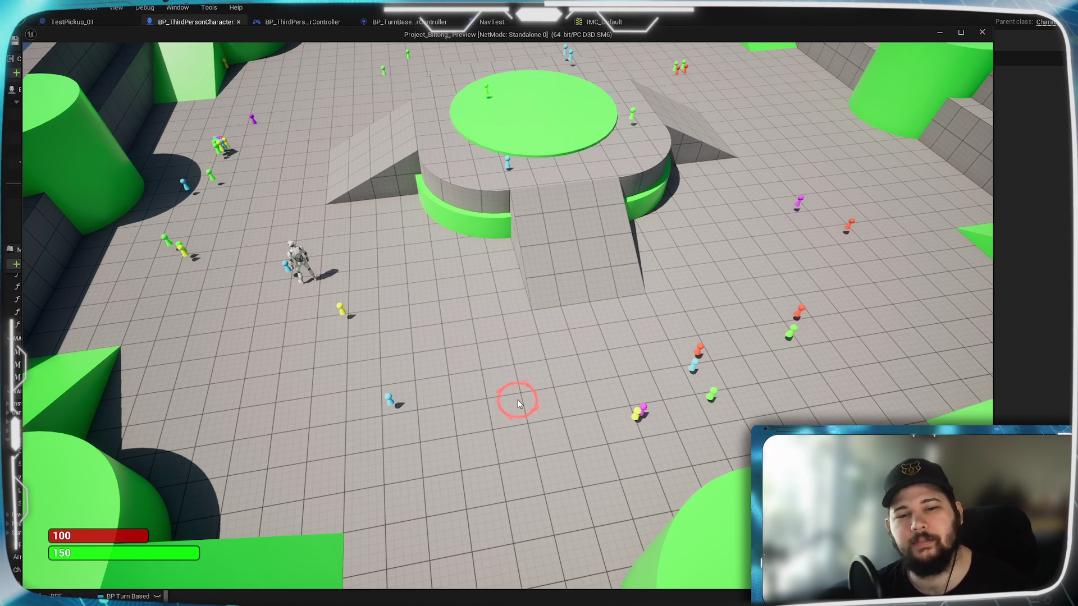
{"action": "key", "text": "Escape"}
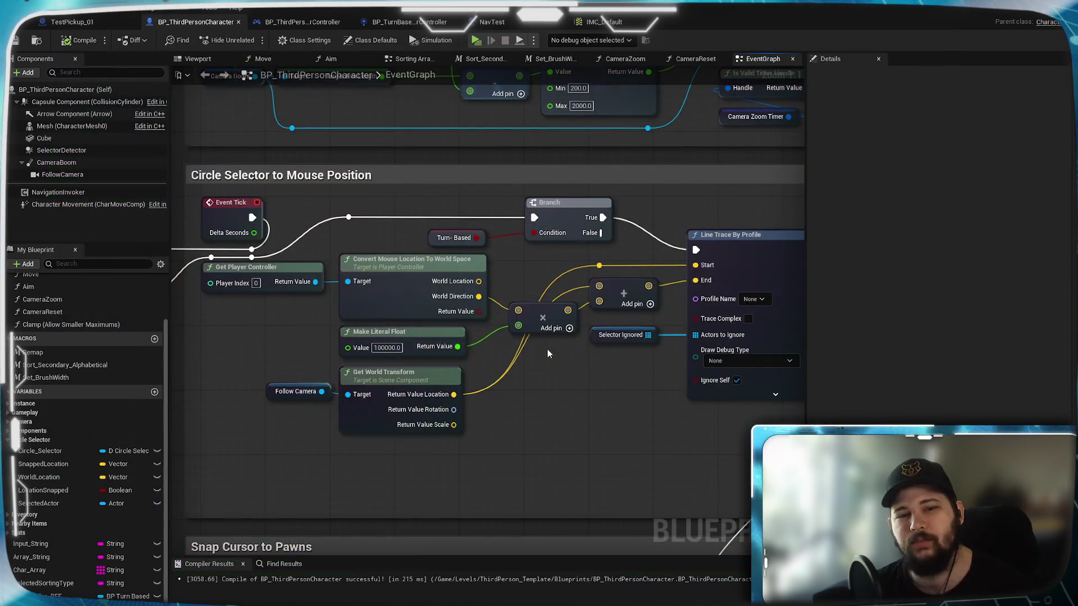
- Wire Convert Mouse Location To World Space's World Location into the trace start Add node
{"action": "left_click_drag", "start_coordinate": [559, 403], "coordinate": [574, 326]}
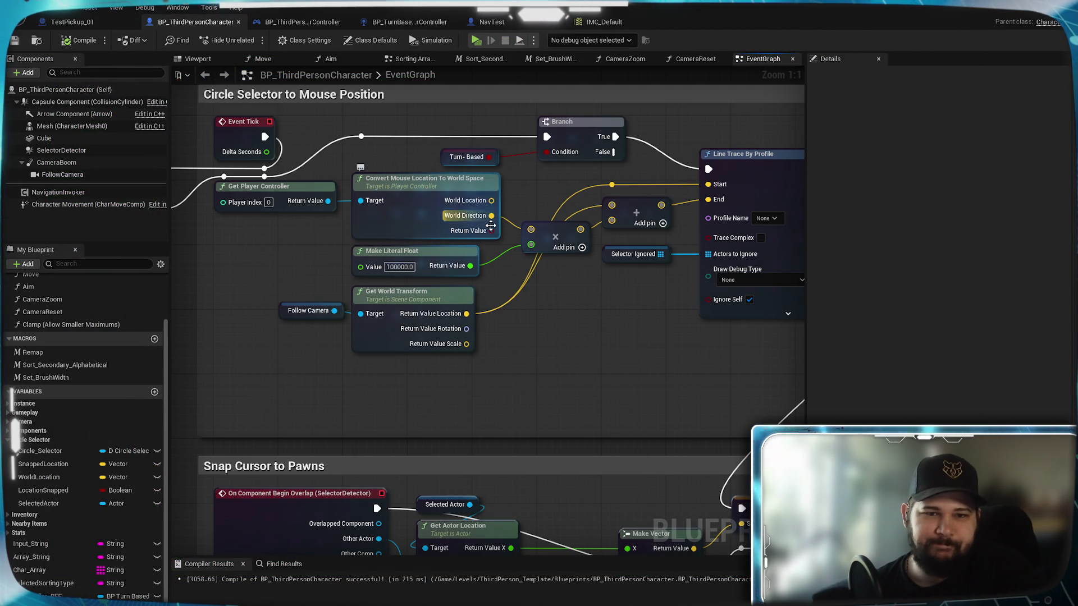
{"action": "mouse_move", "coordinate": [557, 362]}
{"action": "left_mouse_down"}
{"action": "mouse_move", "coordinate": [510, 339]}
{"action": "mouse_move", "coordinate": [470, 361]}
{"action": "left_mouse_up"}
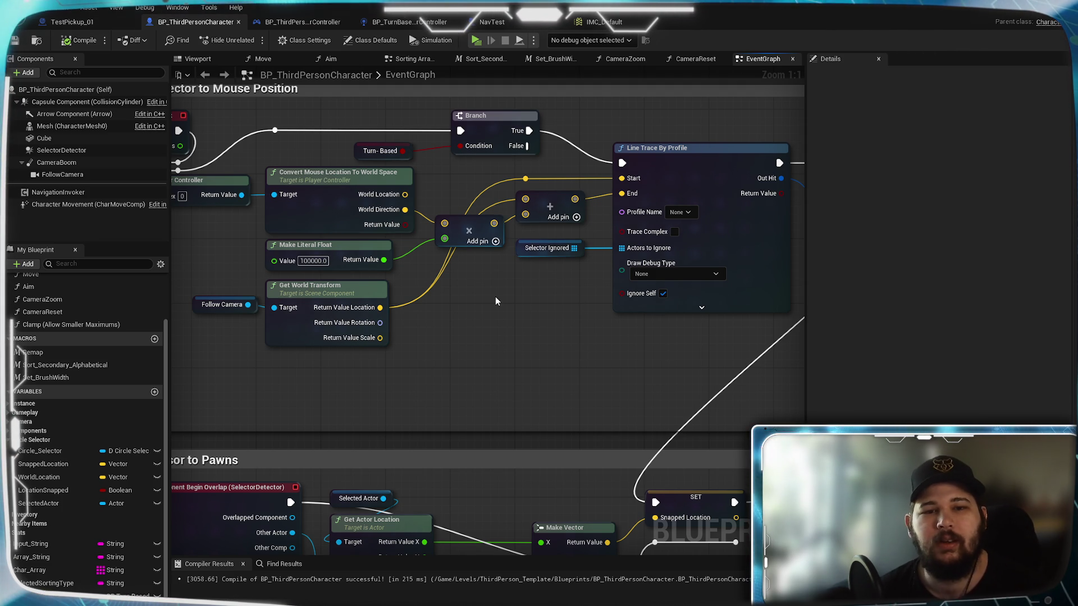
{"action": "left_click_drag", "start_coordinate": [495, 297], "coordinate": [526, 362]}
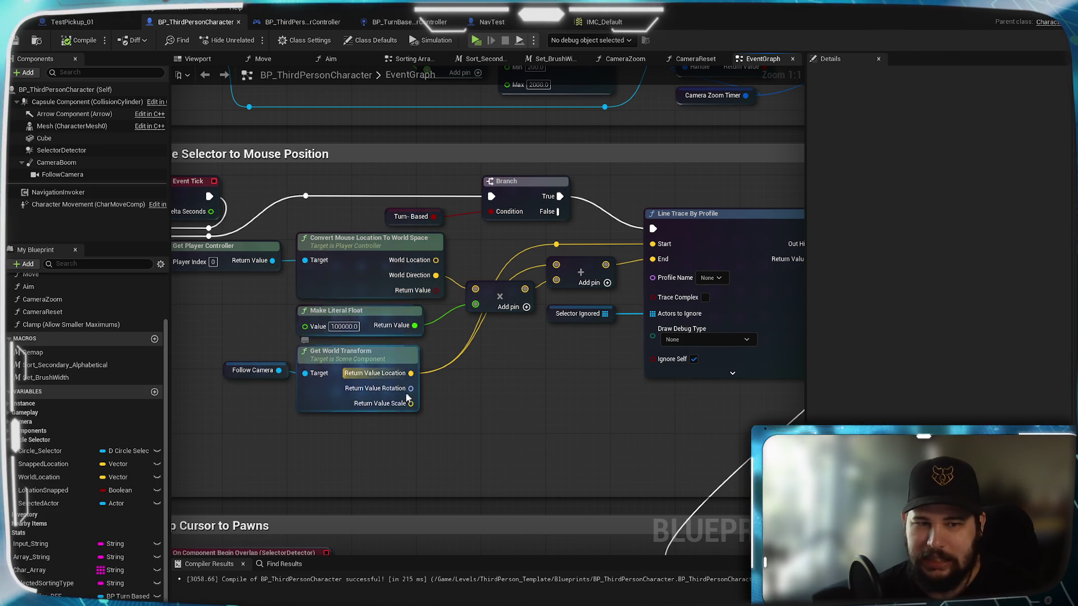
{"action": "mouse_move", "coordinate": [435, 261]}
{"action": "left_mouse_down"}
{"action": "mouse_move", "coordinate": [553, 247]}
{"action": "mouse_move", "coordinate": [494, 272]}
{"action": "mouse_move", "coordinate": [540, 276]}
{"action": "mouse_move", "coordinate": [556, 264]}
{"action": "left_mouse_up"}
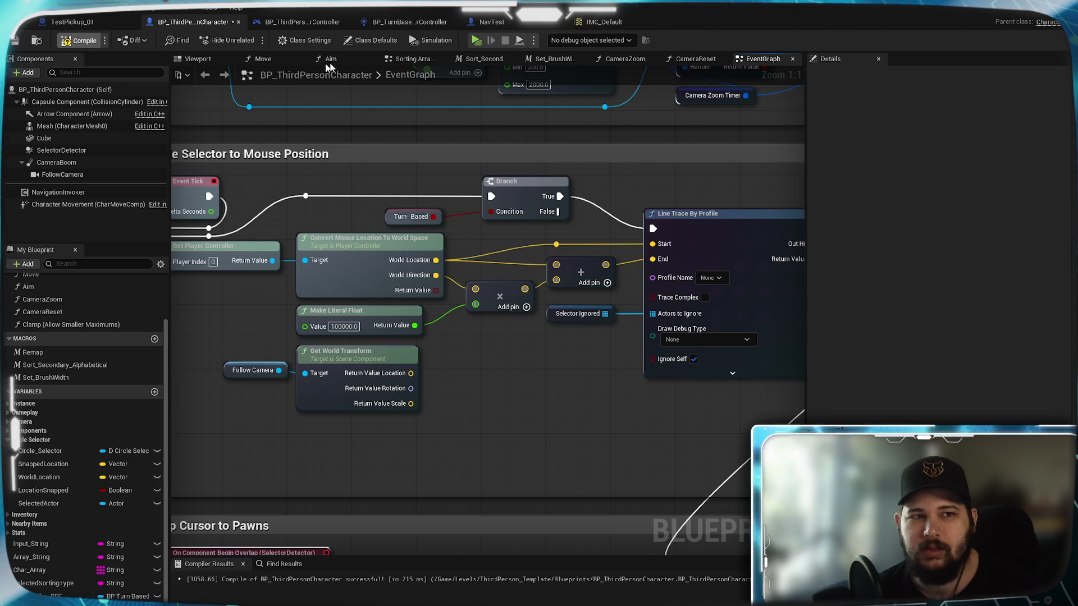
- Relaunch the game, start a new game to test the mouse trace, then stop the session
{"action": "left_click", "coordinate": [480, 41]}
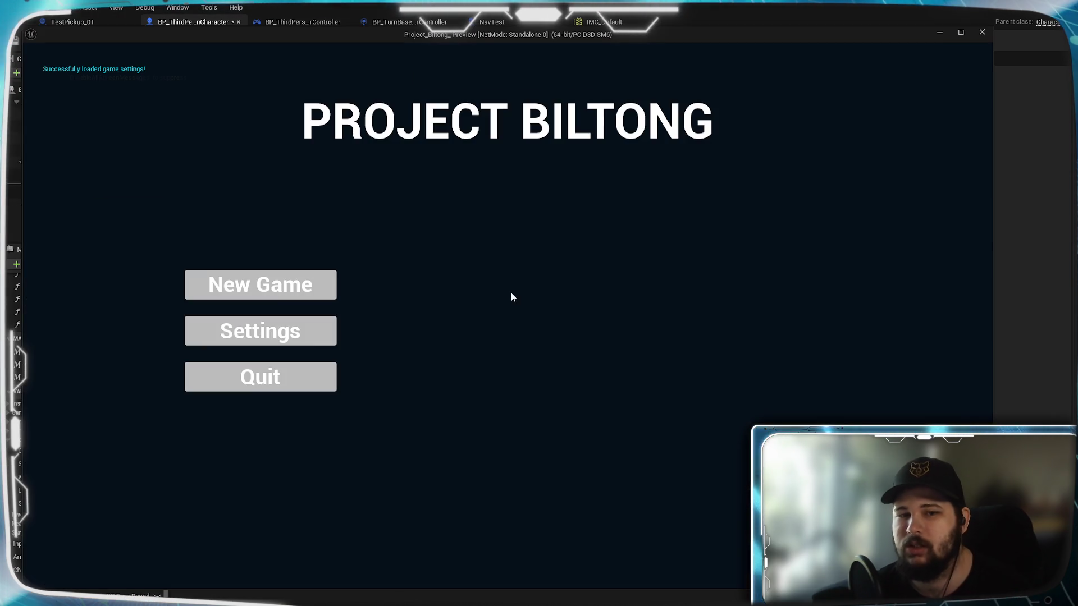
{"action": "left_click", "coordinate": [271, 290]}
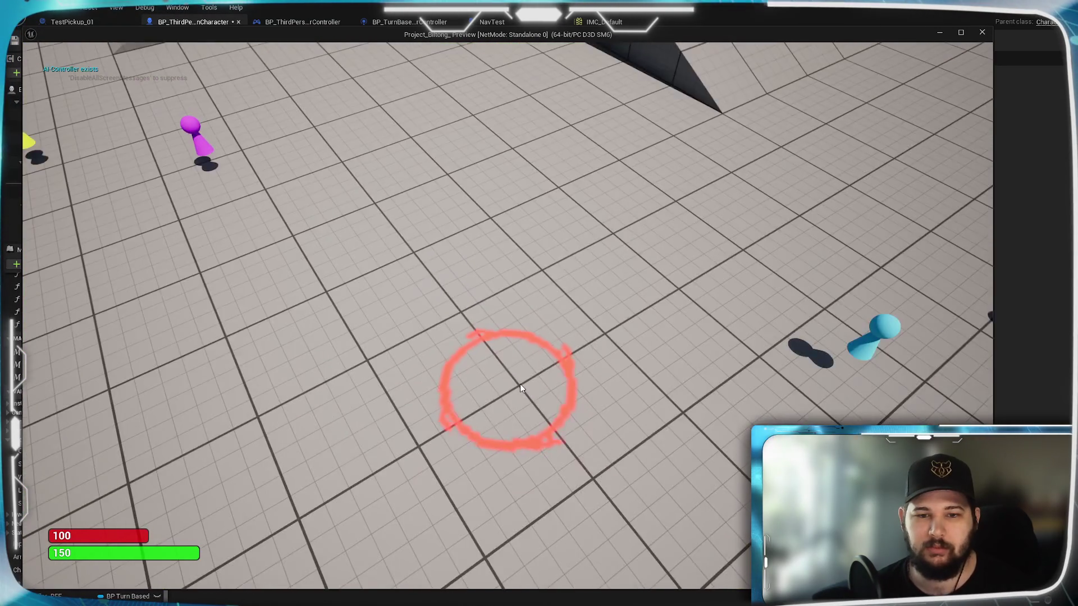
{"action": "key", "text": "Escape"}
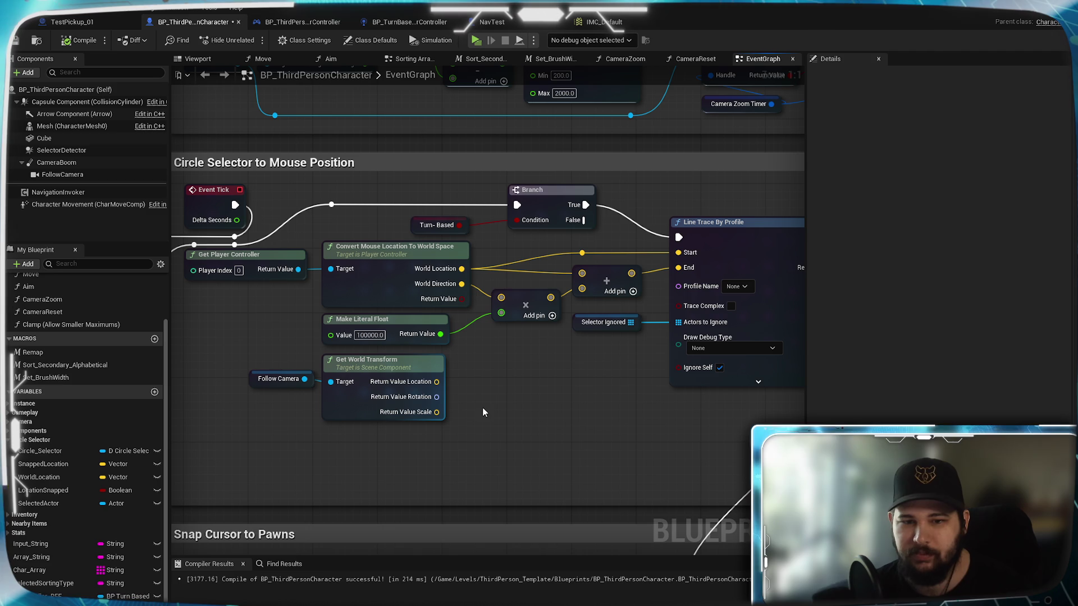
{"action": "mouse_move", "coordinate": [561, 382]}
{"action": "left_mouse_down"}
{"action": "mouse_move", "coordinate": [551, 382]}
{"action": "mouse_move", "coordinate": [612, 380]}
{"action": "mouse_move", "coordinate": [592, 395]}
{"action": "left_mouse_up"}
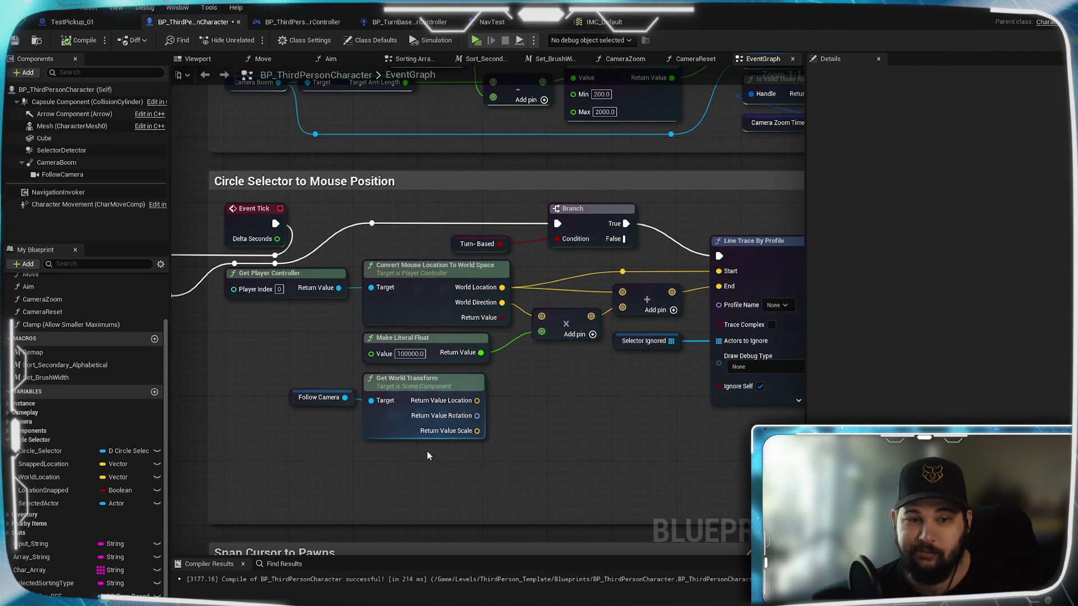
- Delete the unused Follow Camera and Get World Transform nodes
{"action": "left_click_drag", "start_coordinate": [426, 450], "coordinate": [329, 412]}
{"action": "key", "text": "Delete"}
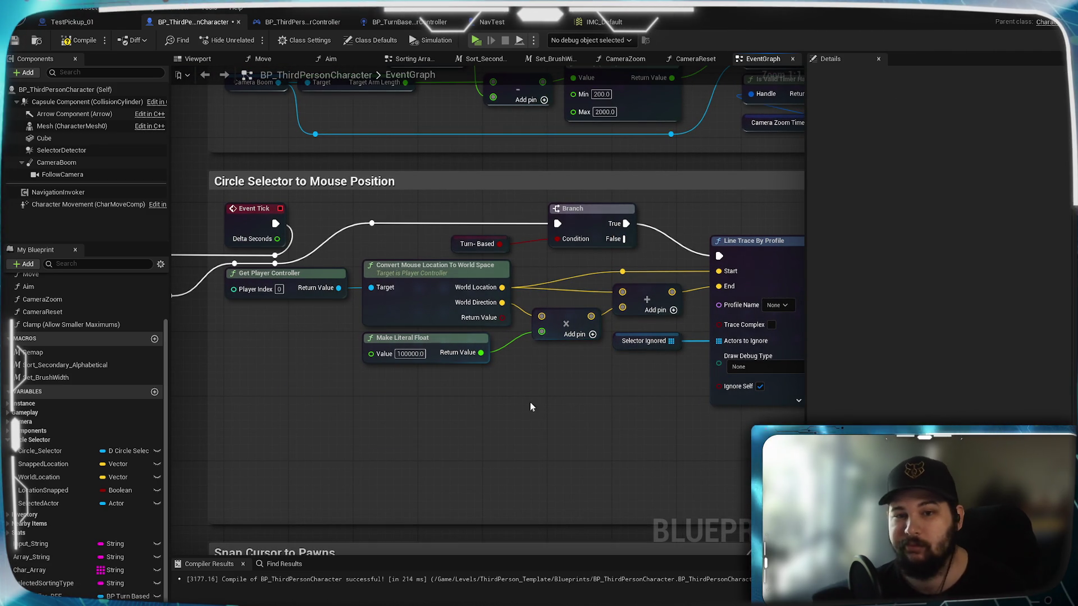
{"action": "left_click_drag", "start_coordinate": [647, 363], "coordinate": [551, 414]}
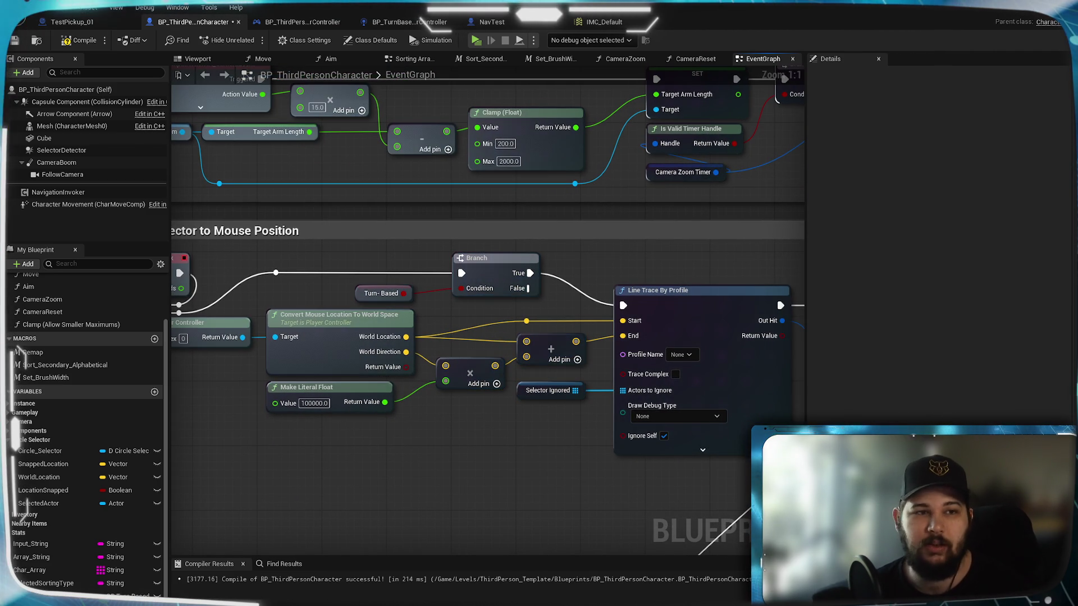
- Compile the Blueprint and start a new game in the preview
{"action": "left_click", "coordinate": [79, 41]}
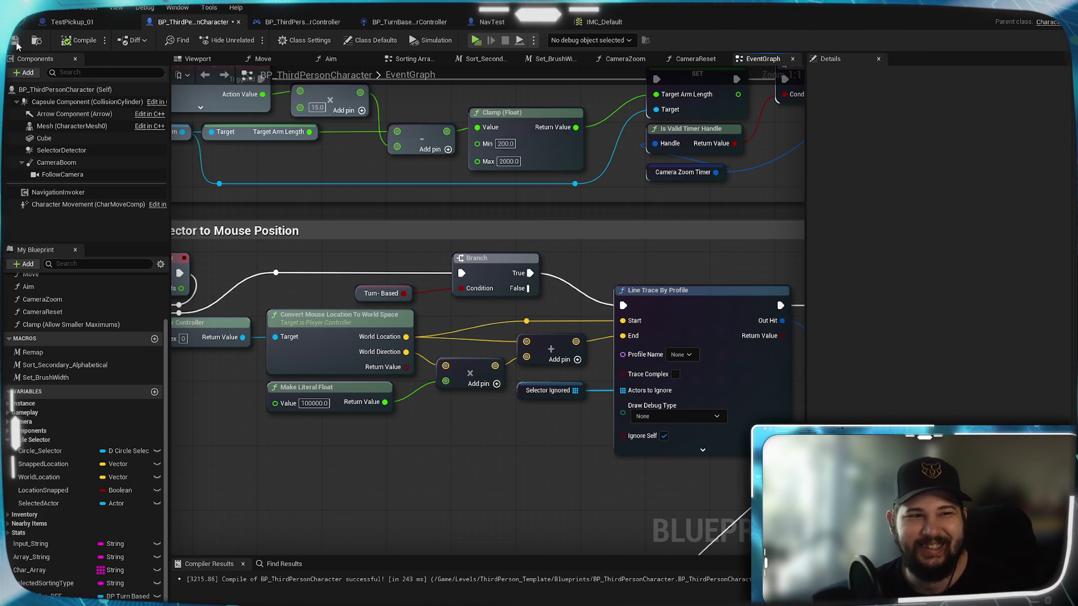
{"action": "scroll", "coordinate": [612, 474], "scroll_direction": "down", "scroll_amount": 3}
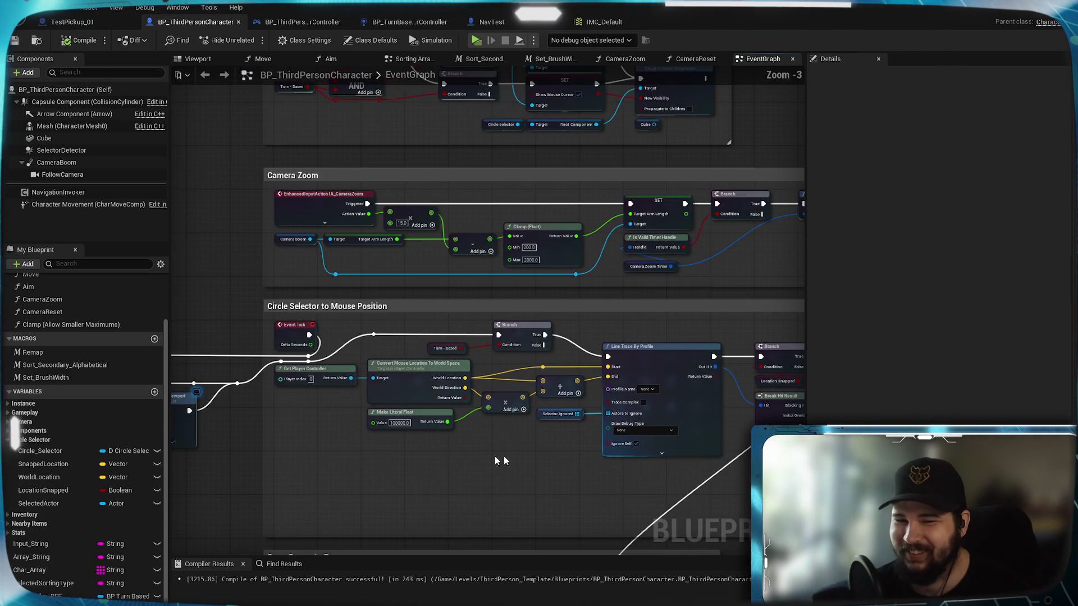
{"action": "scroll", "coordinate": [497, 404], "scroll_direction": "up", "scroll_amount": 3}
{"action": "scroll", "coordinate": [598, 414], "scroll_direction": "down", "scroll_amount": 2}
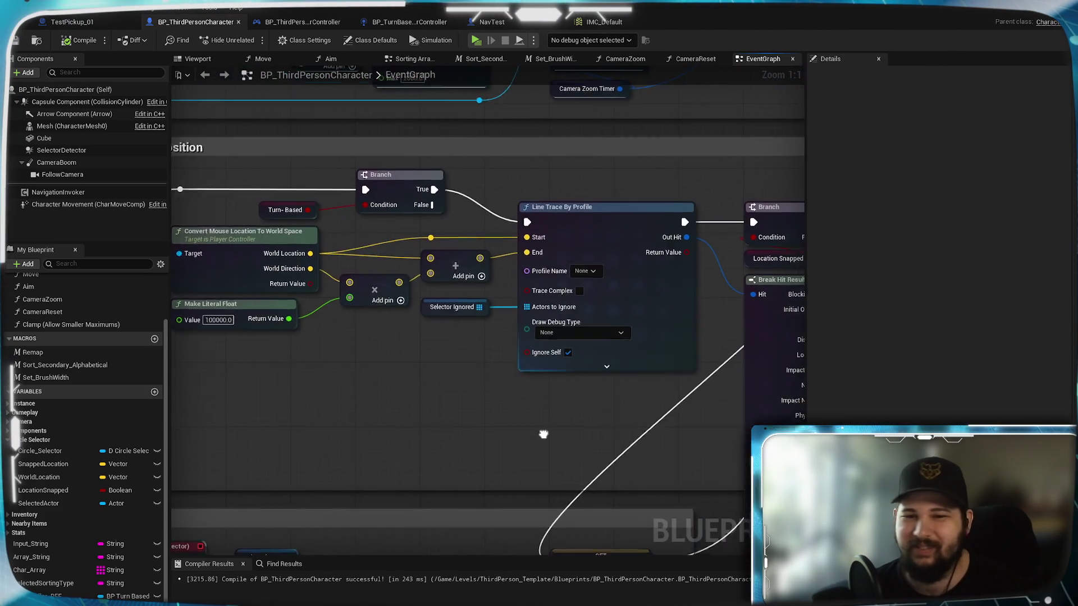
{"action": "scroll", "coordinate": [573, 264], "scroll_direction": "up", "scroll_amount": 2}
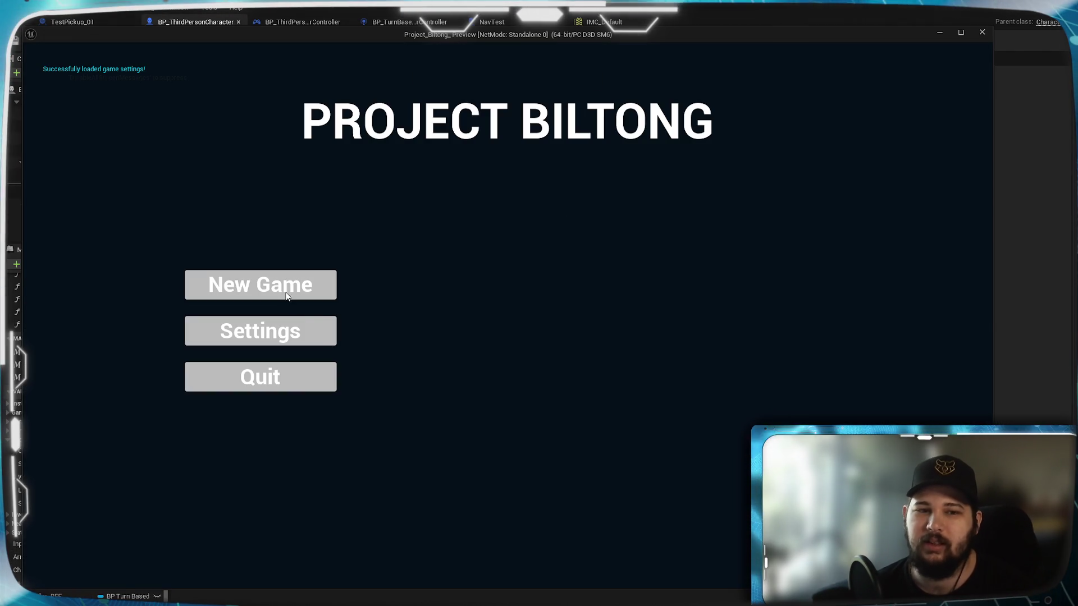
{"action": "left_click", "coordinate": [286, 296]}
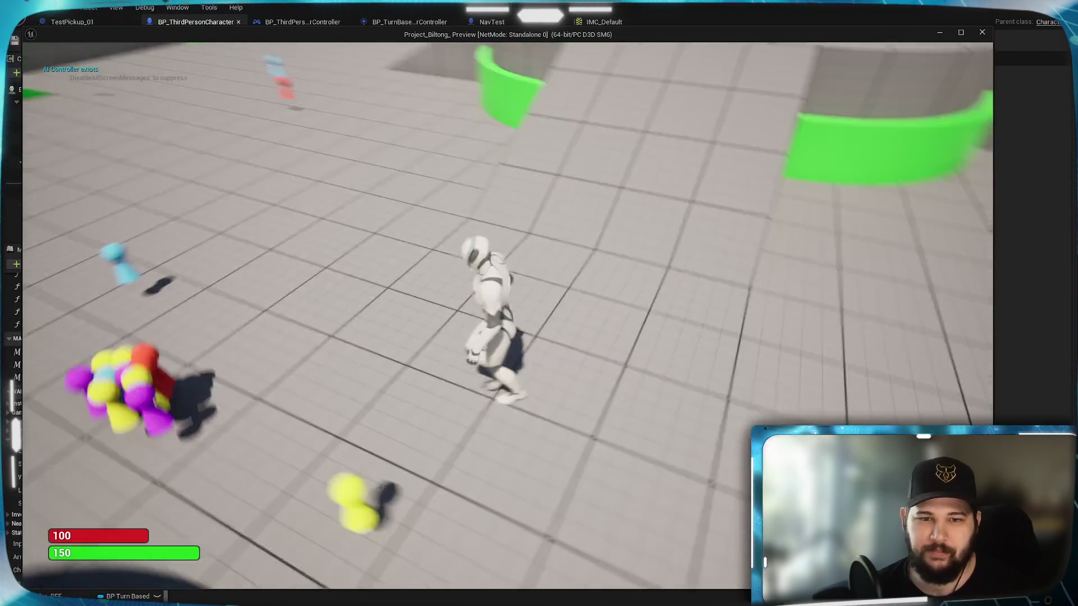
- Send the character to two floor spots while zooming the camera in and out
{"action": "left_click", "coordinate": [355, 441]}
{"action": "scroll", "coordinate": [354, 441], "scroll_direction": "down", "scroll_amount": 10}
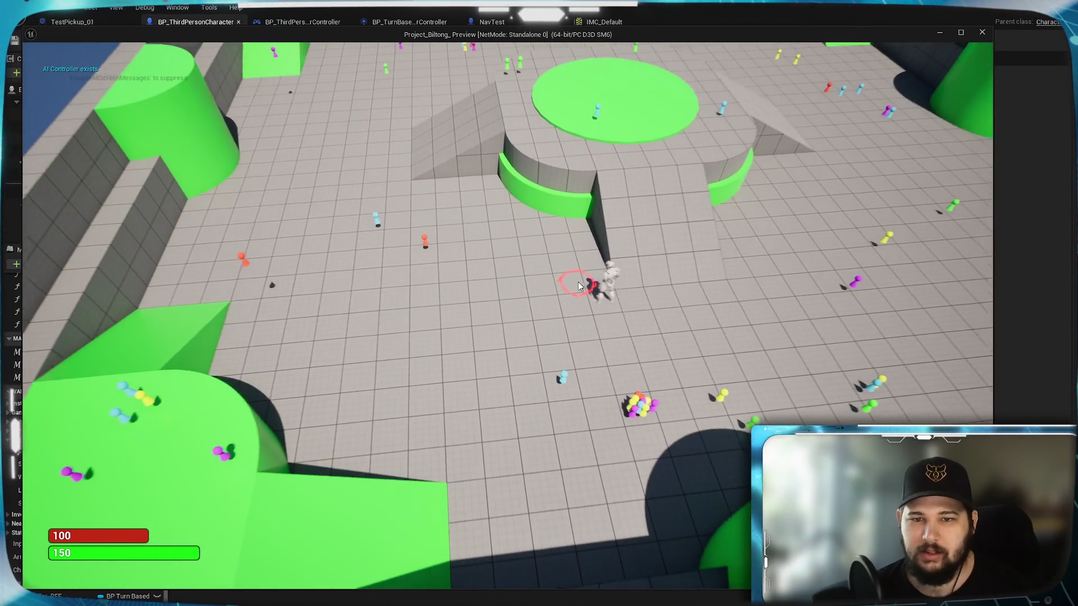
{"action": "scroll", "coordinate": [579, 282], "scroll_direction": "down", "scroll_amount": 5}
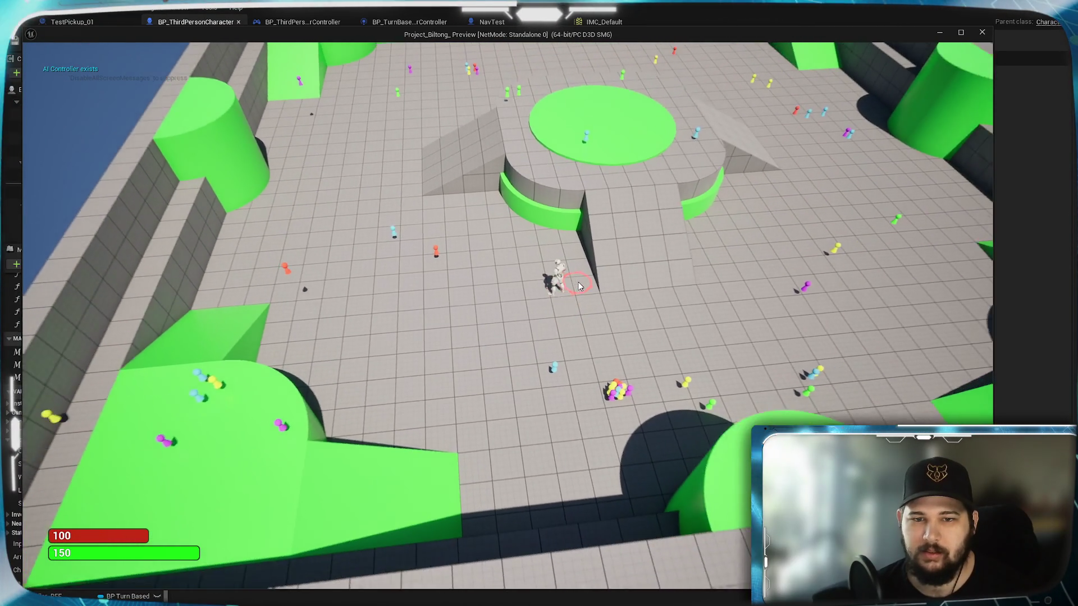
{"action": "scroll", "coordinate": [553, 304], "scroll_direction": "up", "scroll_amount": 5}
{"action": "left_click", "coordinate": [553, 304]}
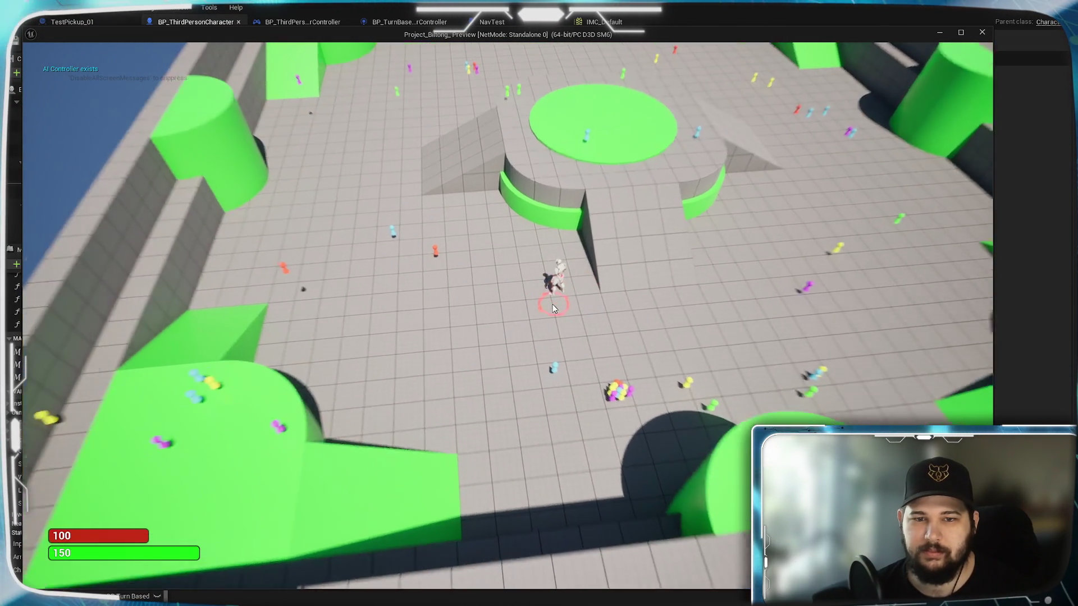
{"action": "scroll", "coordinate": [553, 304], "scroll_direction": "up", "scroll_amount": 5}
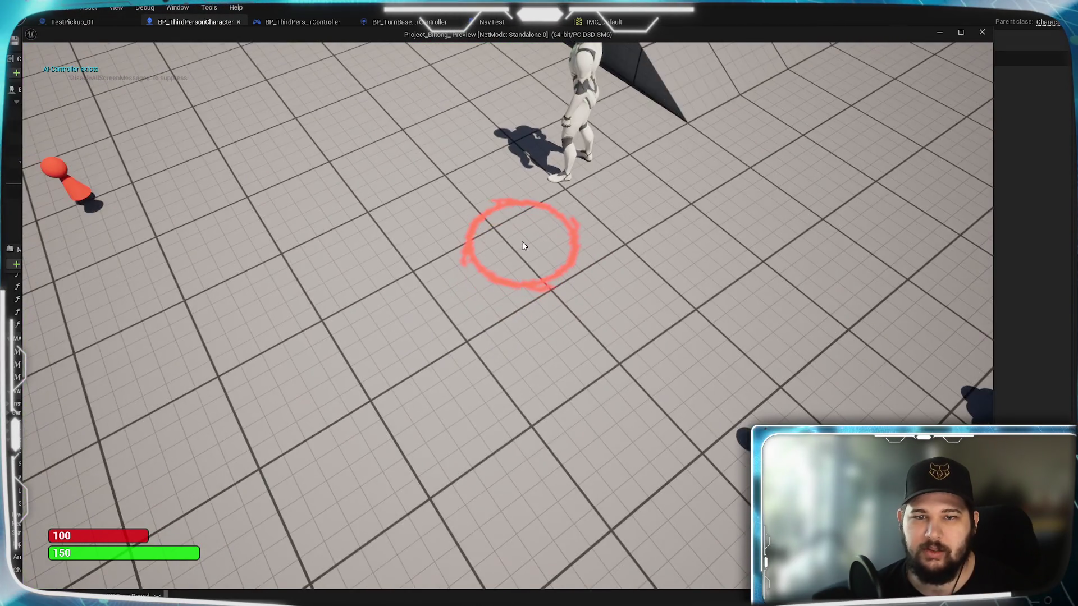
{"action": "scroll", "coordinate": [536, 236], "scroll_direction": "down", "scroll_amount": 5}
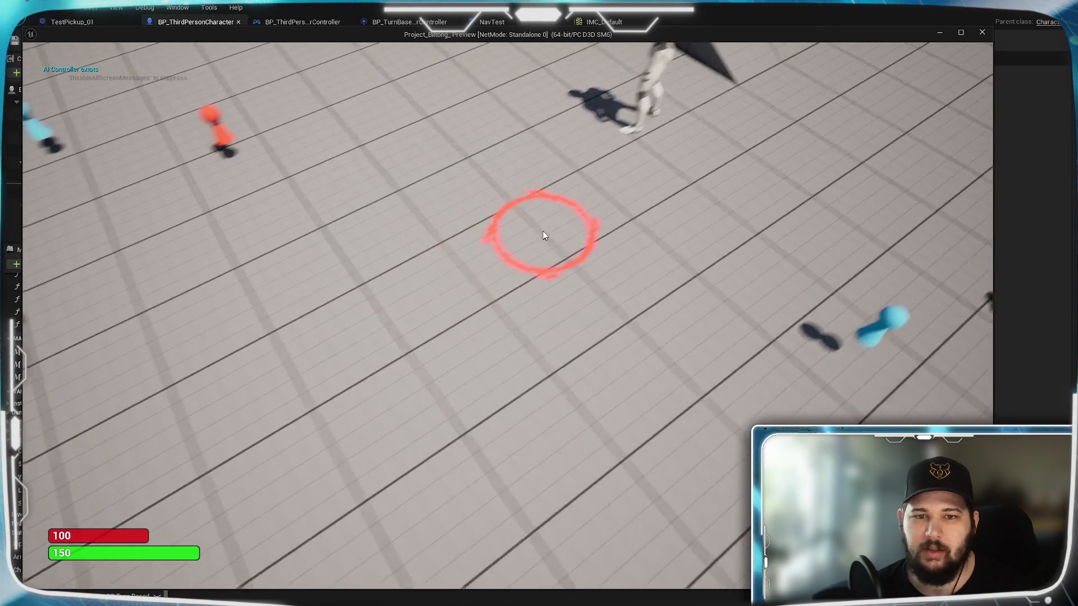
{"action": "scroll", "coordinate": [556, 224], "scroll_direction": "up", "scroll_amount": 3}
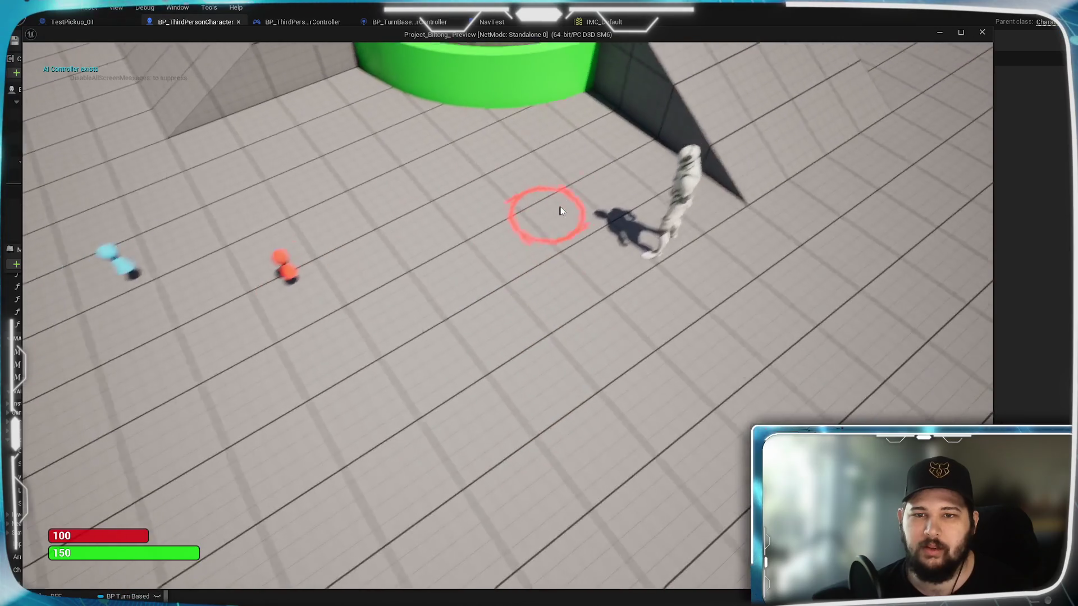
{"action": "scroll", "coordinate": [561, 211], "scroll_direction": "down", "scroll_amount": 5}
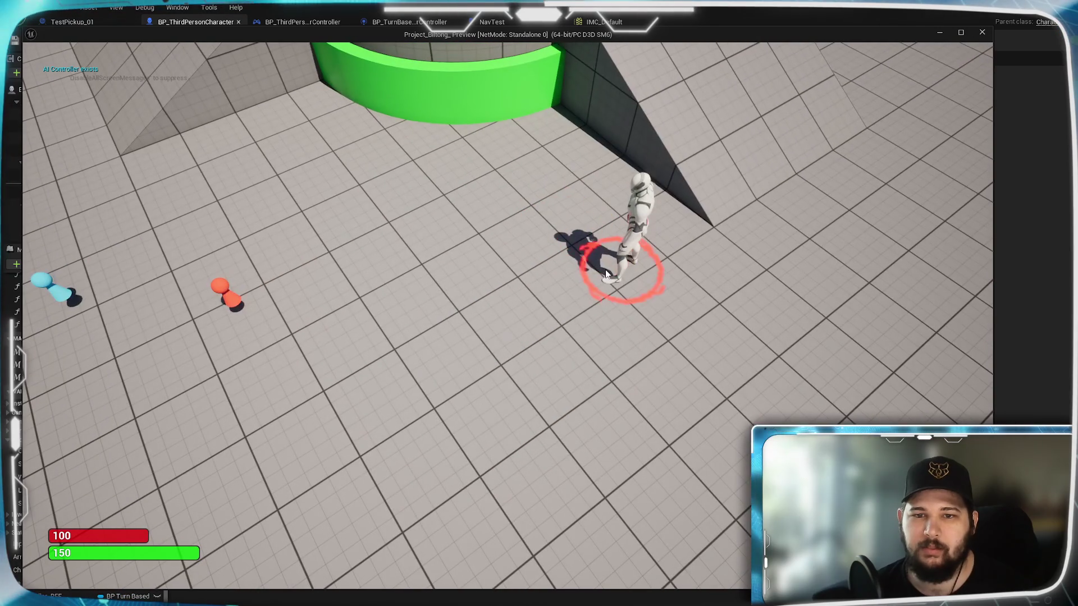
{"action": "scroll", "coordinate": [591, 271], "scroll_direction": "up", "scroll_amount": 3}
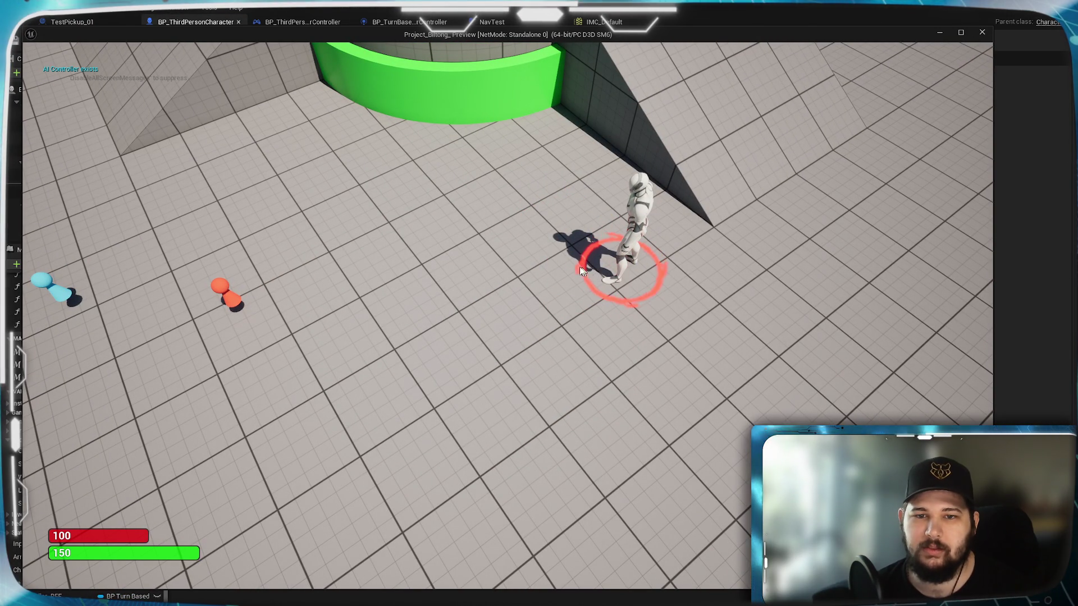
- Walk the character to more floor spots, including toward the green wall, then stop play
{"action": "left_click", "coordinate": [490, 243]}
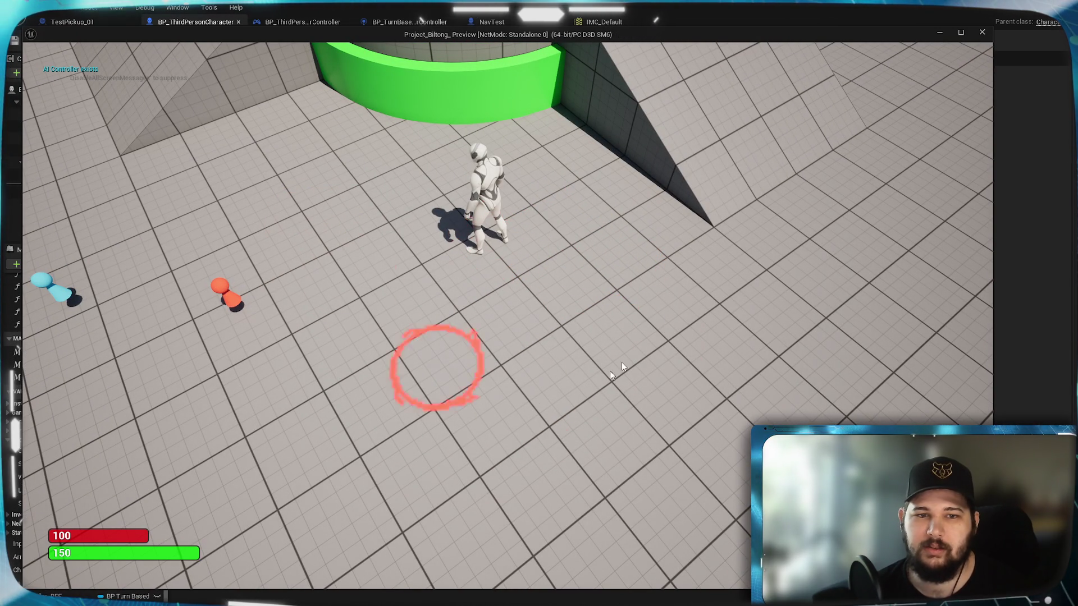
{"action": "left_click", "coordinate": [536, 152]}
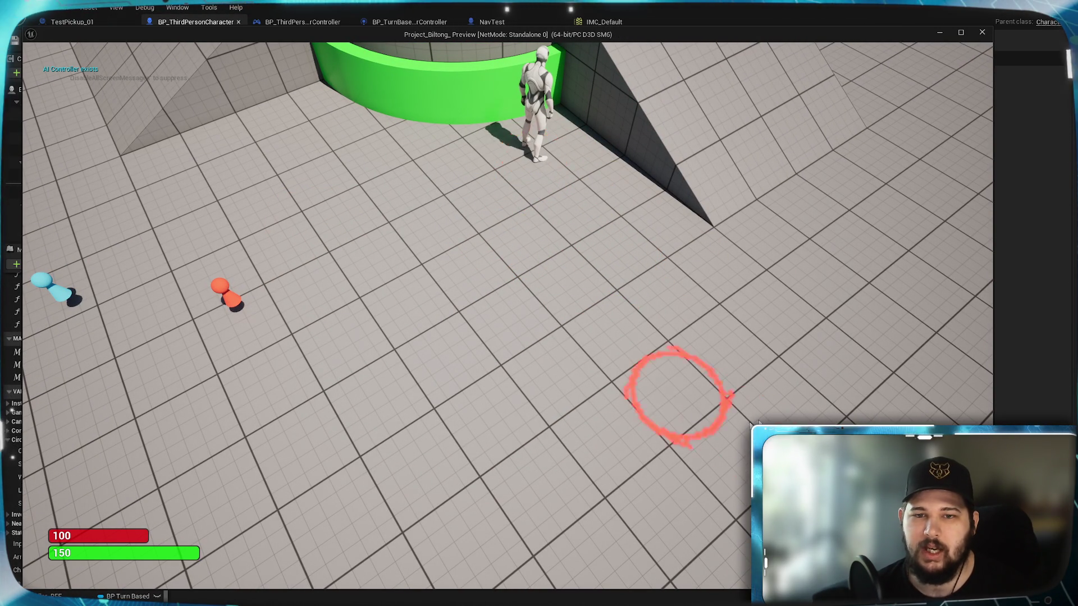
{"action": "left_click", "coordinate": [854, 325]}
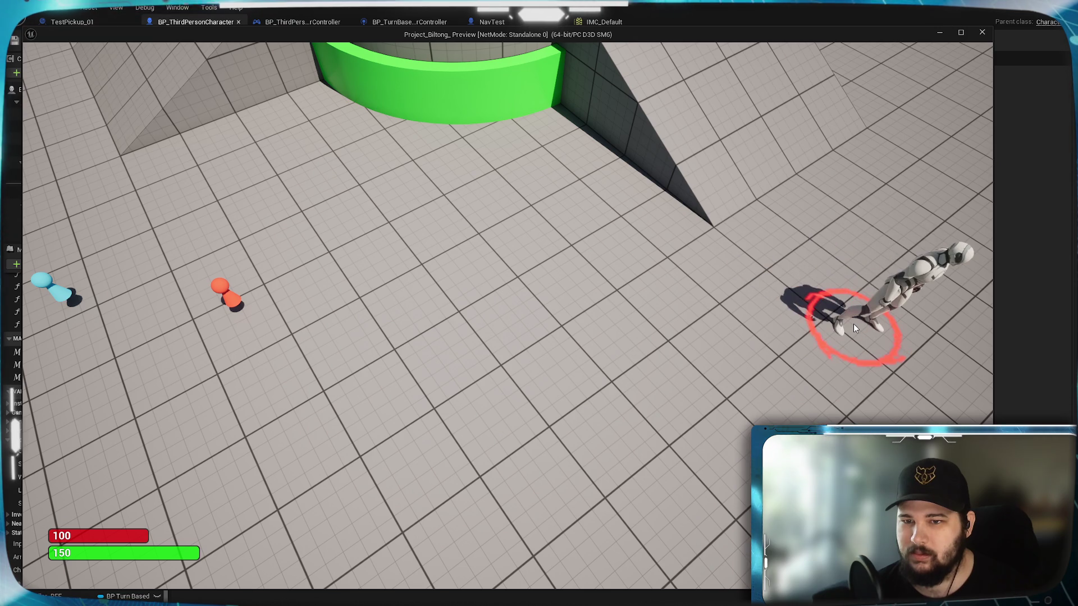
{"action": "scroll", "coordinate": [595, 285], "scroll_direction": "down", "scroll_amount": 3}
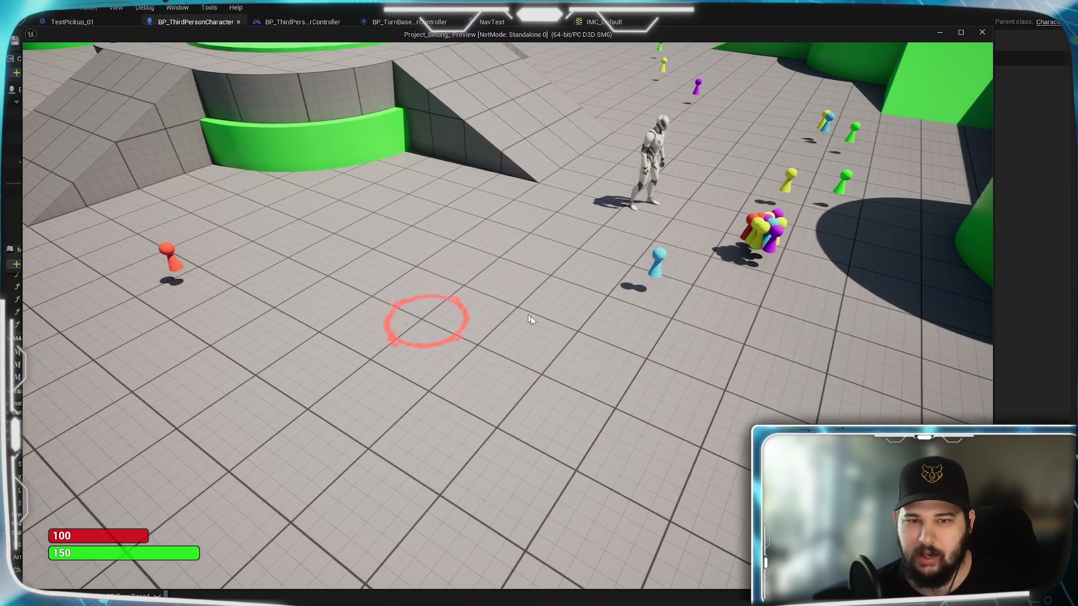
{"action": "scroll", "coordinate": [475, 306], "scroll_direction": "up", "scroll_amount": 3}
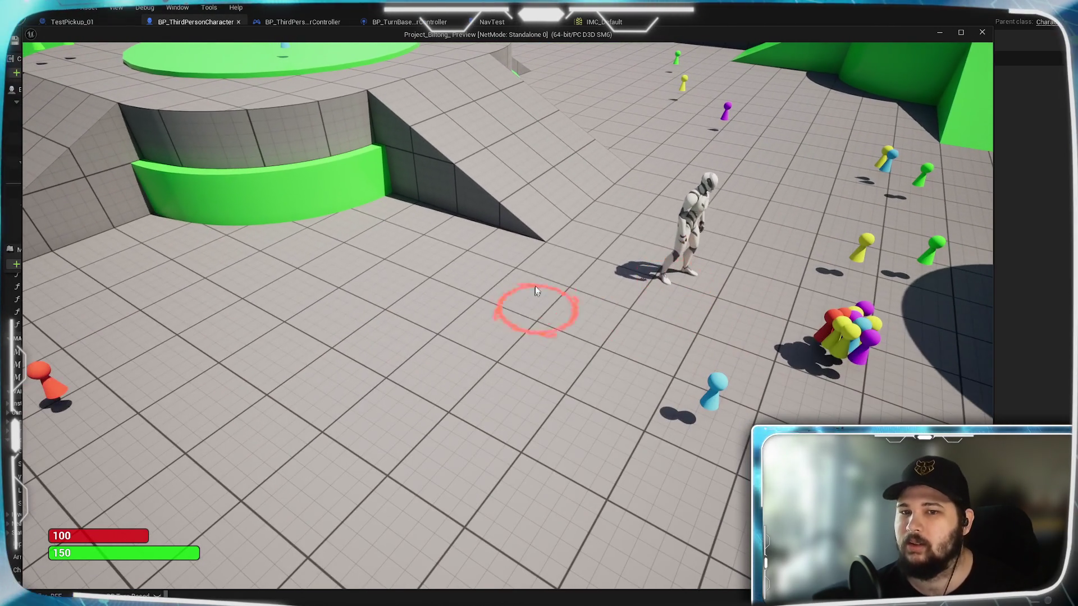
{"action": "scroll", "coordinate": [579, 264], "scroll_direction": "down", "scroll_amount": 3}
{"action": "left_click", "coordinate": [621, 242]}
{"action": "key", "text": "Escape"}
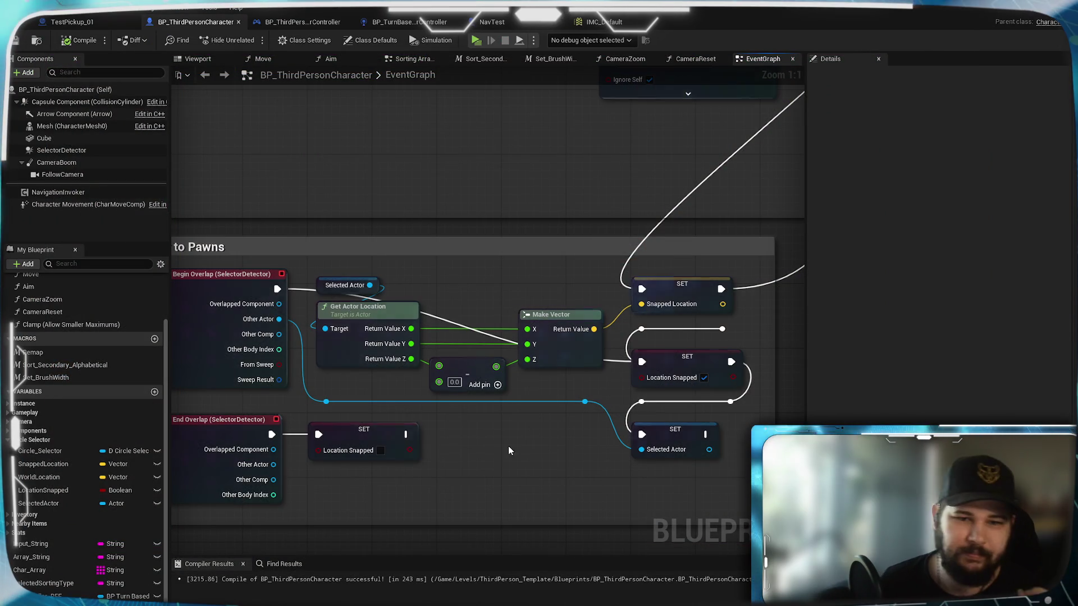
- Delete the two stray reroute nodes near the pawn snapping logic
{"action": "mouse_move", "coordinate": [541, 457]}
{"action": "left_mouse_down"}
{"action": "mouse_move", "coordinate": [572, 474]}
{"action": "mouse_move", "coordinate": [498, 337]}
{"action": "mouse_move", "coordinate": [485, 337]}
{"action": "mouse_move", "coordinate": [505, 299]}
{"action": "left_mouse_up"}
{"action": "left_click_drag", "start_coordinate": [749, 342], "coordinate": [626, 330]}
{"action": "key", "text": "Delete"}
- Save the BP_ThirdPersonCharacter Blueprint
{"action": "scroll", "coordinate": [629, 444], "scroll_direction": "down", "scroll_amount": 1}
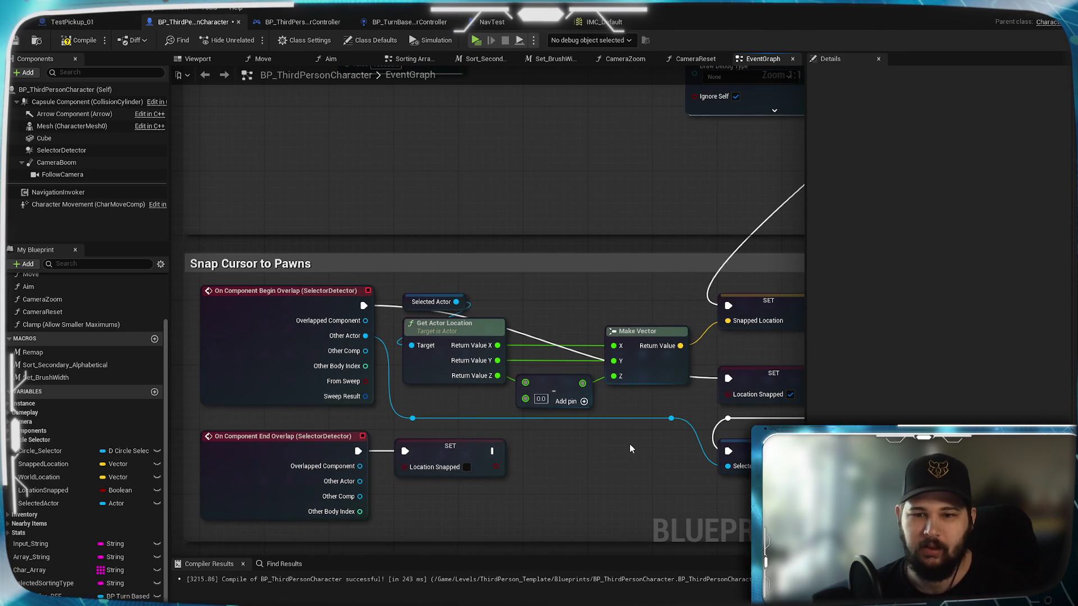
{"action": "scroll", "coordinate": [621, 432], "scroll_direction": "down", "scroll_amount": 2}
{"action": "scroll", "coordinate": [483, 393], "scroll_direction": "down", "scroll_amount": 2}
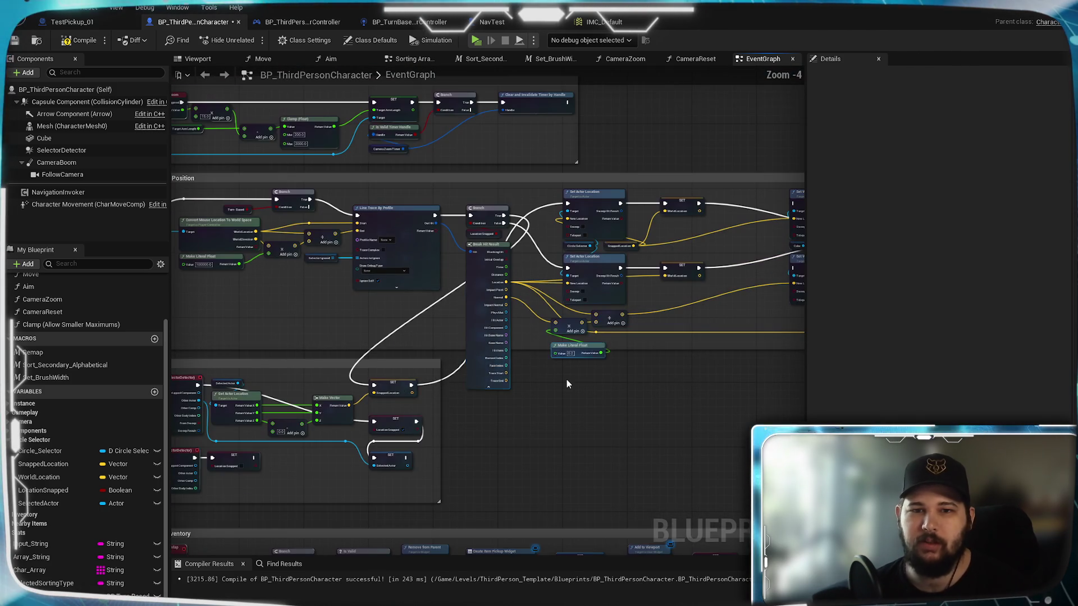
{"action": "scroll", "coordinate": [534, 398], "scroll_direction": "up", "scroll_amount": 2}
{"action": "scroll", "coordinate": [320, 452], "scroll_direction": "down", "scroll_amount": 2}
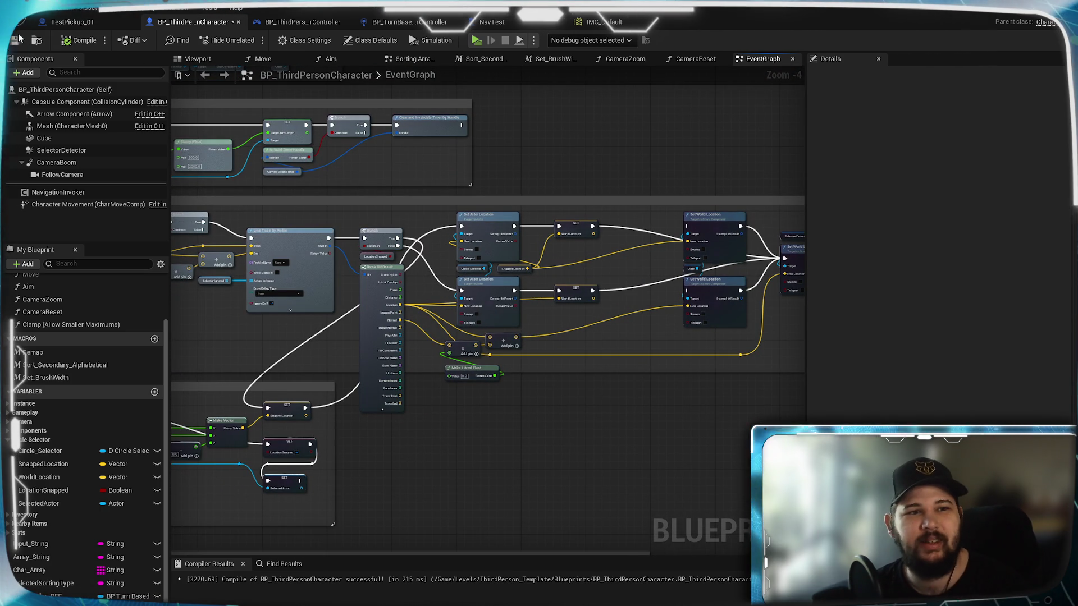
{"action": "key", "text": "ctrl+s"}
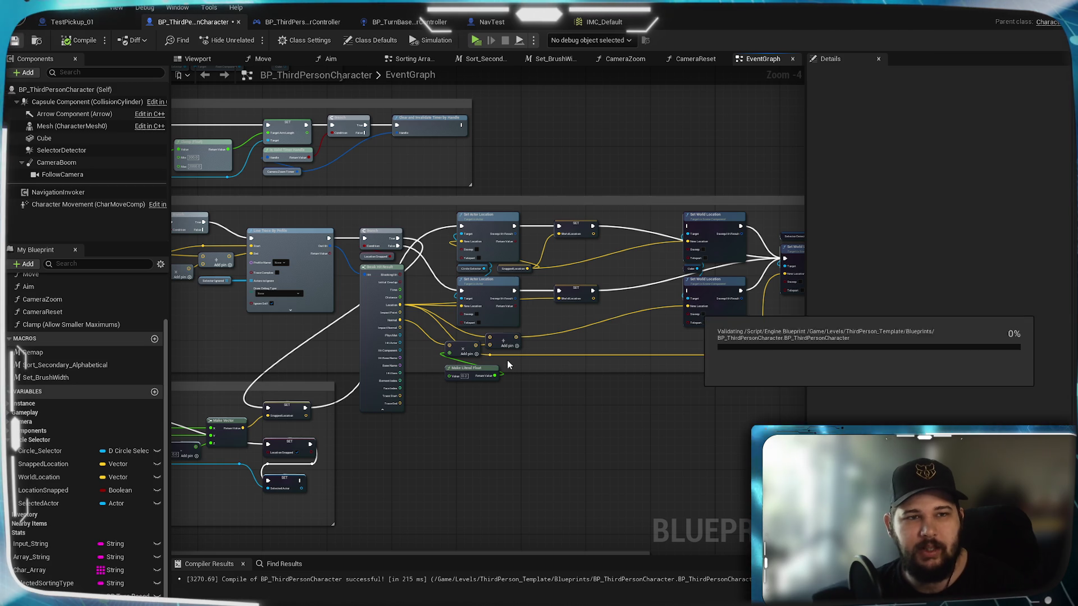
- Pan through the graph to the Pick Up Item nodes, then start a New Game in the standalone preview
{"action": "mouse_move", "coordinate": [286, 385]}
{"action": "left_mouse_down"}
{"action": "mouse_move", "coordinate": [626, 373]}
{"action": "mouse_move", "coordinate": [503, 370]}
{"action": "mouse_move", "coordinate": [481, 340]}
{"action": "mouse_move", "coordinate": [485, 349]}
{"action": "left_mouse_up"}
{"action": "left_click_drag", "start_coordinate": [585, 329], "coordinate": [527, 334]}
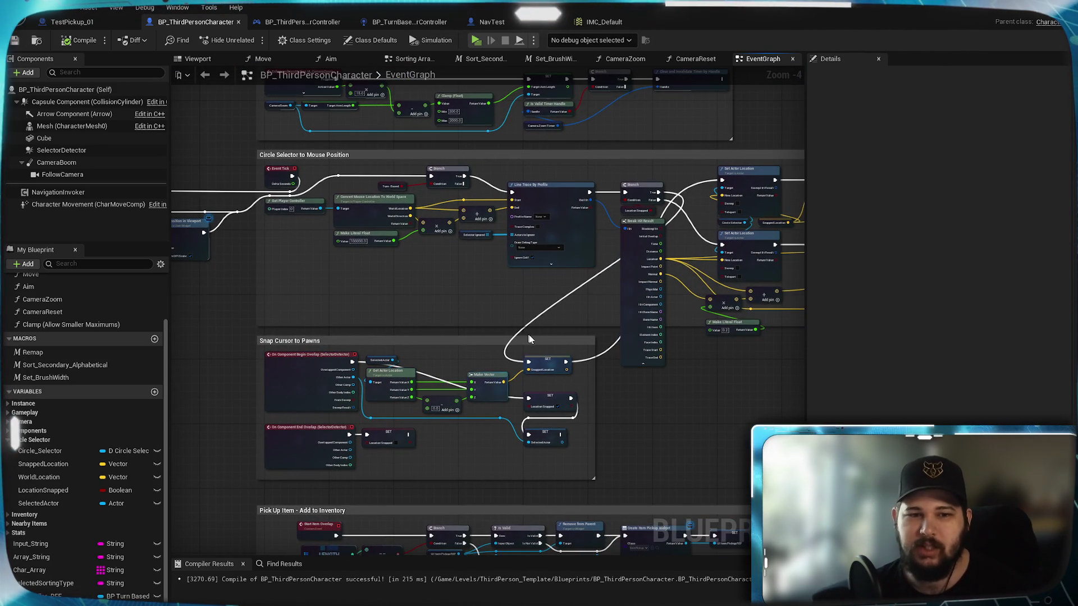
{"action": "mouse_move", "coordinate": [672, 453]}
{"action": "left_mouse_down"}
{"action": "mouse_move", "coordinate": [686, 395]}
{"action": "mouse_move", "coordinate": [680, 603]}
{"action": "left_mouse_up"}
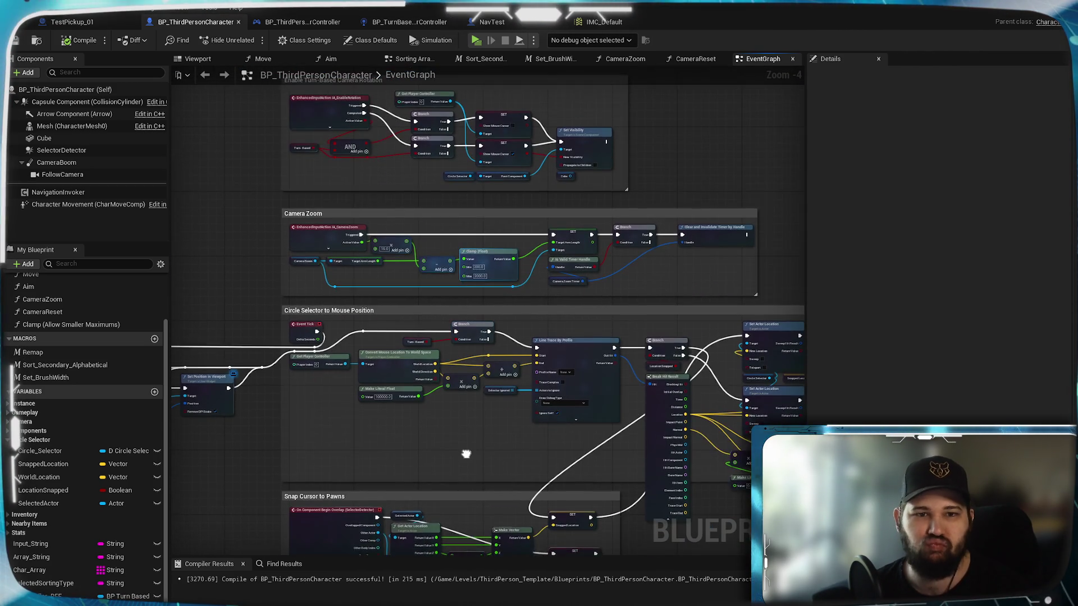
{"action": "mouse_move", "coordinate": [465, 458]}
{"action": "left_mouse_down"}
{"action": "mouse_move", "coordinate": [449, 451]}
{"action": "mouse_move", "coordinate": [443, 180]}
{"action": "left_mouse_up"}
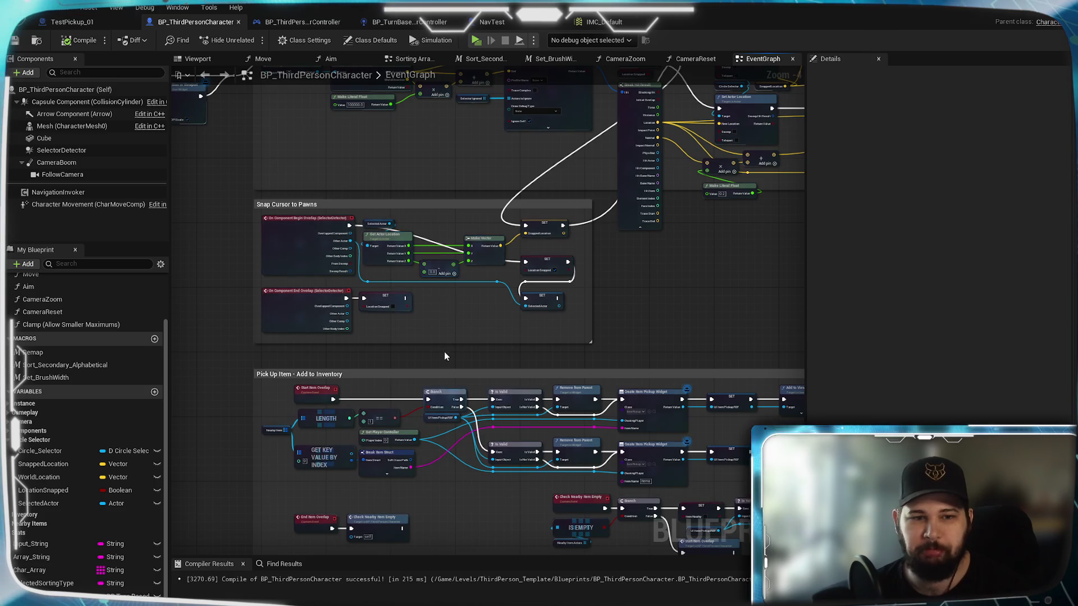
{"action": "left_click_drag", "start_coordinate": [445, 354], "coordinate": [448, 219]}
{"action": "mouse_move", "coordinate": [466, 375]}
{"action": "left_mouse_down"}
{"action": "mouse_move", "coordinate": [435, 310]}
{"action": "mouse_move", "coordinate": [516, 368]}
{"action": "mouse_move", "coordinate": [567, 370]}
{"action": "mouse_move", "coordinate": [550, 335]}
{"action": "left_mouse_up"}
{"action": "scroll", "coordinate": [435, 313], "scroll_direction": "up", "scroll_amount": 1}
{"action": "scroll", "coordinate": [567, 371], "scroll_direction": "up", "scroll_amount": 2}
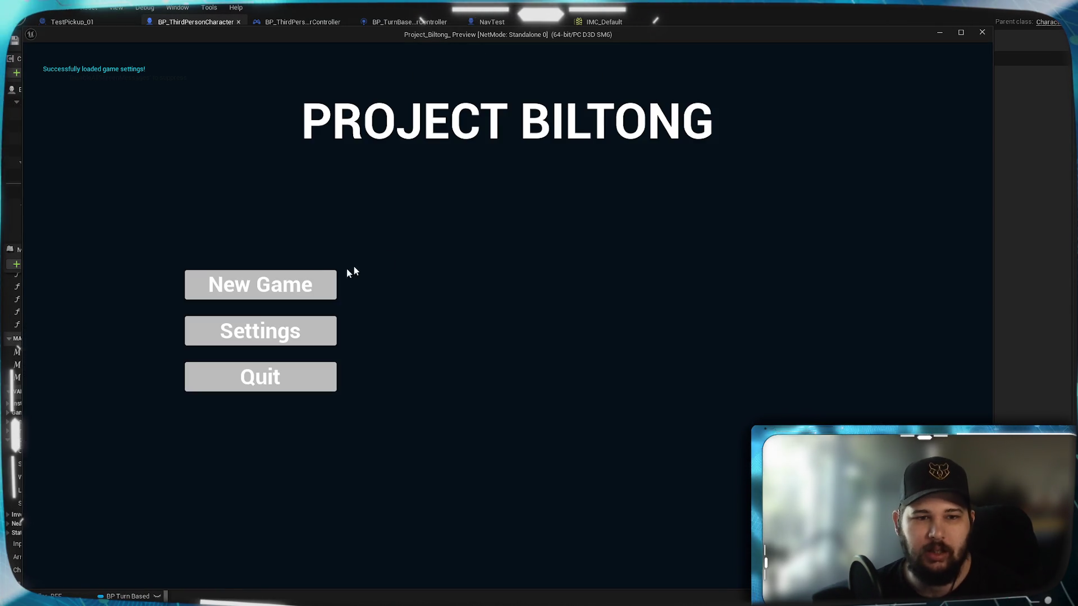
{"action": "left_click", "coordinate": [315, 282]}
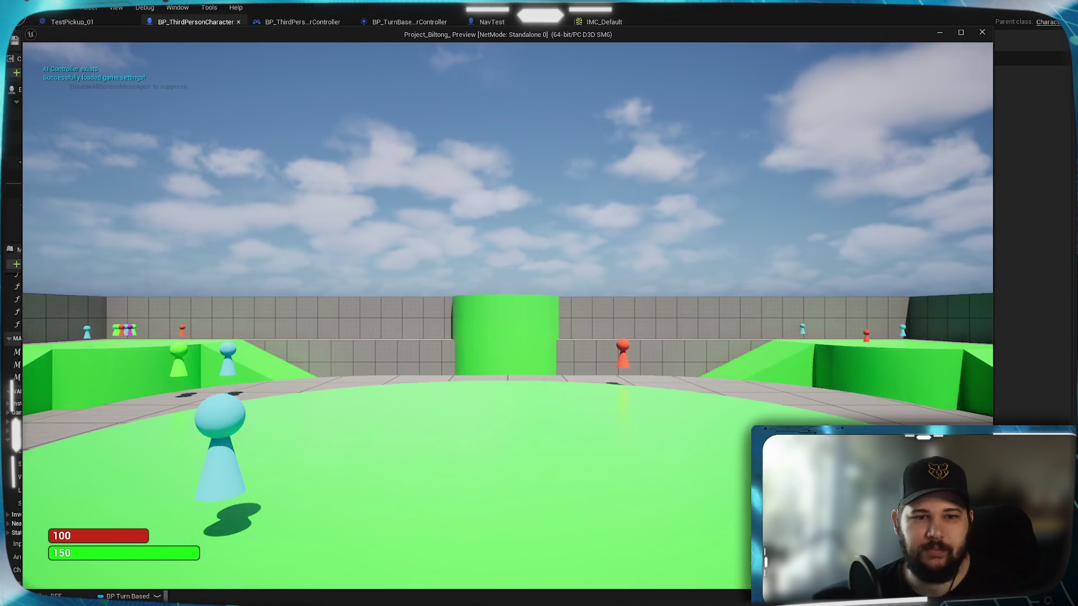
- Walk the character onto and around the green circle, then toward the red pawn
{"action": "key", "text": "w"}
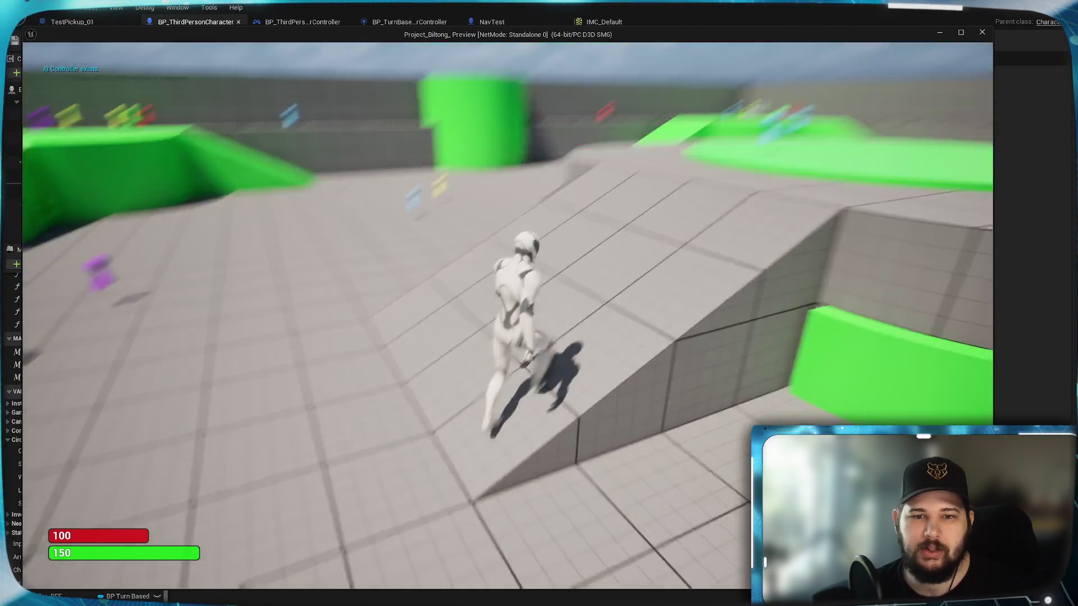
{"action": "key", "text": "w"}
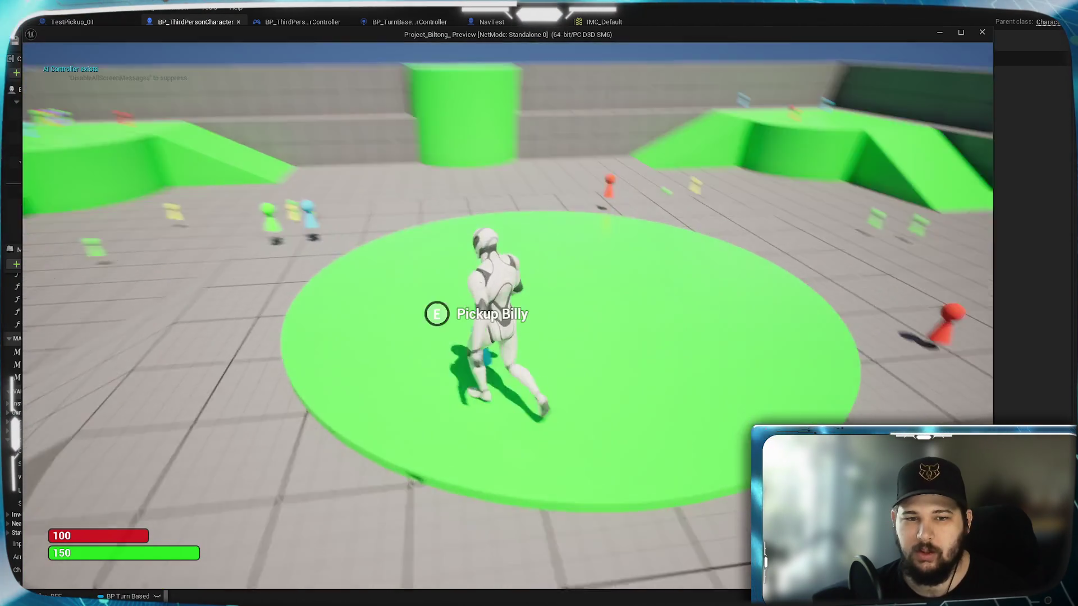
{"action": "key", "text": "s"}
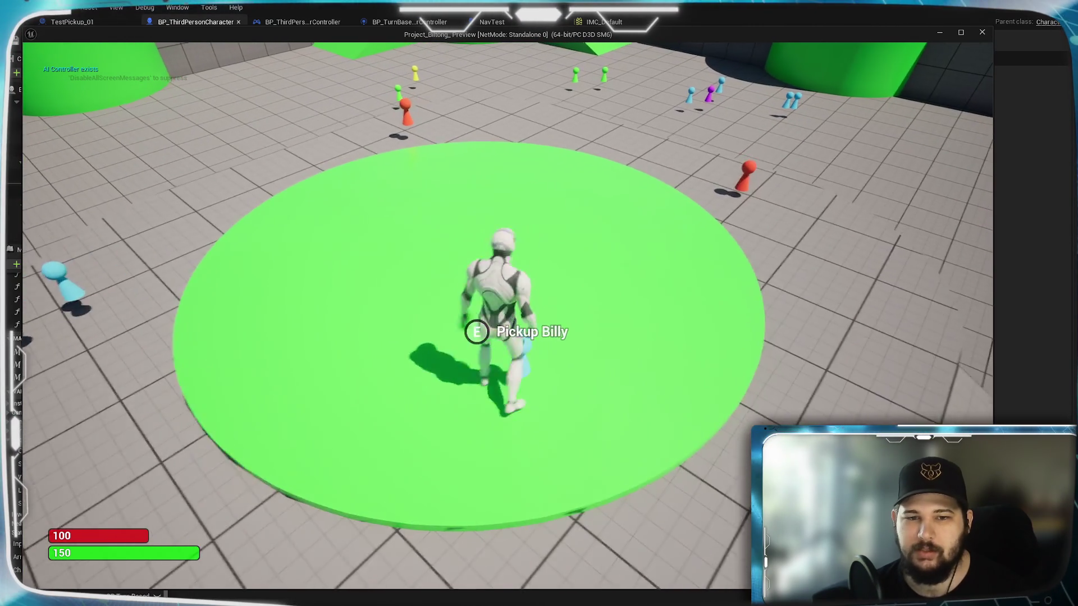
{"action": "key", "text": "s"}
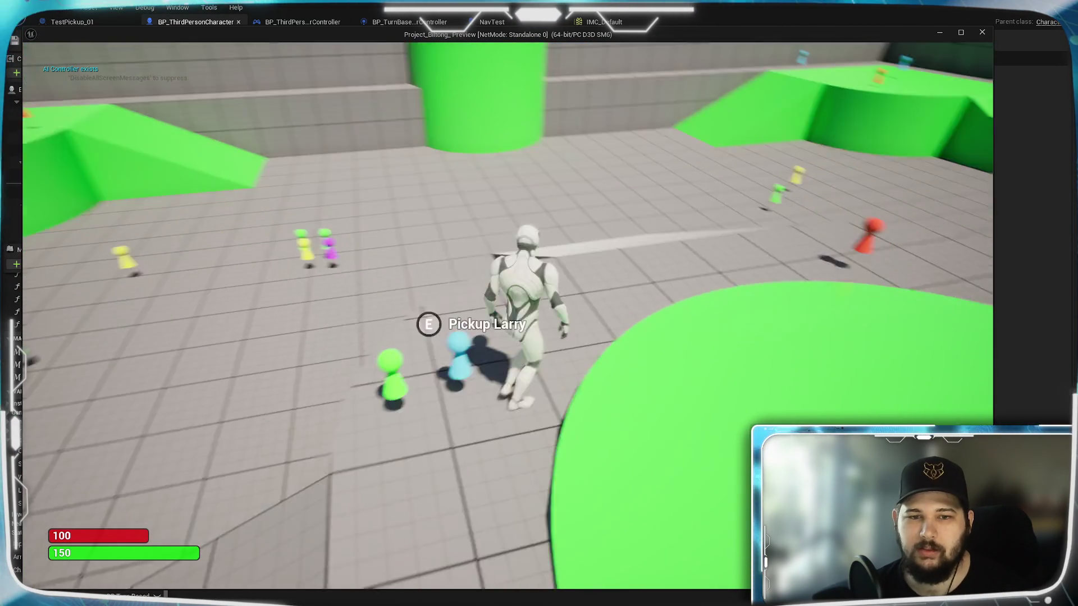
{"action": "key", "text": "w"}
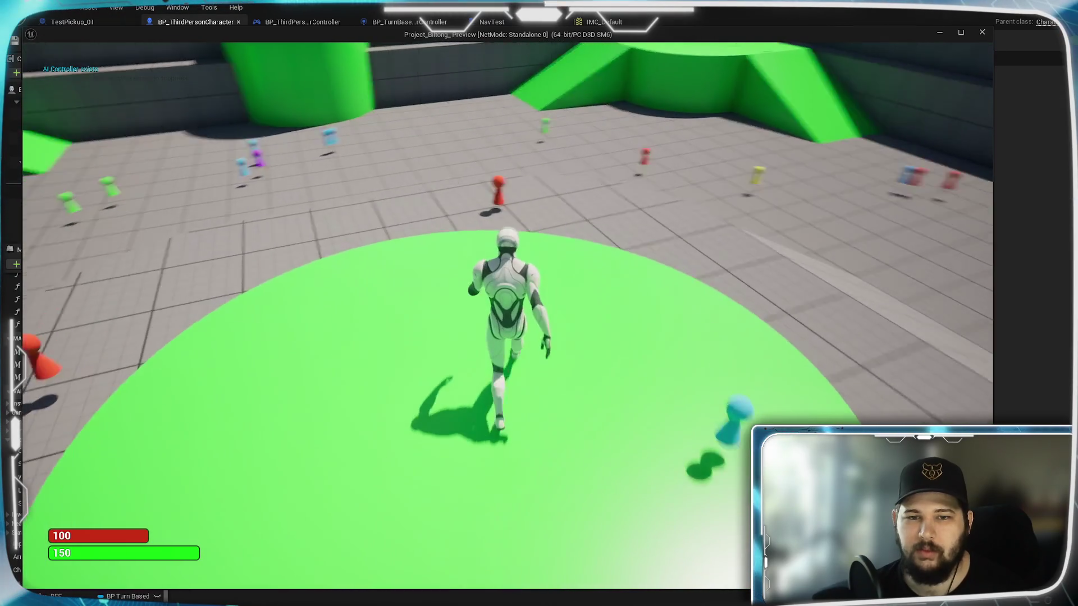
{"action": "key", "text": "w"}
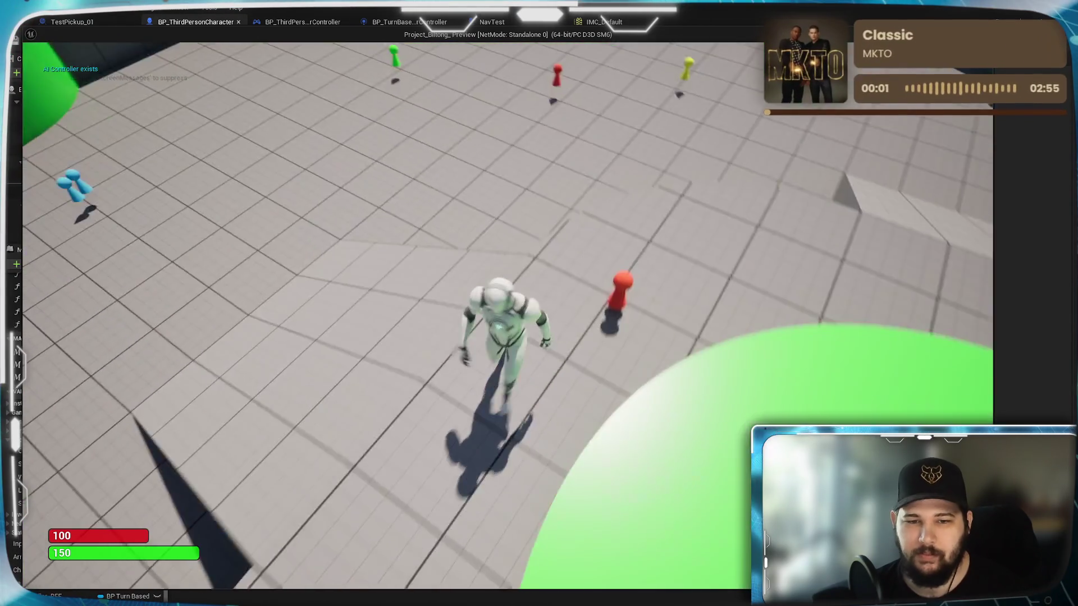
- Switch to the top-down selector camera and strafe until the red pawn sits in the ring
{"action": "key", "text": "Tab"}
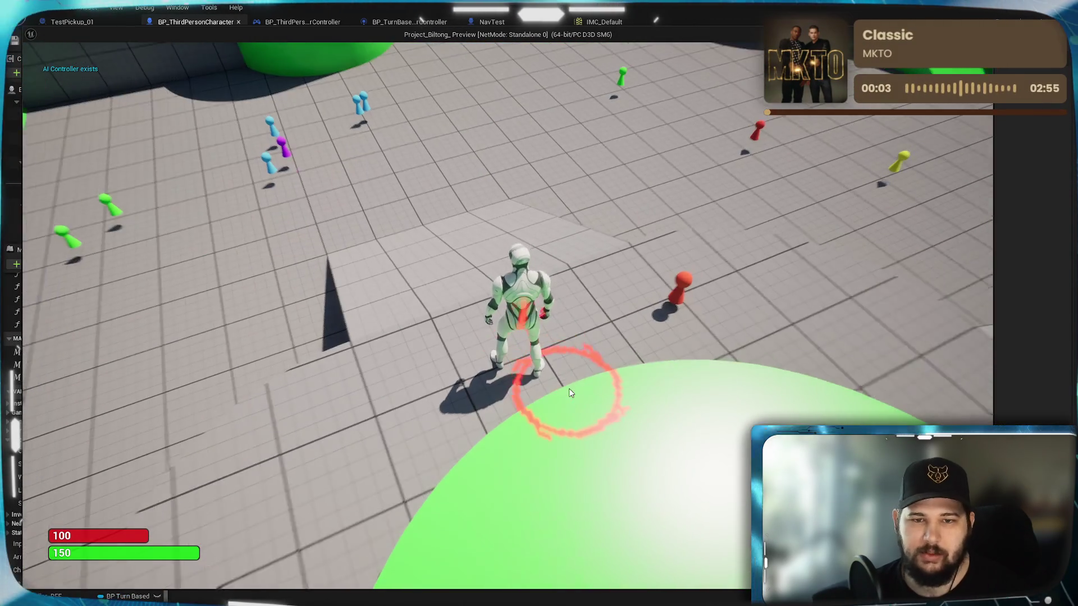
{"action": "key", "text": "a"}
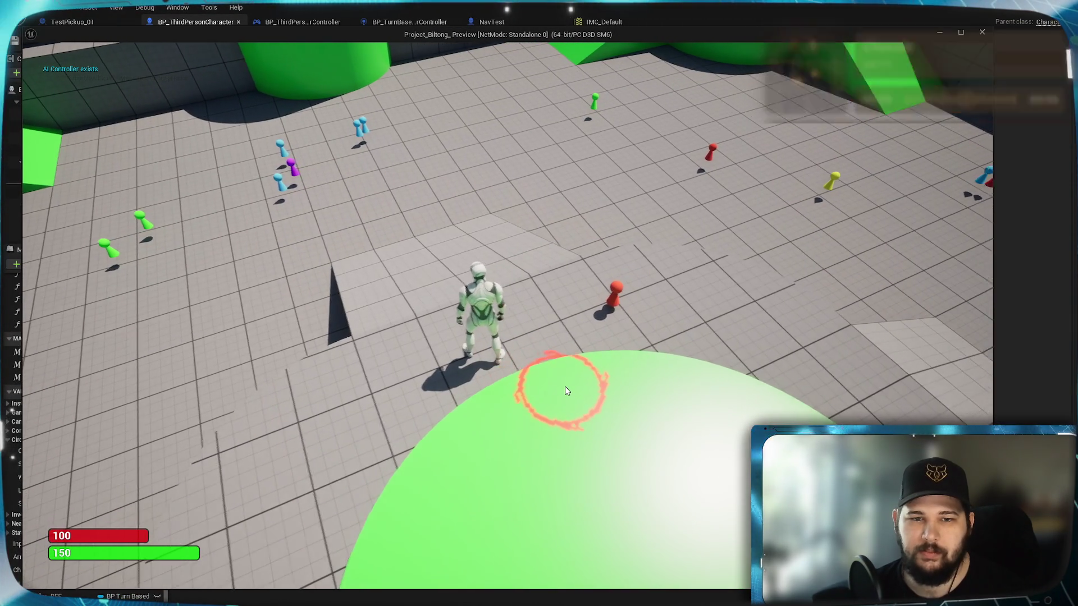
{"action": "key", "text": "a"}
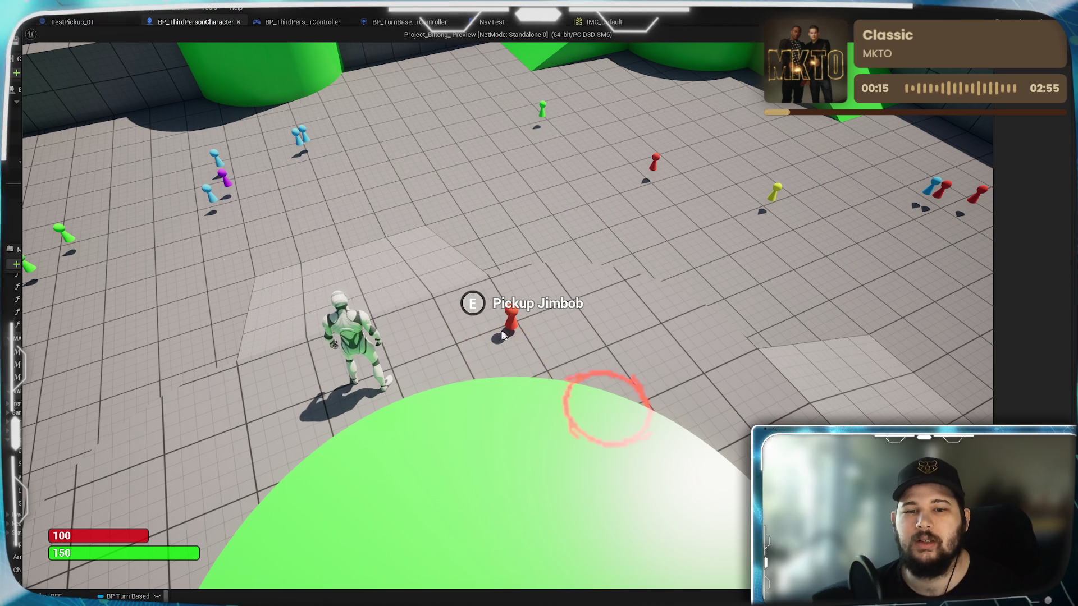
{"action": "mouse_move", "coordinate": [635, 407]}
{"action": "left_mouse_down"}
{"action": "mouse_move", "coordinate": [478, 383]}
{"action": "mouse_move", "coordinate": [485, 337]}
{"action": "left_mouse_up"}
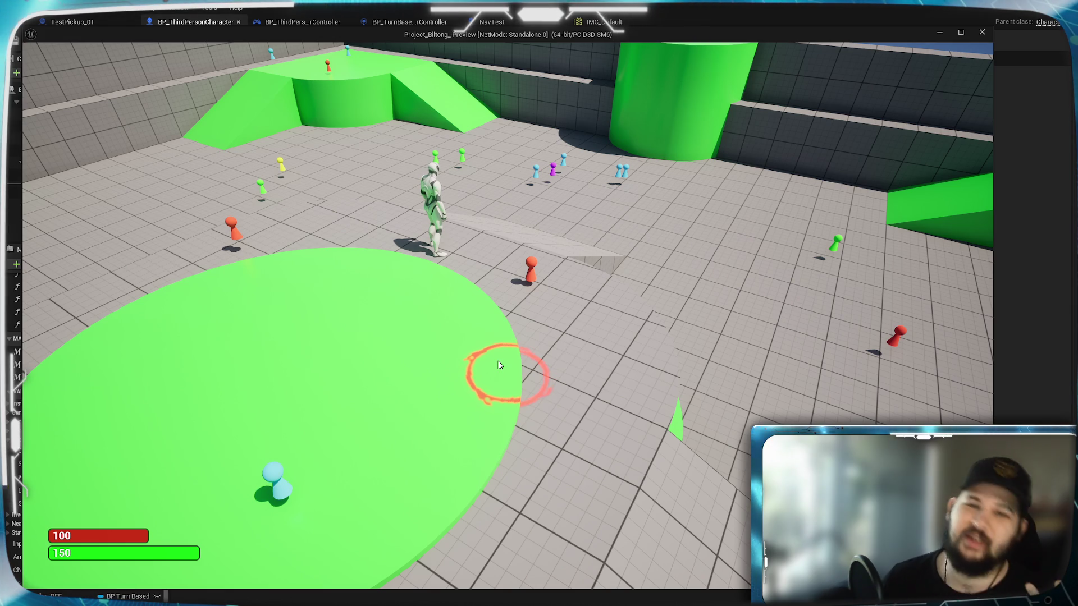
{"action": "scroll", "coordinate": [466, 359], "scroll_direction": "up", "scroll_amount": 3}
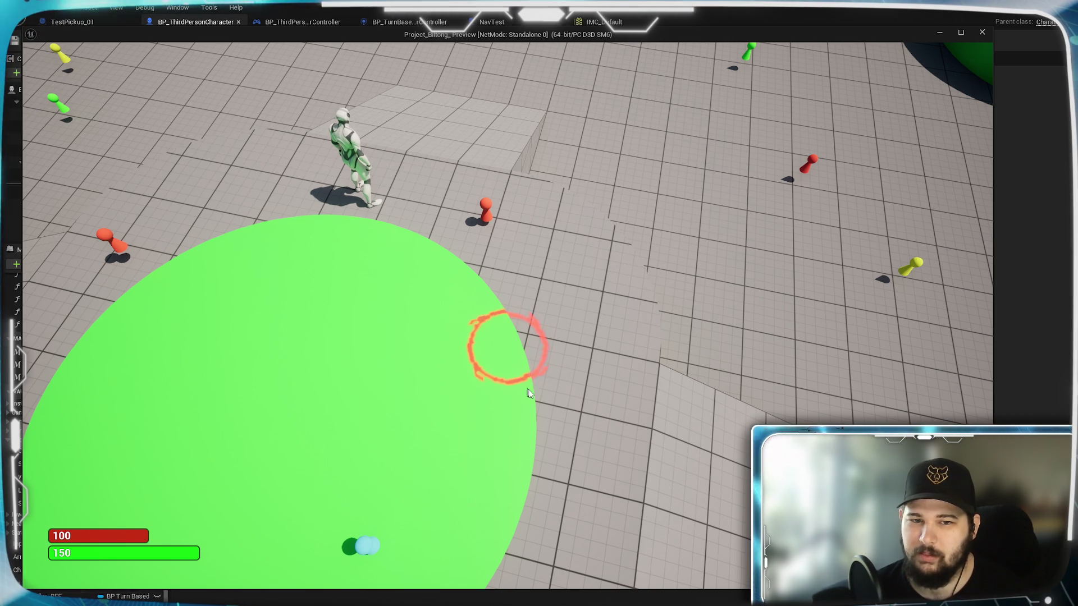
{"action": "key", "text": "e"}
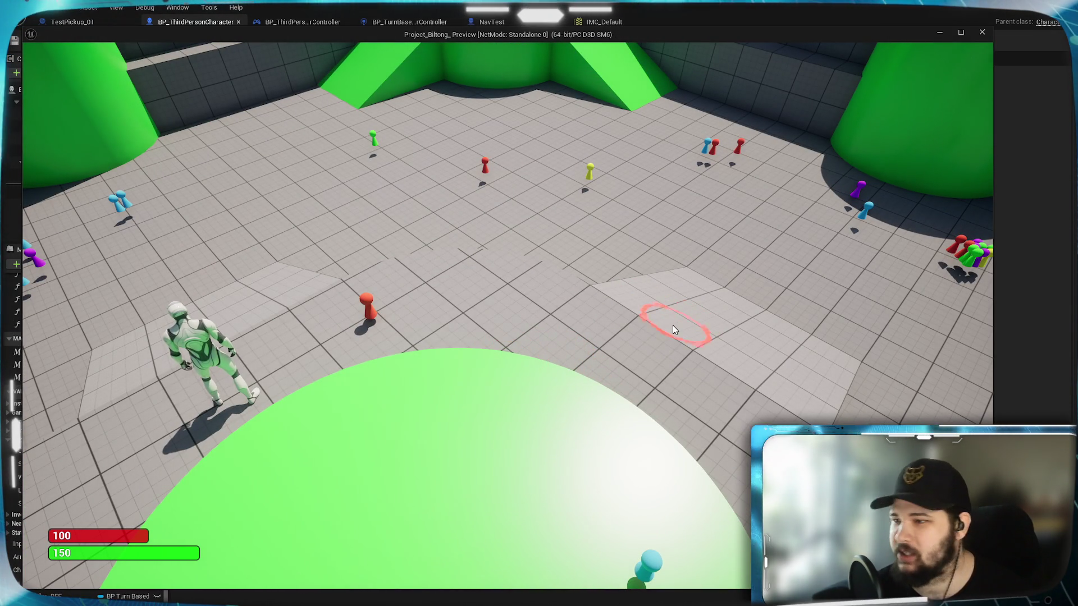
- Walk the character across the arena and snap the selector ring onto the red Jimbob pawn
{"action": "left_click", "coordinate": [692, 340]}
{"action": "key", "text": "e"}
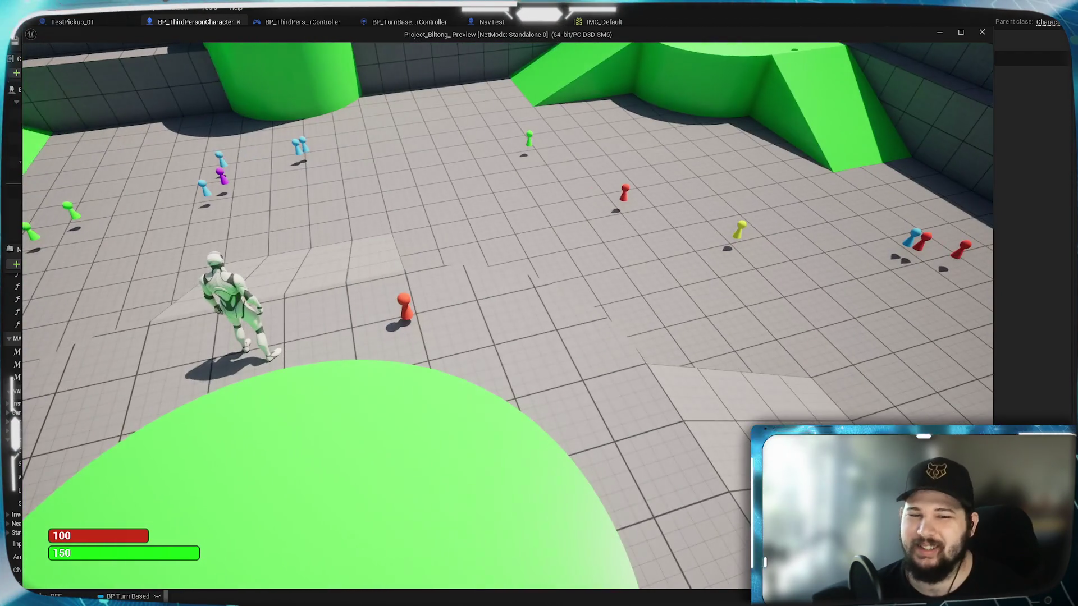
{"action": "left_click", "coordinate": [522, 355]}
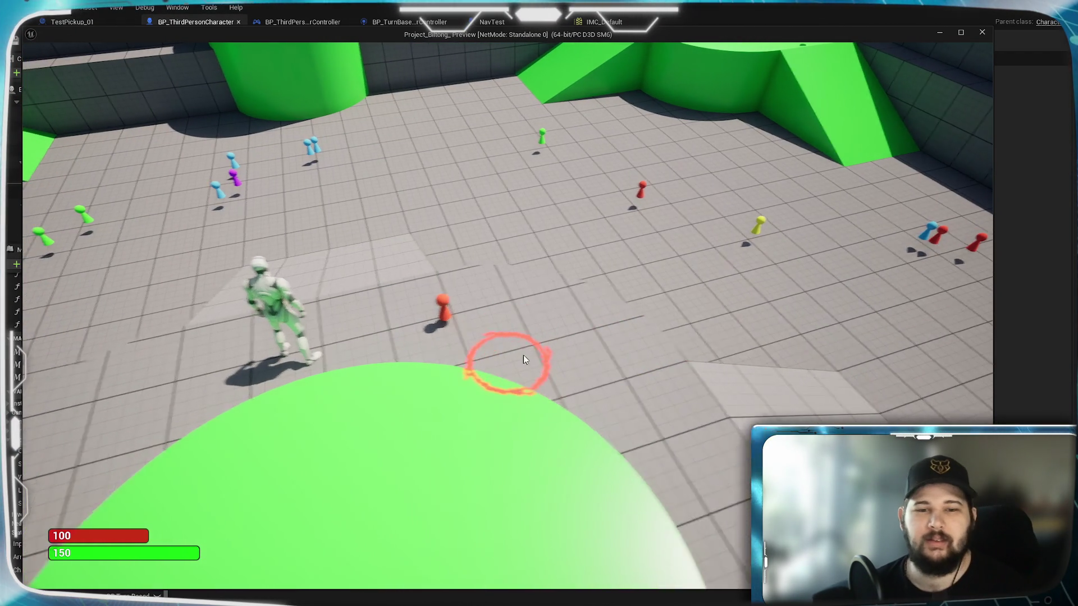
{"action": "left_click", "coordinate": [511, 368]}
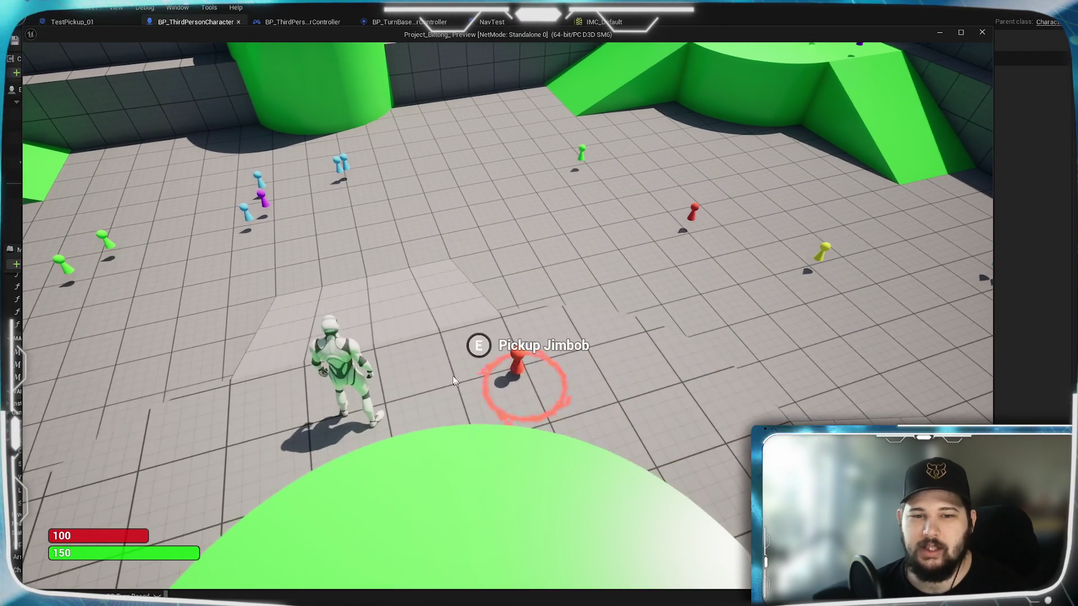
{"action": "left_click", "coordinate": [719, 425]}
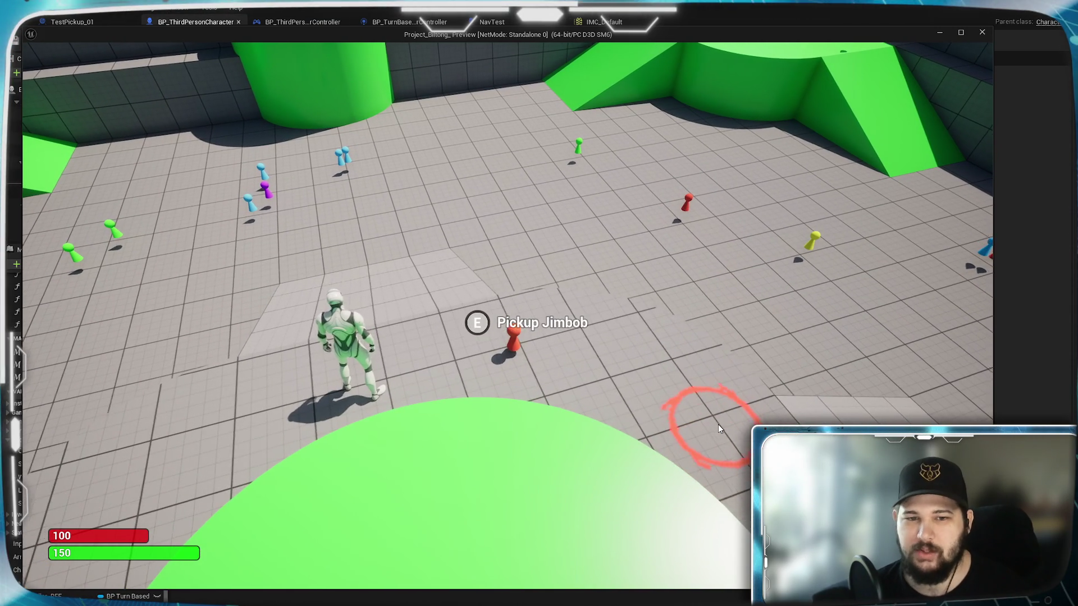
{"action": "left_click", "coordinate": [718, 424]}
{"action": "left_click", "coordinate": [526, 350]}
- Send the character to several floor spots, then end the play test
{"action": "left_click", "coordinate": [546, 430]}
{"action": "left_click", "coordinate": [525, 447]}
{"action": "left_click", "coordinate": [399, 425]}
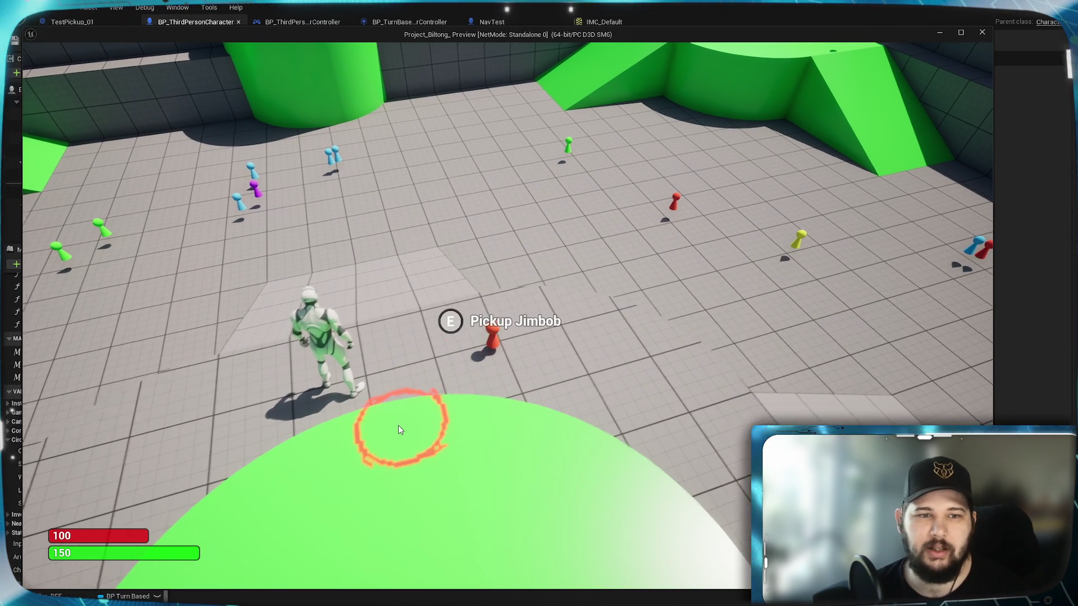
{"action": "left_click", "coordinate": [553, 469]}
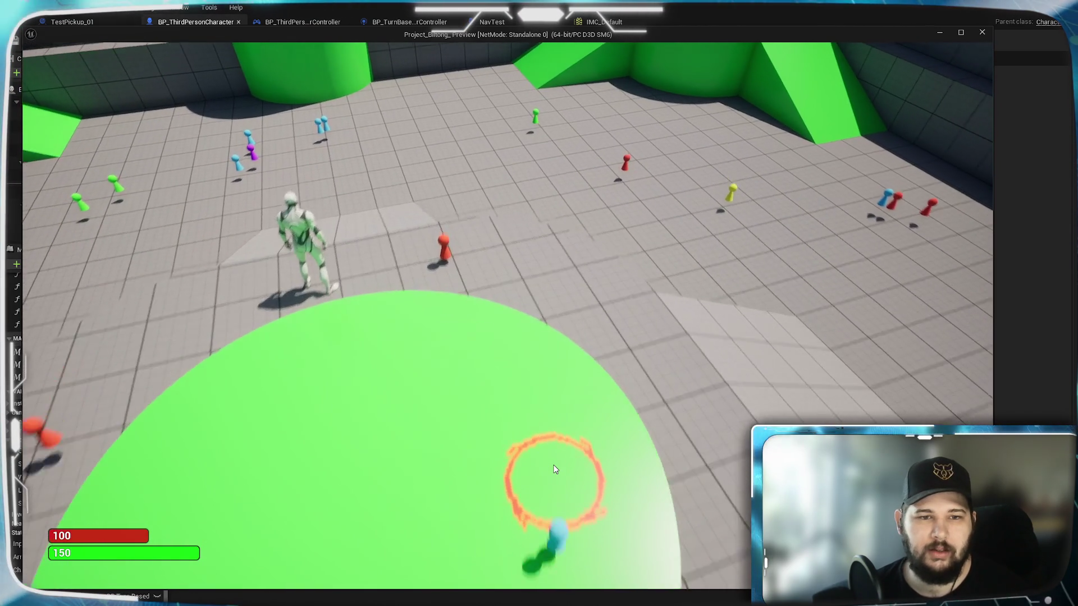
{"action": "key", "text": "Escape"}
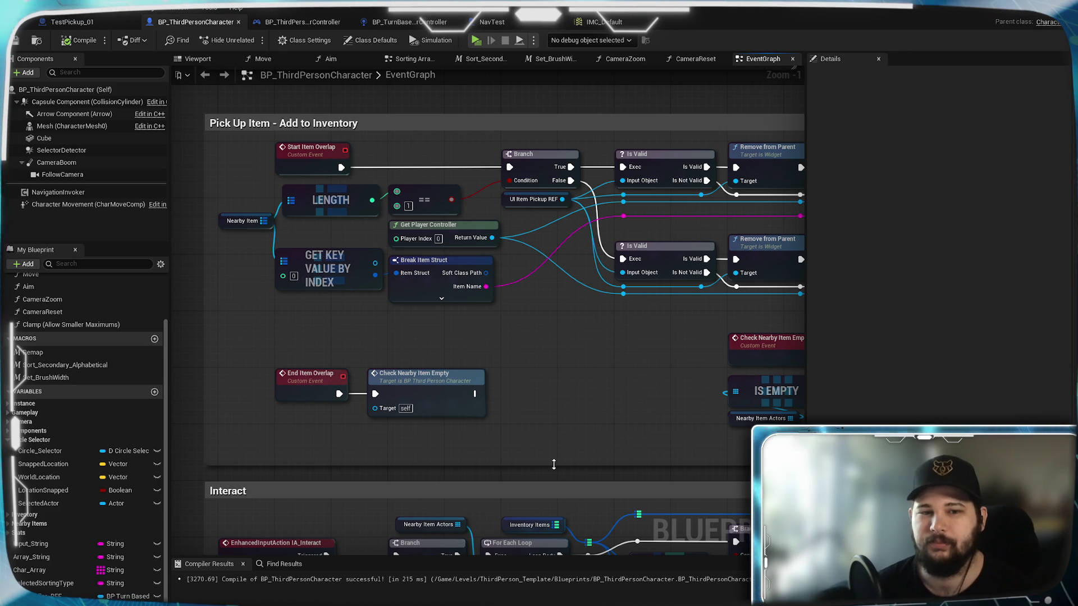
- Pan past Line Trace By Profile to the Snap Cursor to Pawns overlap events and drag a wire from begin-overlap
{"action": "scroll", "coordinate": [563, 379], "scroll_direction": "down", "scroll_amount": 6}
{"action": "scroll", "coordinate": [548, 382], "scroll_direction": "up", "scroll_amount": 2}
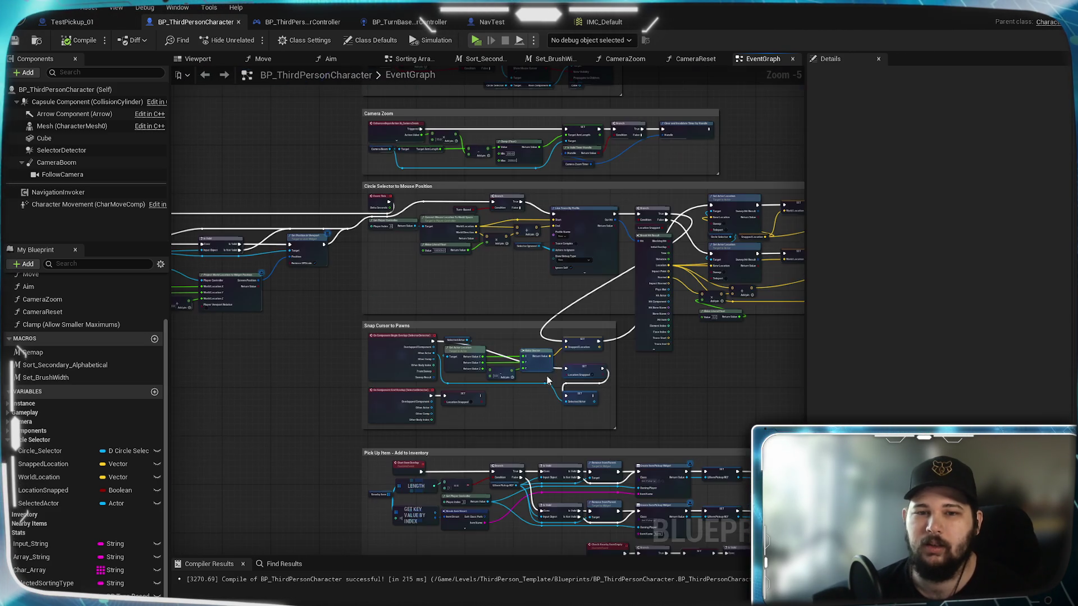
{"action": "scroll", "coordinate": [581, 359], "scroll_direction": "up", "scroll_amount": 4}
{"action": "left_click_drag", "start_coordinate": [545, 118], "coordinate": [553, 312]}
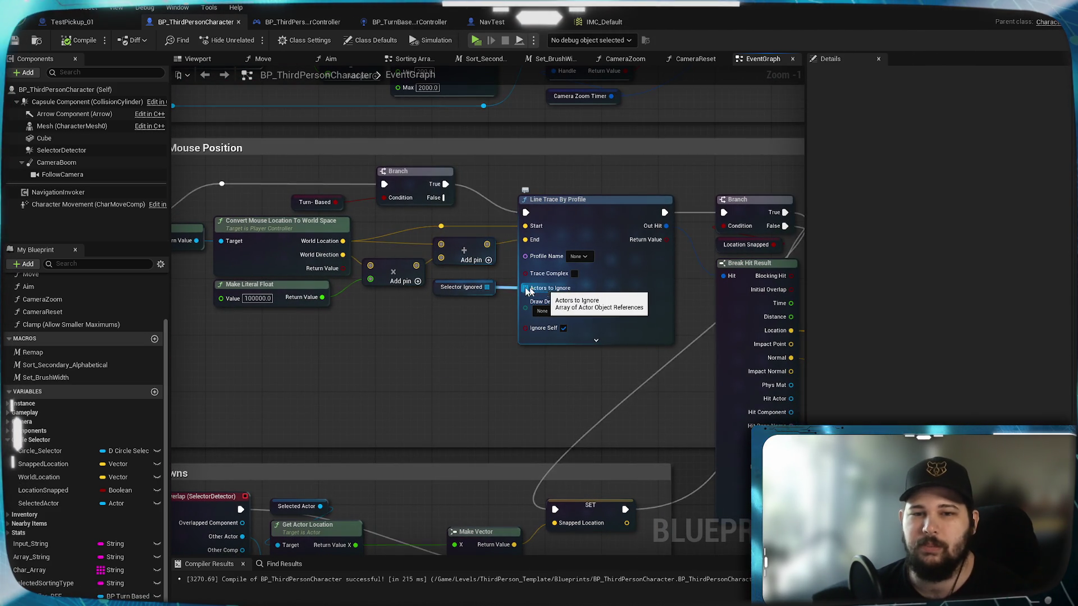
{"action": "left_click_drag", "start_coordinate": [430, 380], "coordinate": [544, 220]}
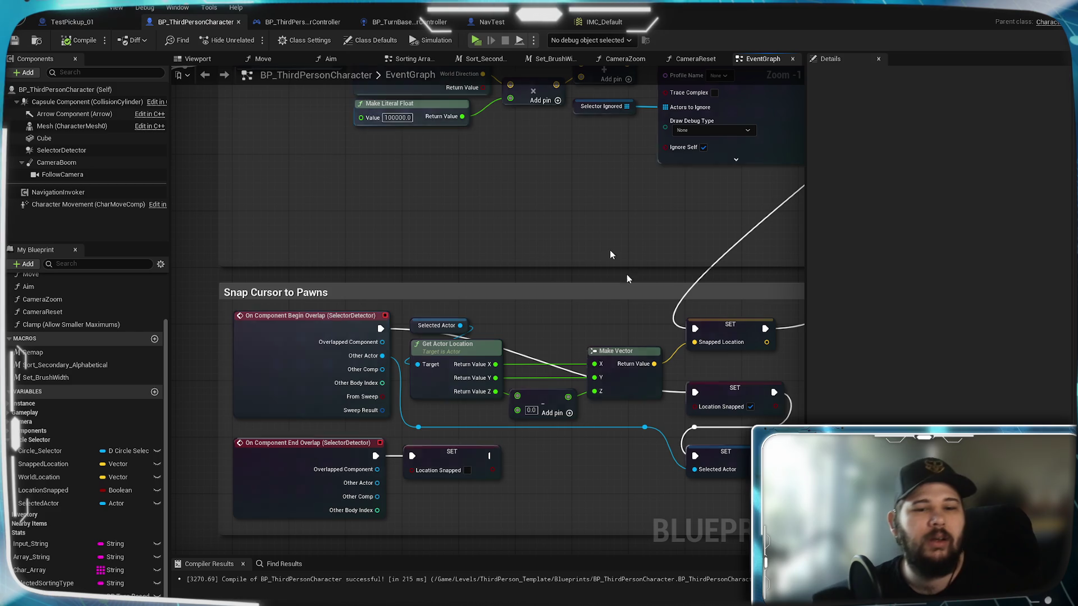
{"action": "mouse_move", "coordinate": [510, 327]}
{"action": "left_mouse_down"}
{"action": "mouse_move", "coordinate": [464, 226]}
{"action": "mouse_move", "coordinate": [426, 290]}
{"action": "left_mouse_up"}
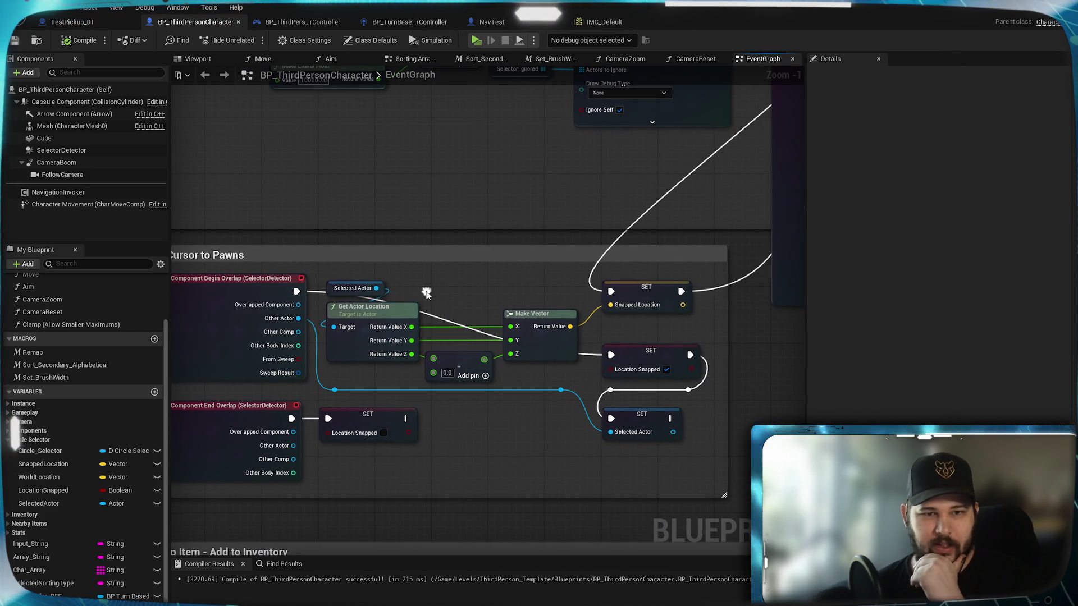
{"action": "mouse_move", "coordinate": [556, 382]}
{"action": "left_mouse_down"}
{"action": "mouse_move", "coordinate": [561, 284]}
{"action": "mouse_move", "coordinate": [563, 364]}
{"action": "left_mouse_up"}
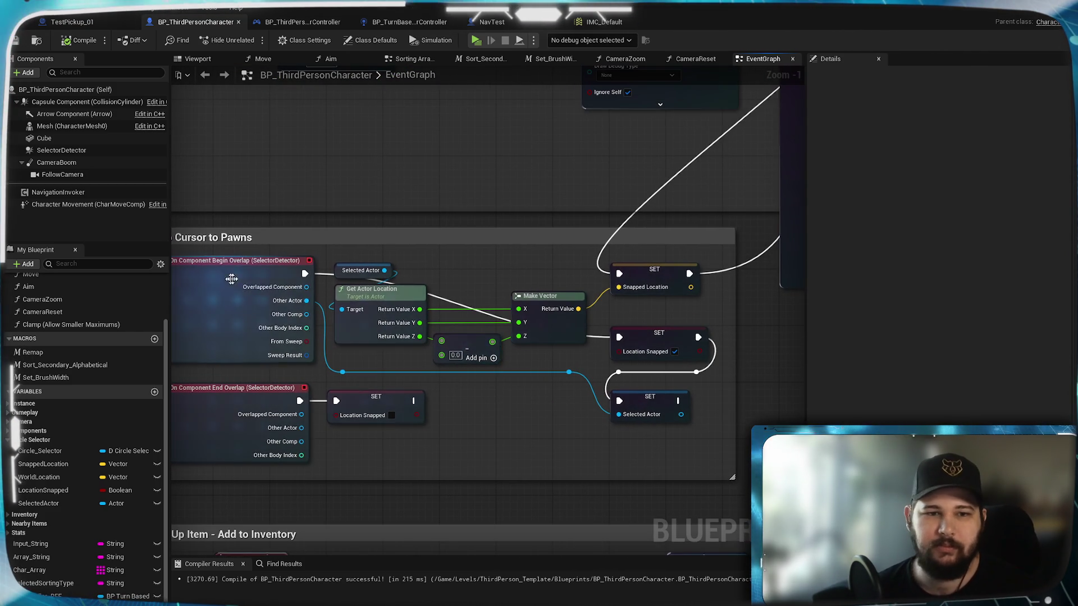
{"action": "mouse_move", "coordinate": [304, 273]}
{"action": "left_mouse_down"}
{"action": "mouse_move", "coordinate": [419, 421]}
{"action": "mouse_move", "coordinate": [457, 405]}
{"action": "left_mouse_up"}
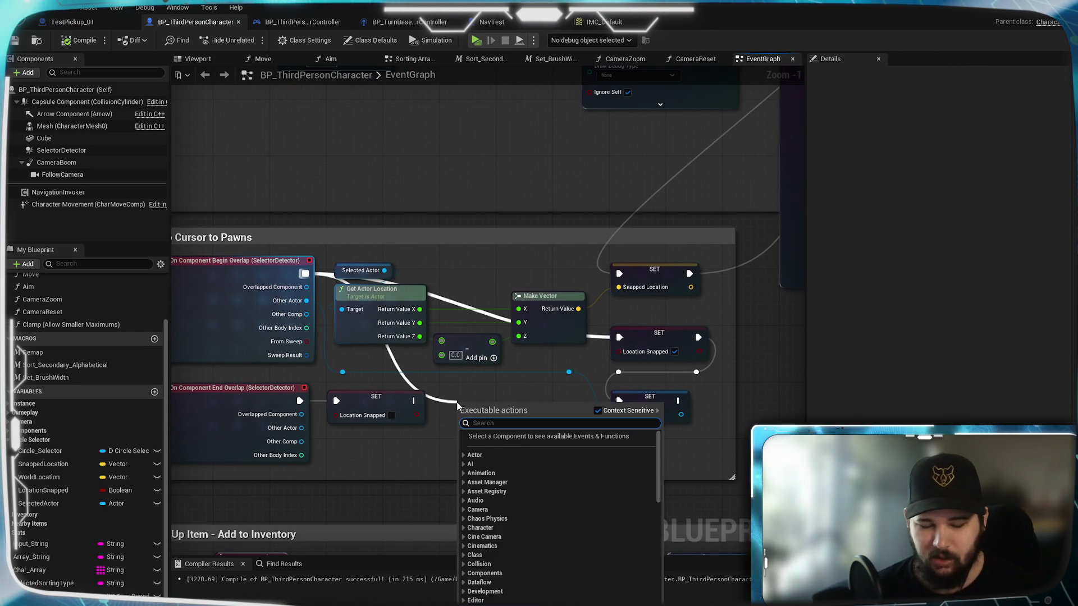
- Add a For Each Loop node to the overlap wire and nudge it into place
{"action": "type", "text": "for"}
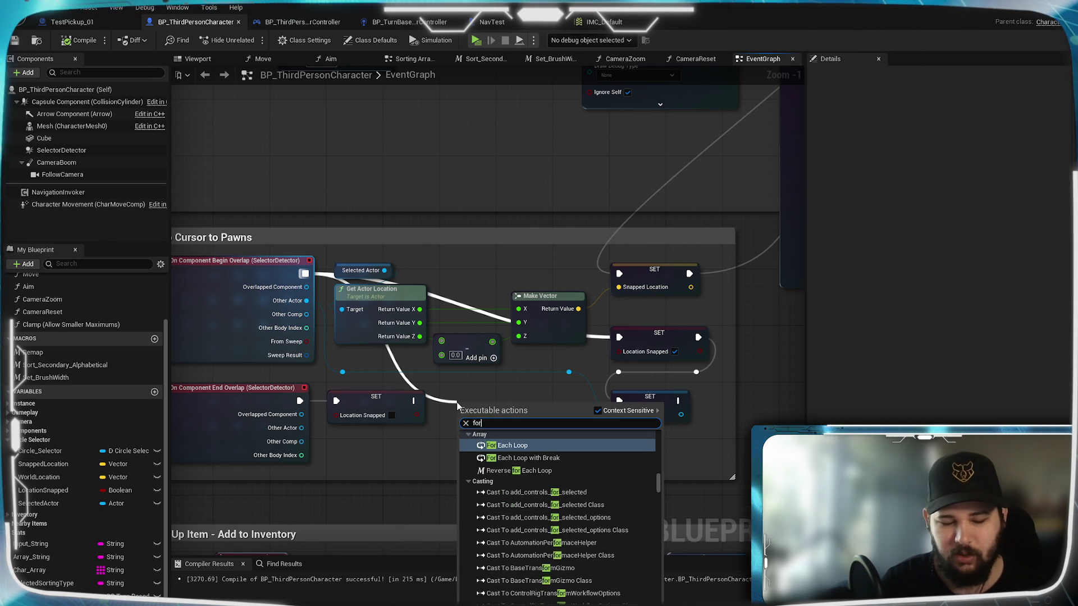
{"action": "type", "text": " loop"}
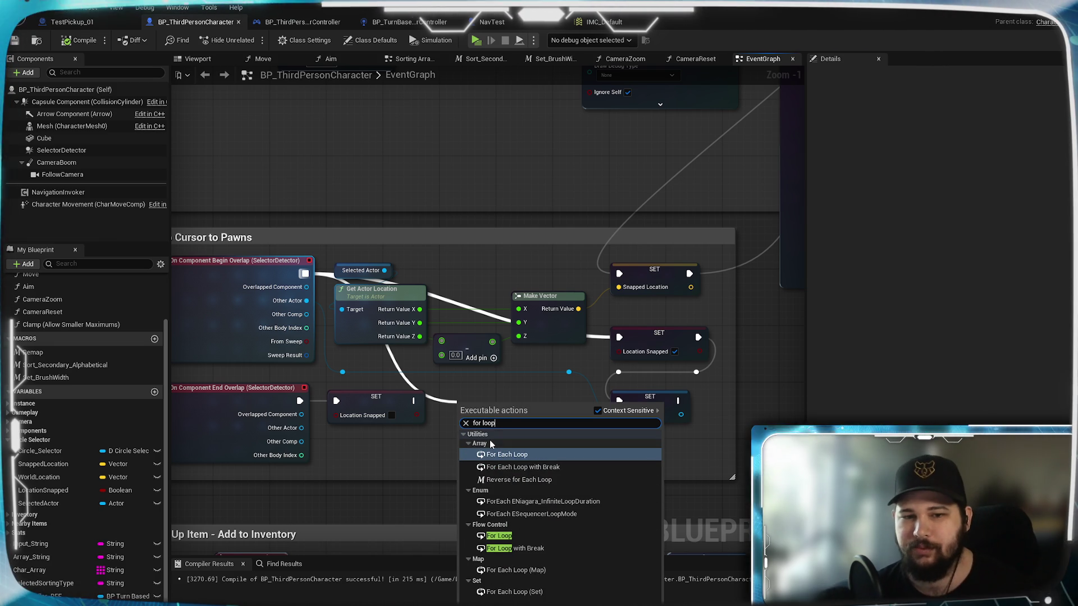
{"action": "key", "text": "Escape"}
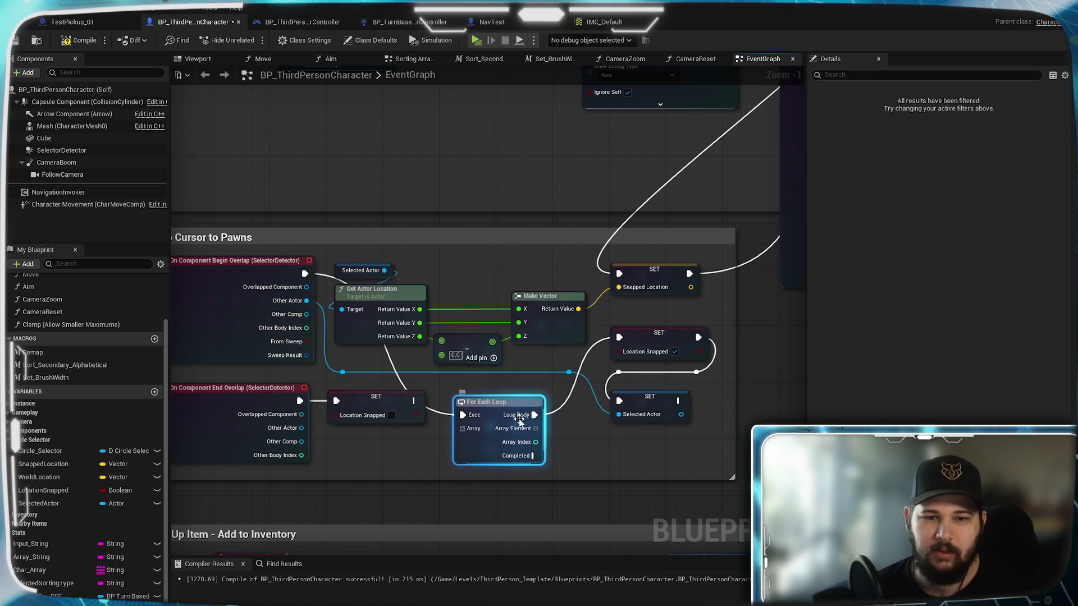
{"action": "left_click_drag", "start_coordinate": [504, 406], "coordinate": [518, 398]}
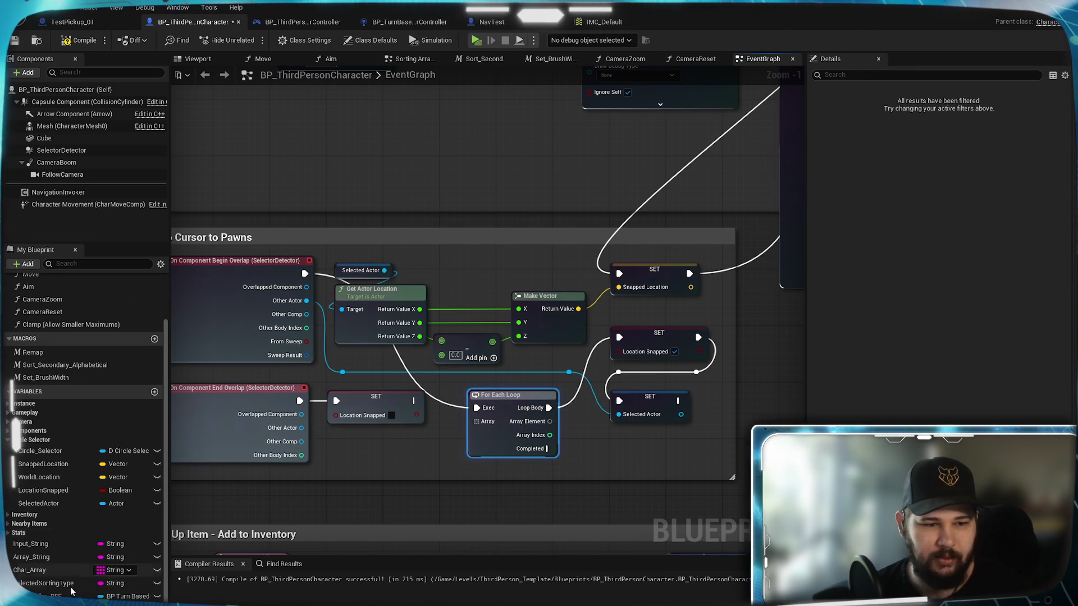
- Place a Selector_Ignored getter and wire it into the For Each Loop's Array input
{"action": "mouse_move", "coordinate": [42, 438]}
{"action": "left_mouse_down"}
{"action": "mouse_move", "coordinate": [371, 494]}
{"action": "mouse_move", "coordinate": [372, 444]}
{"action": "left_mouse_up"}
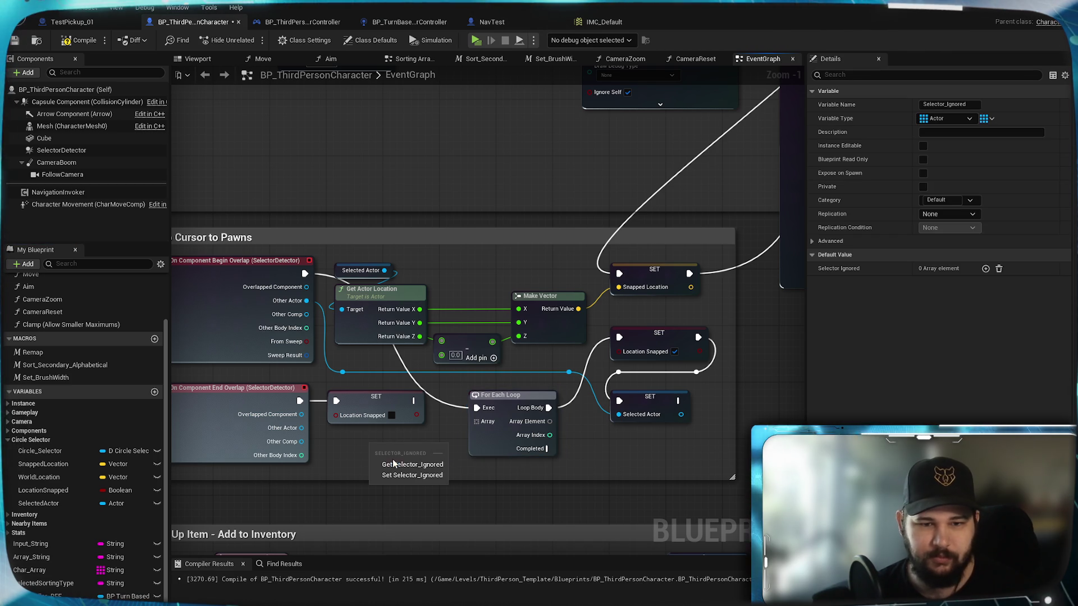
{"action": "left_click", "coordinate": [392, 465]}
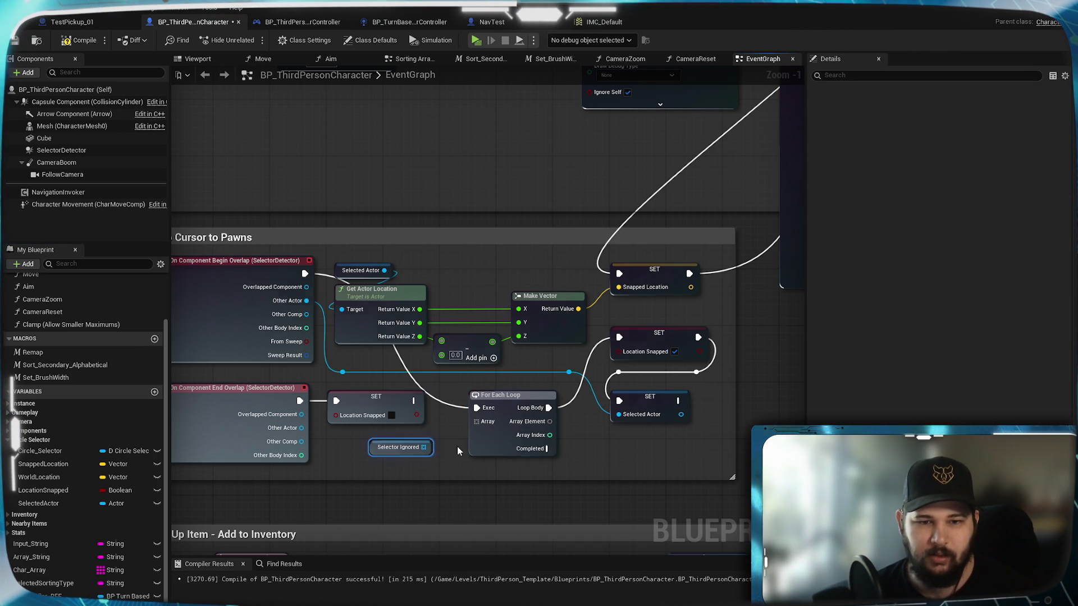
{"action": "left_click_drag", "start_coordinate": [476, 421], "coordinate": [442, 453]}
{"action": "left_click", "coordinate": [359, 467]}
{"action": "left_click_drag", "start_coordinate": [552, 421], "coordinate": [490, 403]}
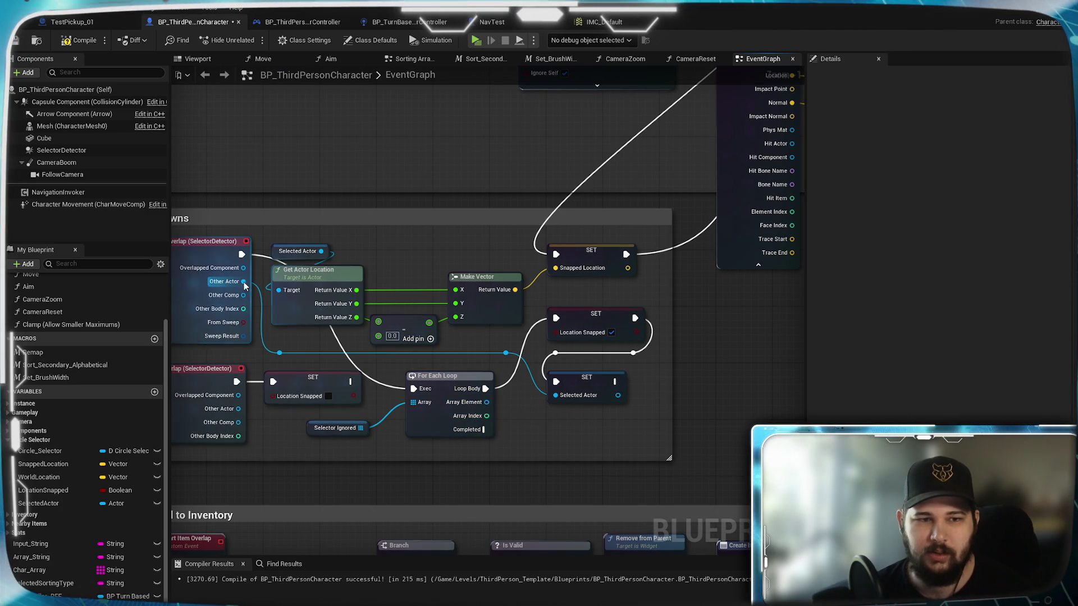
- Add an Equal (==) node fed by the loop's Array Element and position it beside the loop
{"action": "left_click_drag", "start_coordinate": [243, 281], "coordinate": [530, 430]}
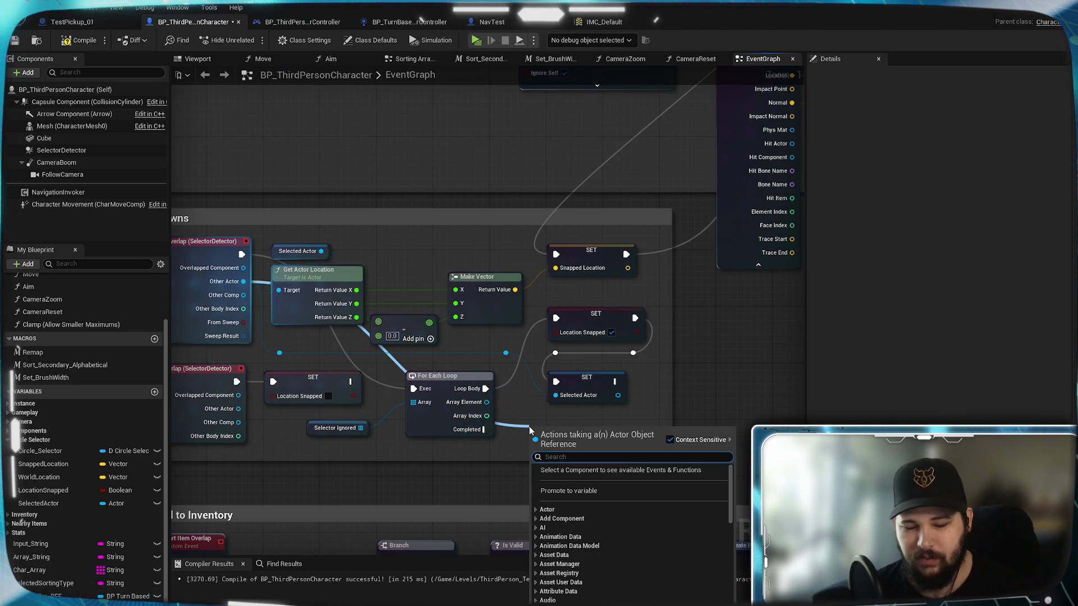
{"action": "type", "text": "=="}
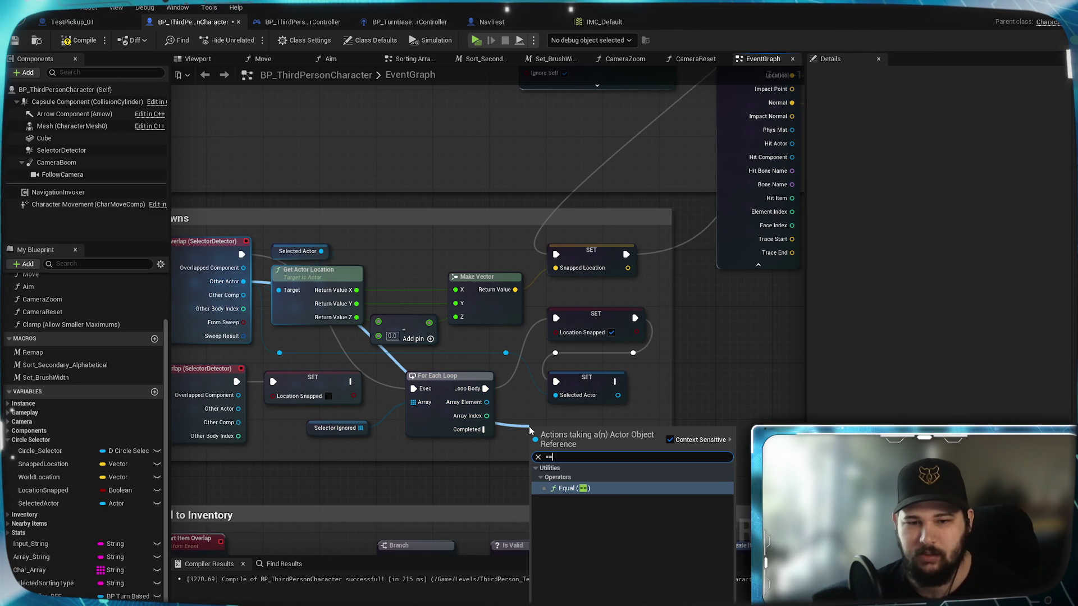
{"action": "left_click", "coordinate": [580, 489]}
{"action": "left_click_drag", "start_coordinate": [534, 444], "coordinate": [492, 410]}
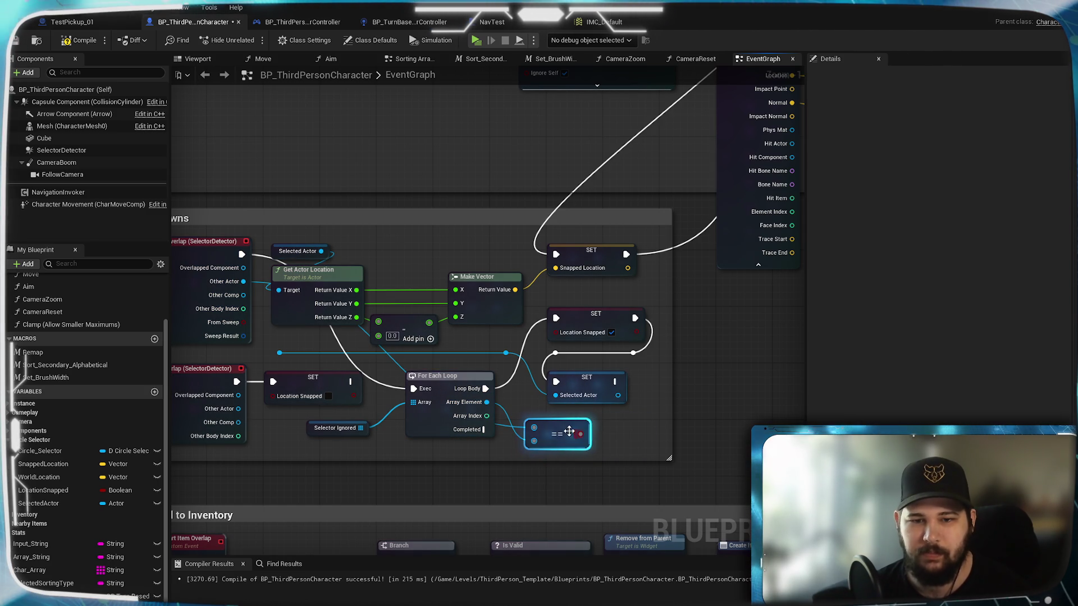
{"action": "left_click_drag", "start_coordinate": [561, 429], "coordinate": [504, 459]}
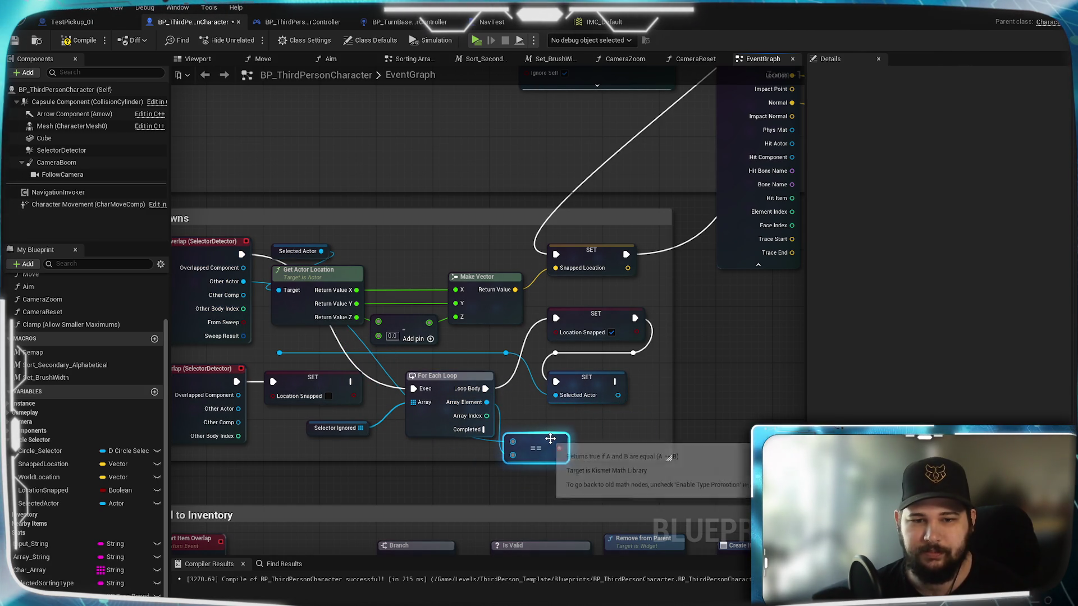
{"action": "left_click_drag", "start_coordinate": [559, 448], "coordinate": [596, 444]}
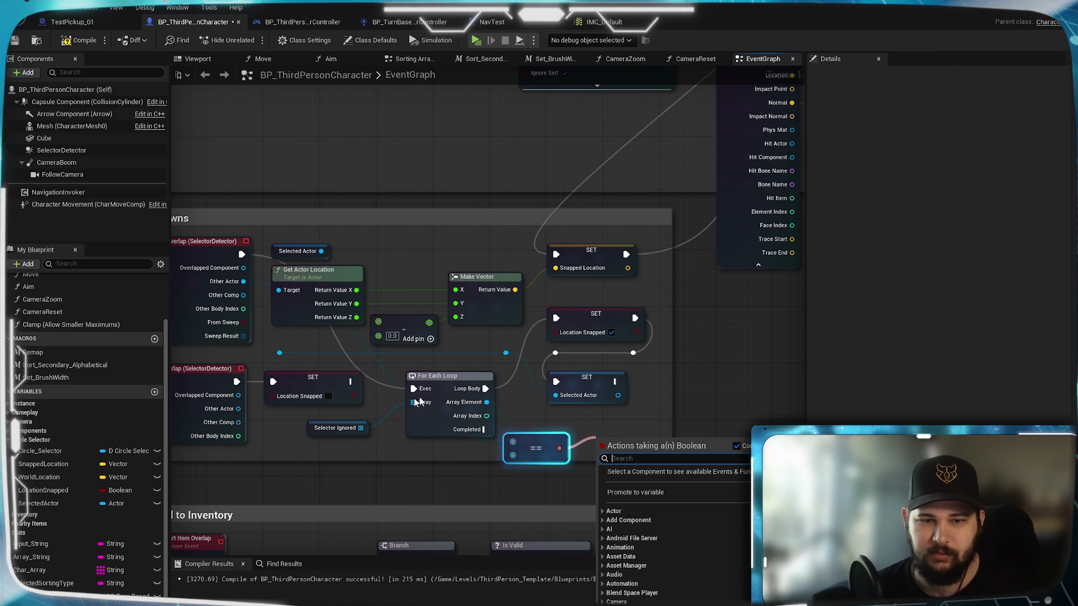
{"action": "key", "text": "Escape"}
{"action": "mouse_move", "coordinate": [563, 449]}
{"action": "left_mouse_down"}
{"action": "mouse_move", "coordinate": [585, 441]}
{"action": "mouse_move", "coordinate": [584, 425]}
{"action": "left_mouse_up"}
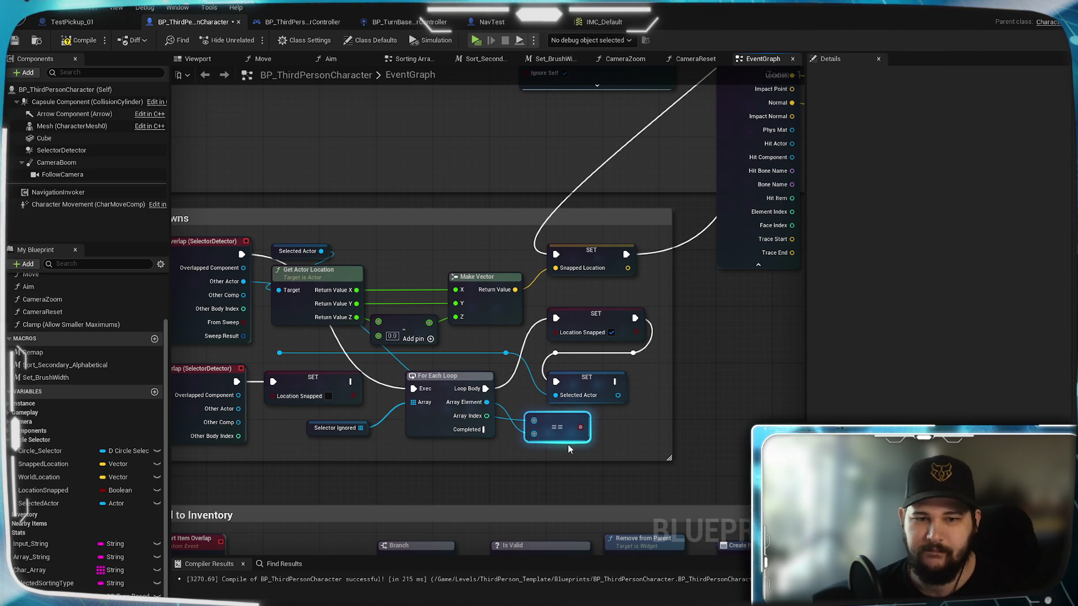
- Inspect the For Each Loop node's context menu, then pan to show the whole Snap Cursor to Pawns group
{"action": "left_click", "coordinate": [440, 421]}
{"action": "right_click", "coordinate": [440, 421]}
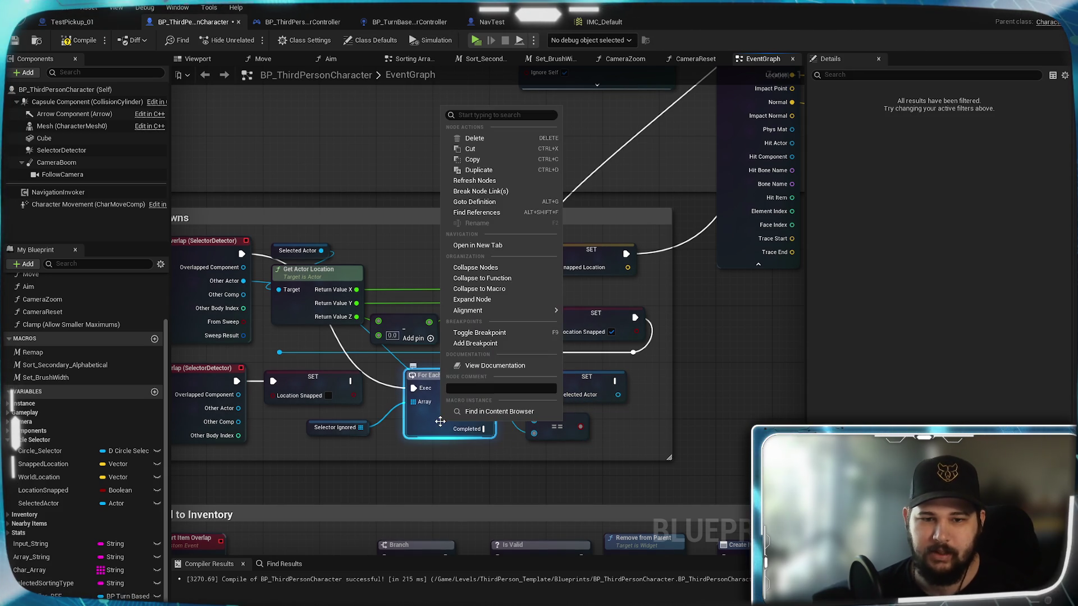
{"action": "mouse_move", "coordinate": [505, 311]}
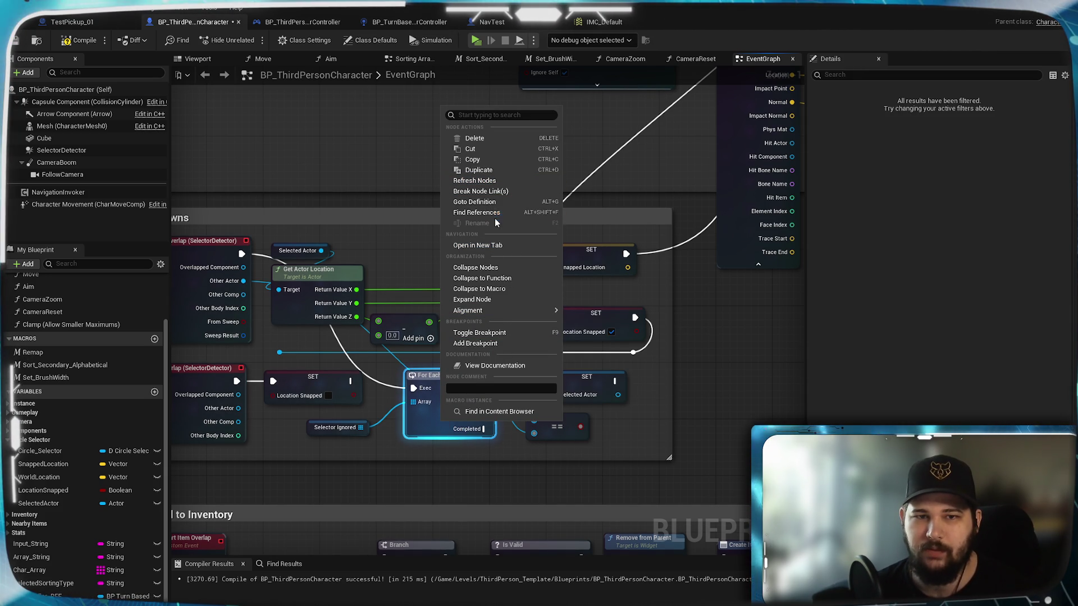
{"action": "left_click", "coordinate": [425, 375]}
{"action": "right_click", "coordinate": [425, 375]}
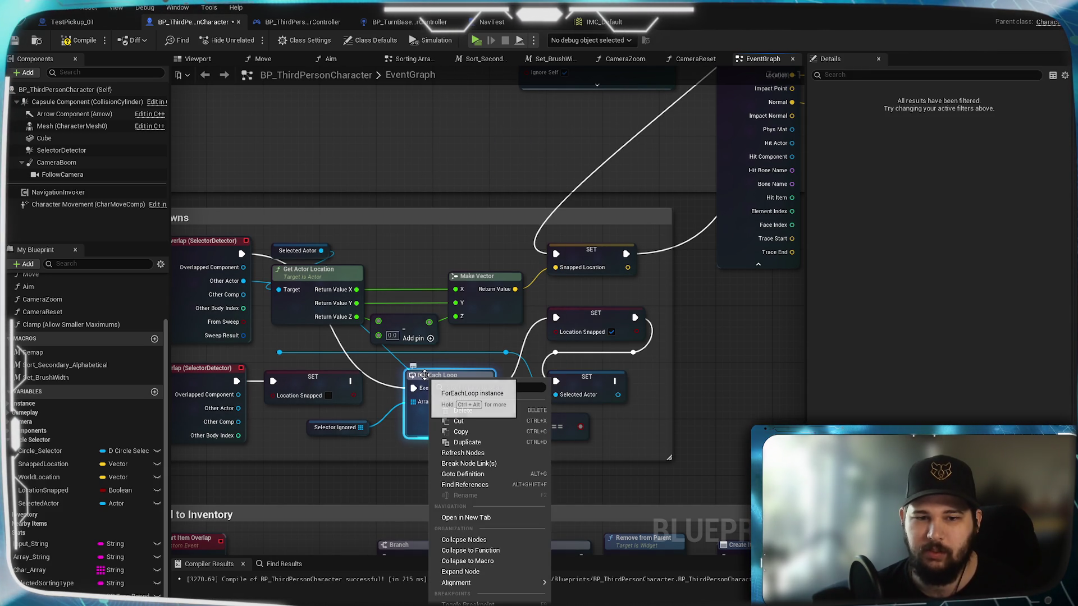
{"action": "left_click", "coordinate": [400, 451]}
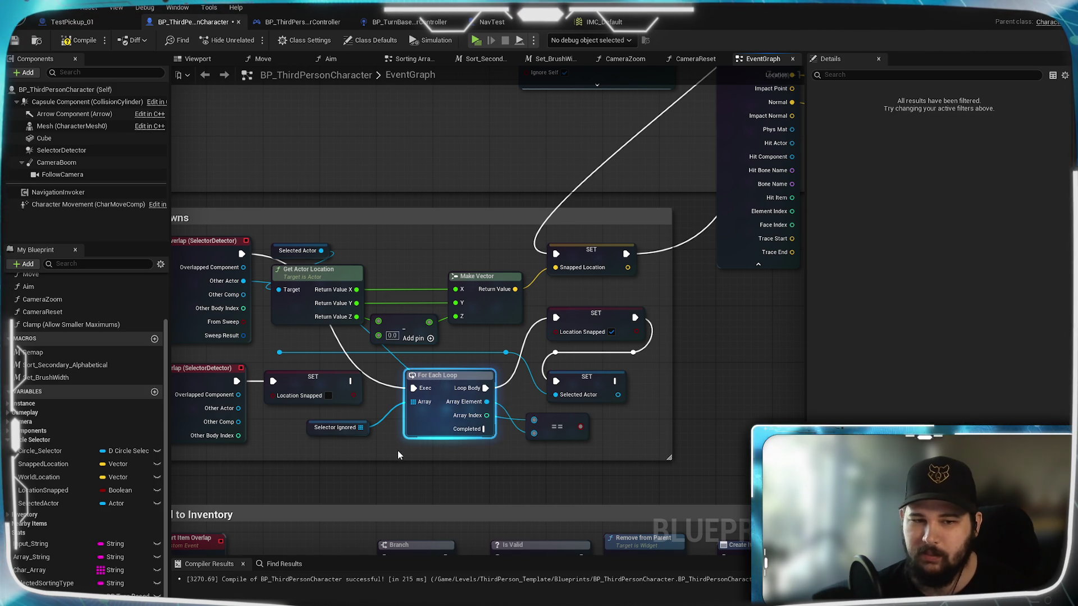
{"action": "left_click_drag", "start_coordinate": [439, 463], "coordinate": [560, 410]}
- Add a For Each Loop with Break iterating Selector Ignored and route execution into it
{"action": "left_click_drag", "start_coordinate": [481, 375], "coordinate": [524, 396]}
{"action": "type", "text": "for loop"}
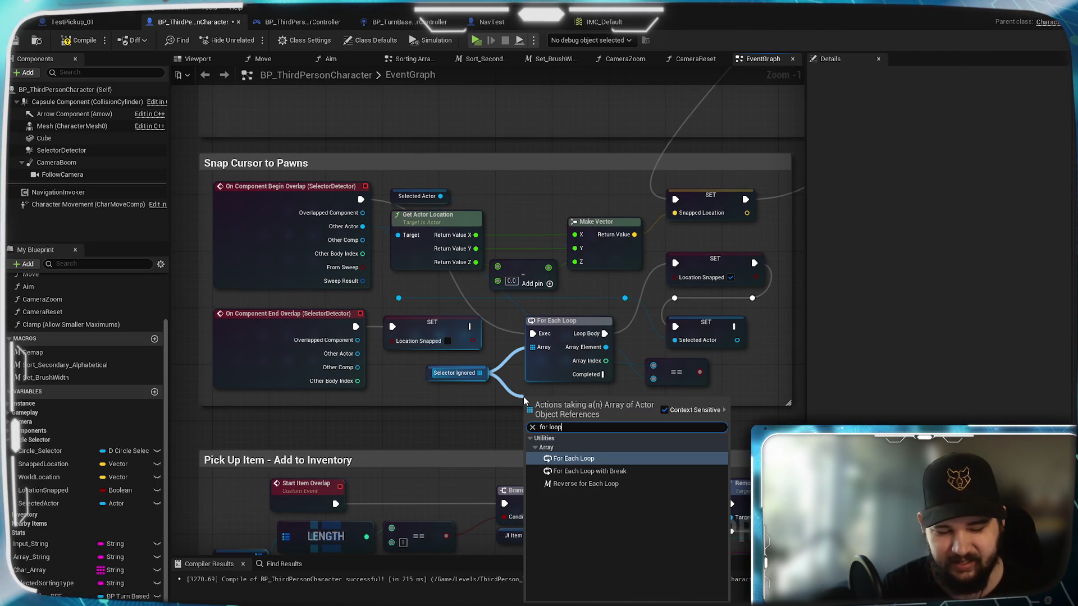
{"action": "left_click", "coordinate": [584, 471]}
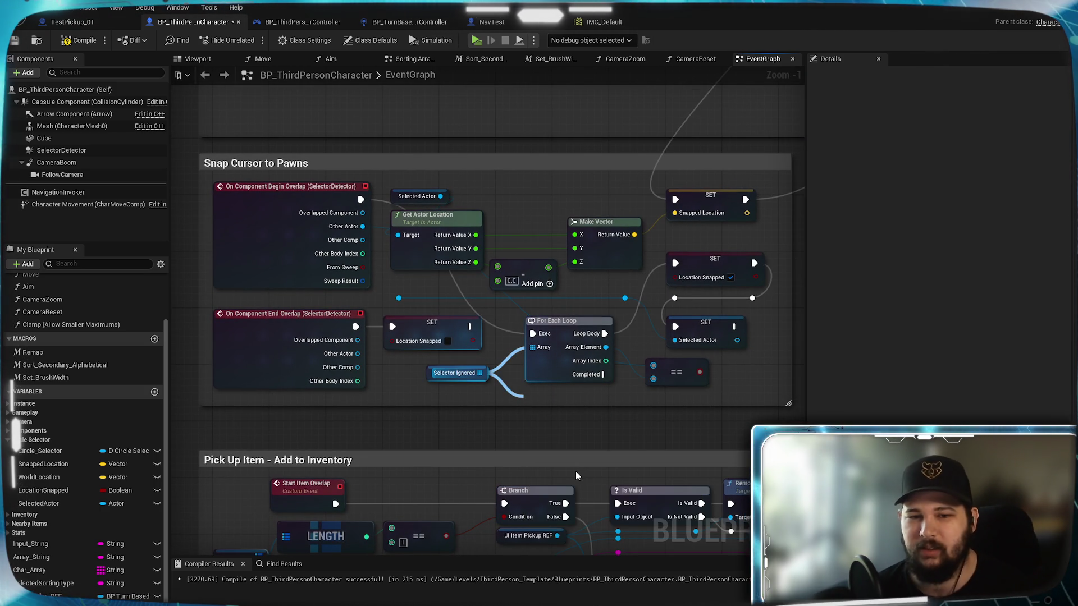
{"action": "mouse_move", "coordinate": [533, 333]}
{"action": "left_mouse_down"}
{"action": "mouse_move", "coordinate": [505, 381]}
{"action": "mouse_move", "coordinate": [533, 414]}
{"action": "left_mouse_up"}
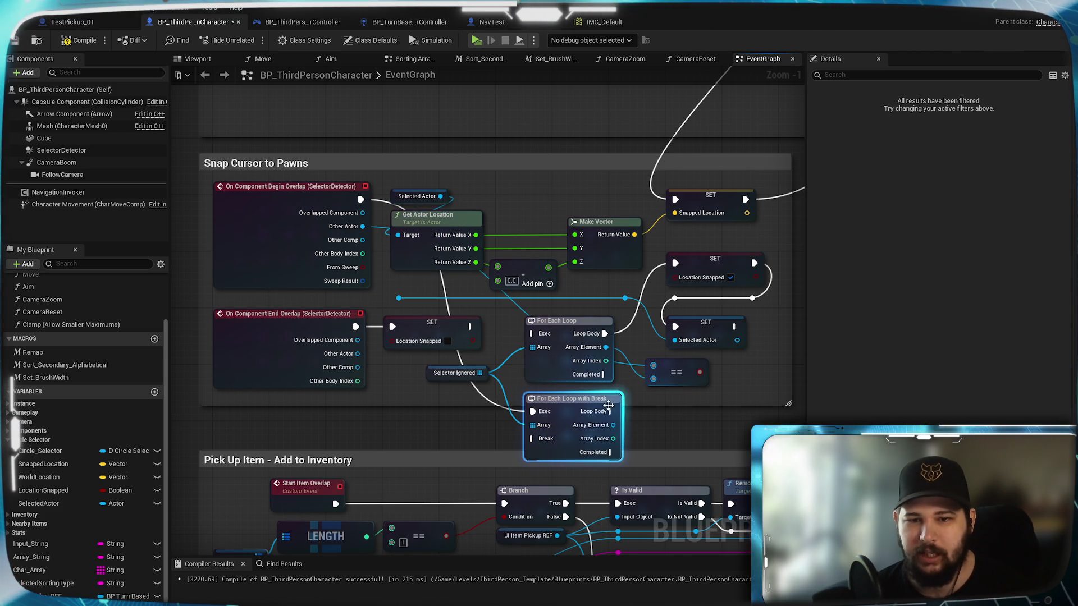
{"action": "left_click_drag", "start_coordinate": [609, 412], "coordinate": [612, 413]}
{"action": "left_click_drag", "start_coordinate": [640, 338], "coordinate": [655, 417]}
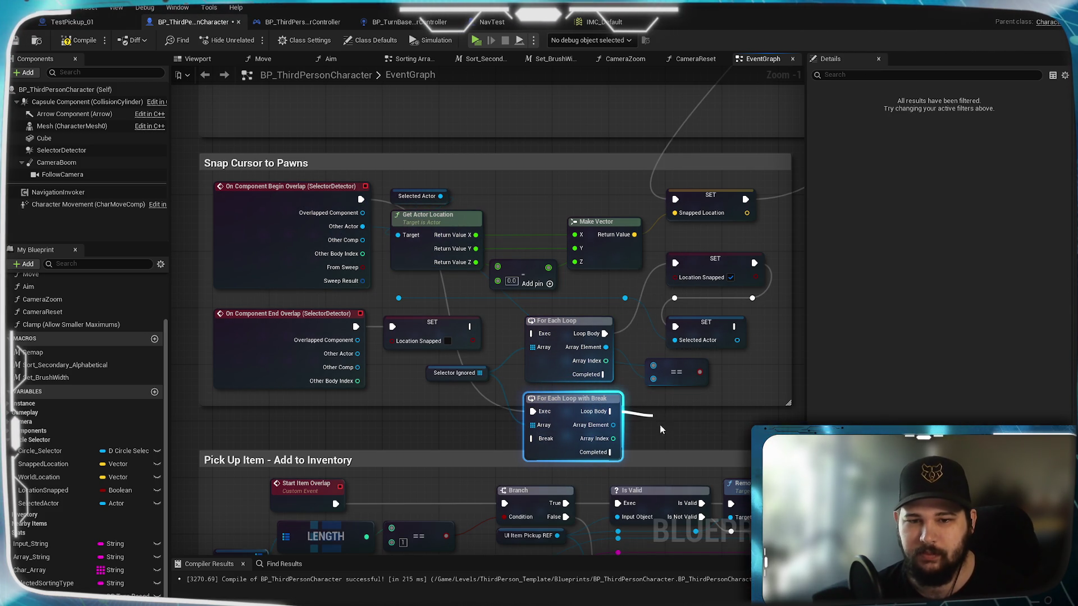
{"action": "key", "text": "Escape"}
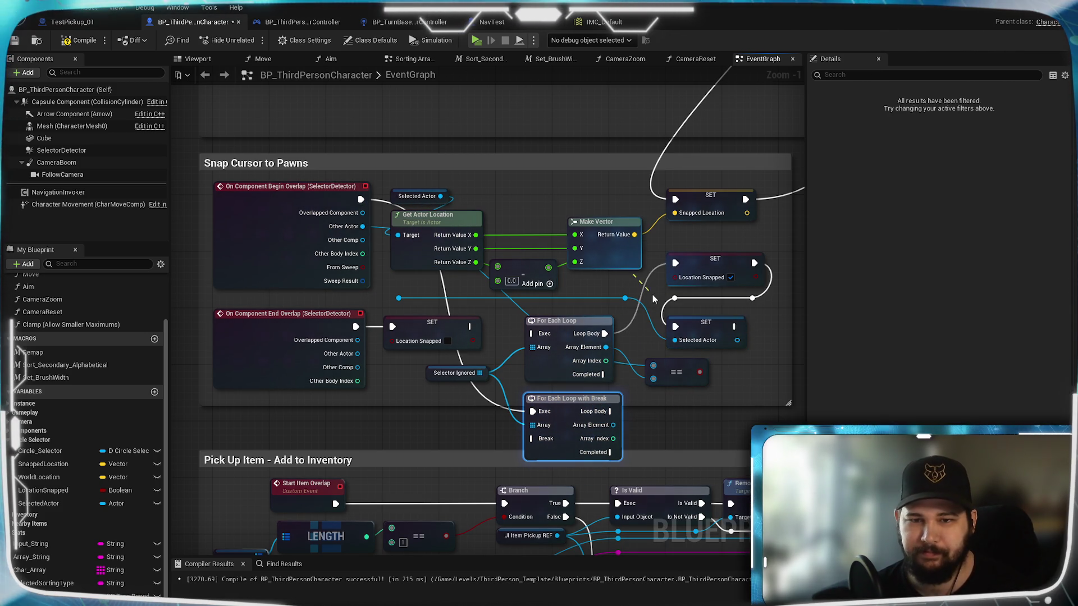
- Connect Other Actor to the == node's first input and move the == node beside the new loop
{"action": "scroll", "coordinate": [605, 373], "scroll_direction": "up", "scroll_amount": 1}
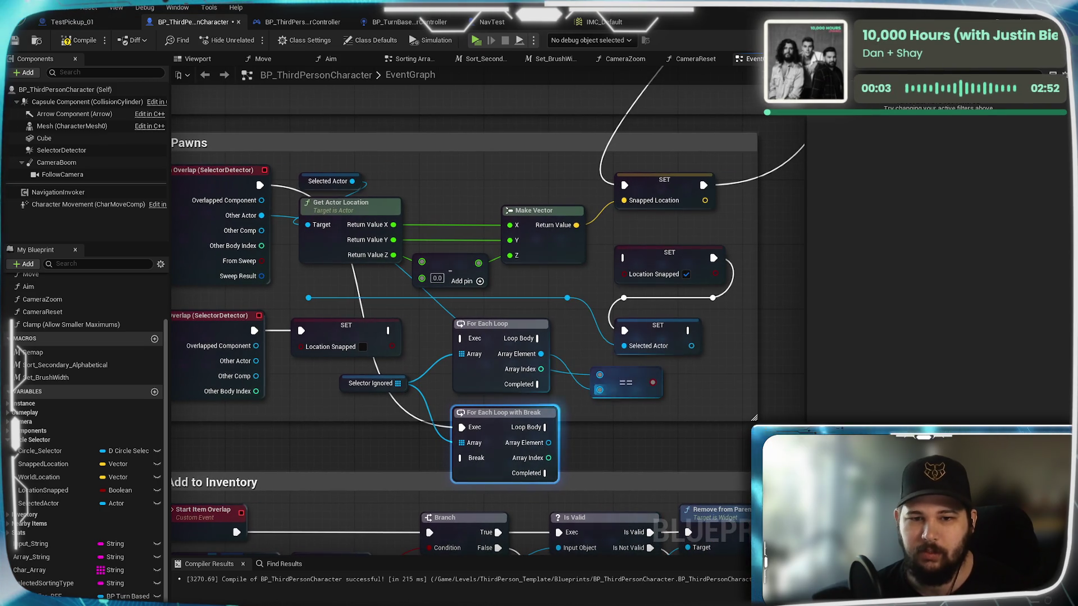
{"action": "mouse_move", "coordinate": [549, 442]}
{"action": "left_mouse_down"}
{"action": "mouse_move", "coordinate": [611, 374]}
{"action": "mouse_move", "coordinate": [599, 390]}
{"action": "left_mouse_up"}
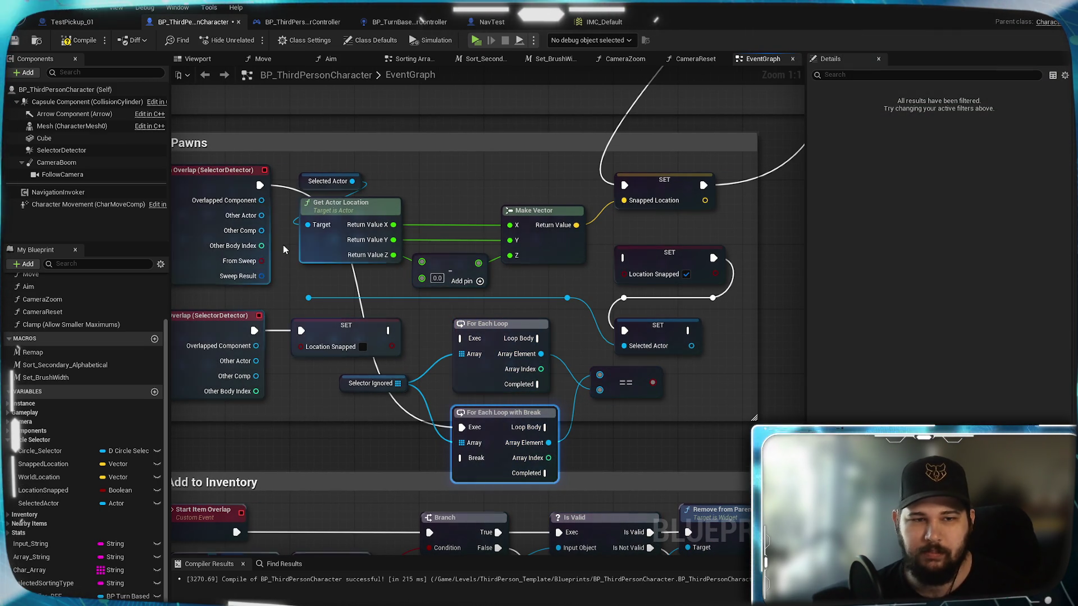
{"action": "left_click_drag", "start_coordinate": [261, 215], "coordinate": [600, 375]}
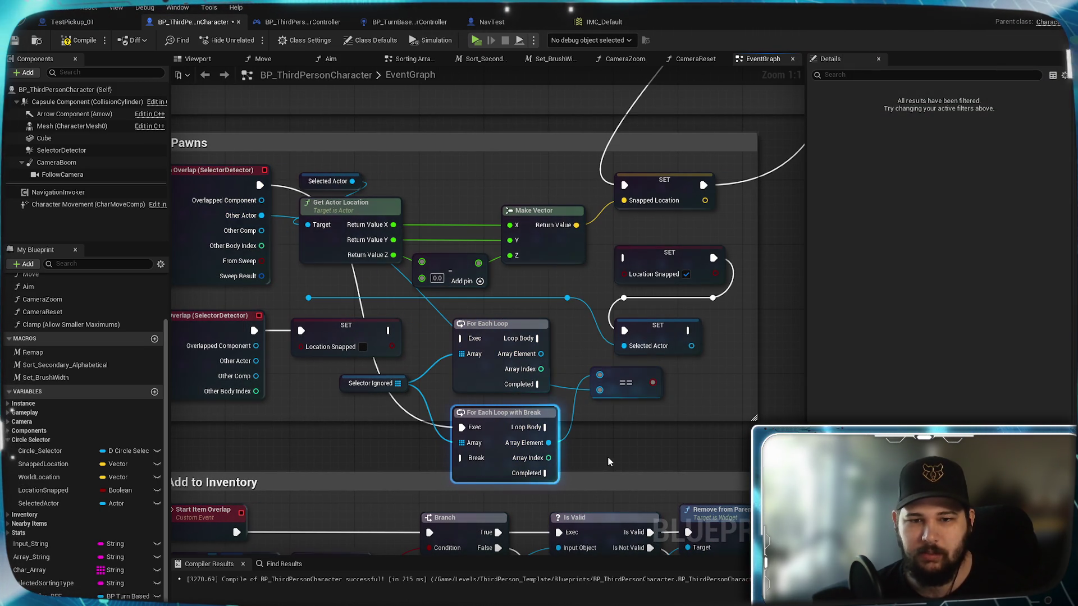
{"action": "mouse_move", "coordinate": [639, 404]}
{"action": "left_mouse_down"}
{"action": "mouse_move", "coordinate": [622, 420]}
{"action": "mouse_move", "coordinate": [630, 469]}
{"action": "left_mouse_up"}
{"action": "left_click", "coordinate": [518, 348]}
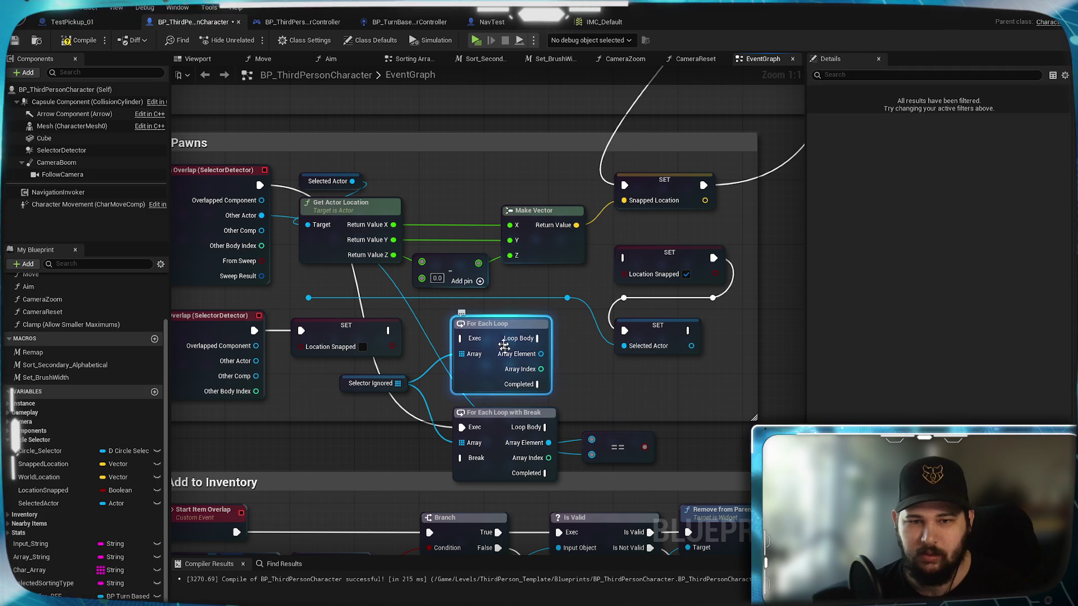
- Delete the old For Each Loop and reposition the new loop and == node
{"action": "key", "text": "Delete"}
{"action": "left_click", "coordinate": [618, 447]}
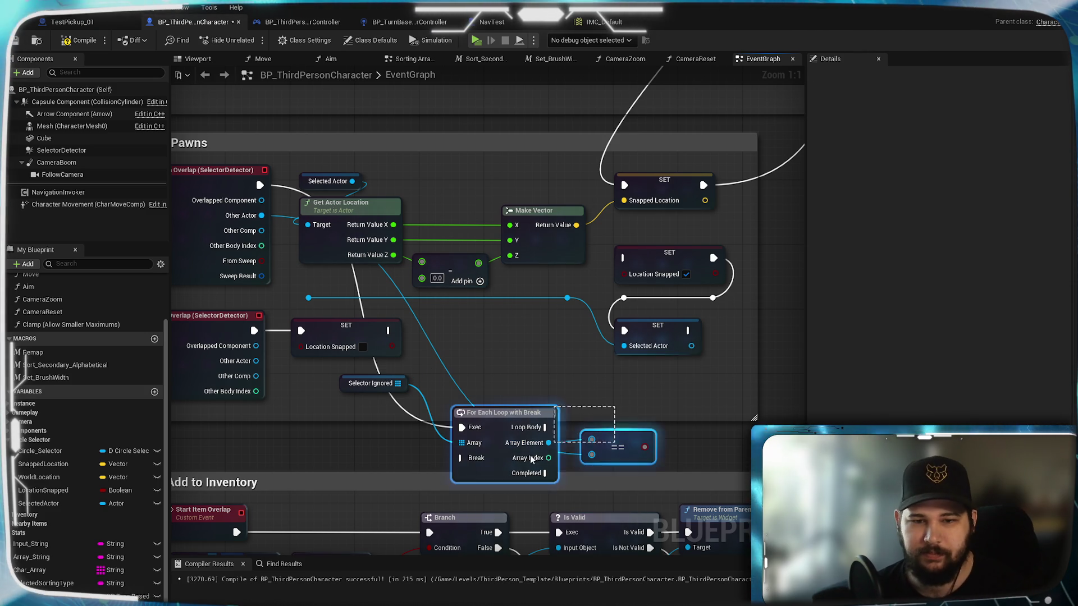
{"action": "left_click", "coordinate": [491, 427], "text": "shift"}
{"action": "mouse_move", "coordinate": [491, 428]}
{"action": "left_mouse_down"}
{"action": "mouse_move", "coordinate": [475, 330]}
{"action": "mouse_move", "coordinate": [477, 346]}
{"action": "left_mouse_up"}
{"action": "mouse_move", "coordinate": [592, 365]}
{"action": "left_mouse_down"}
{"action": "mouse_move", "coordinate": [584, 386]}
{"action": "mouse_move", "coordinate": [663, 401]}
{"action": "mouse_move", "coordinate": [656, 370]}
{"action": "left_mouse_up"}
- Add a Branch node with the == result as its Condition and settle it in place
{"action": "left_click_drag", "start_coordinate": [530, 347], "coordinate": [663, 379]}
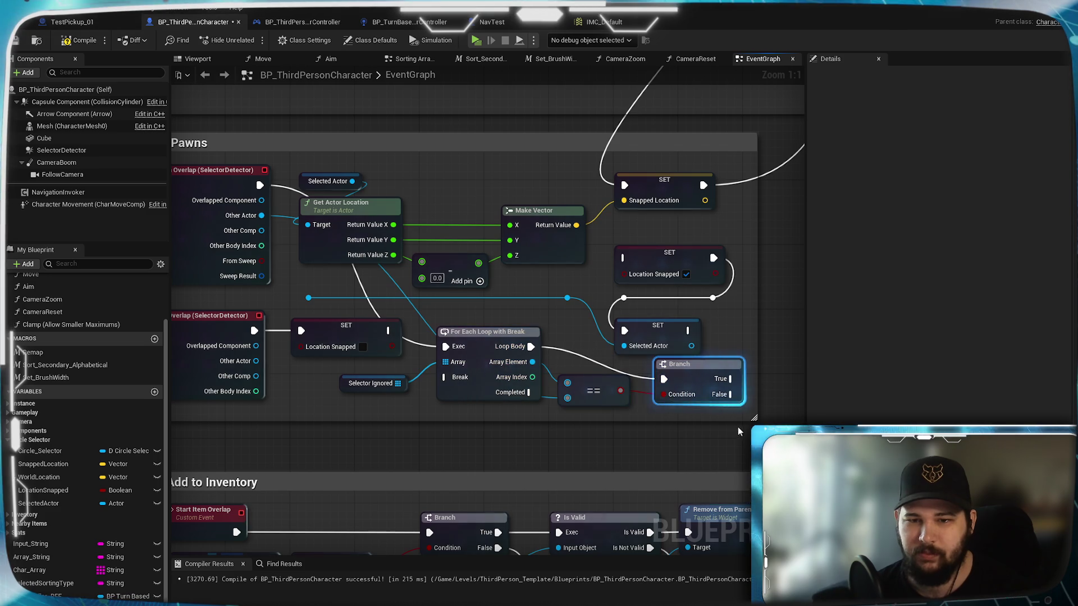
{"action": "left_click", "coordinate": [688, 379]}
{"action": "left_click_drag", "start_coordinate": [698, 380], "coordinate": [694, 380]}
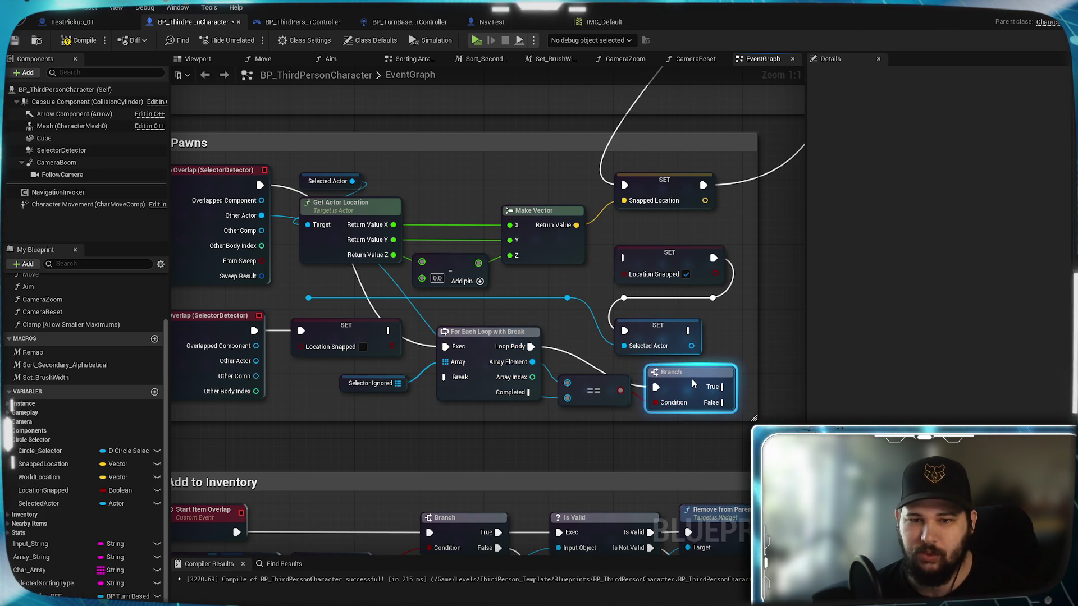
{"action": "left_click_drag", "start_coordinate": [665, 450], "coordinate": [634, 457]}
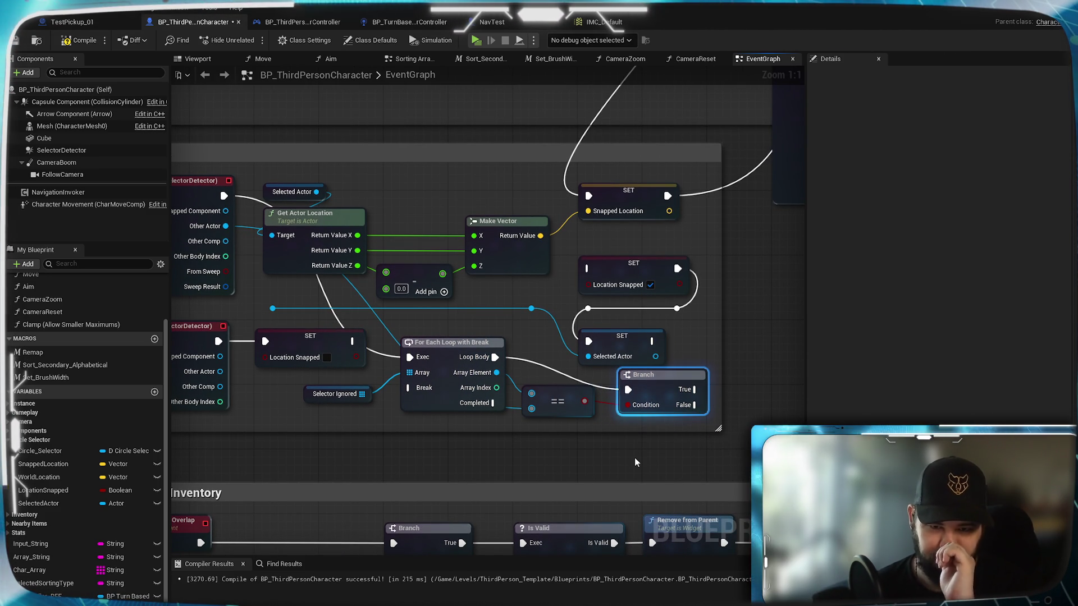
{"action": "left_click_drag", "start_coordinate": [635, 458], "coordinate": [587, 463]}
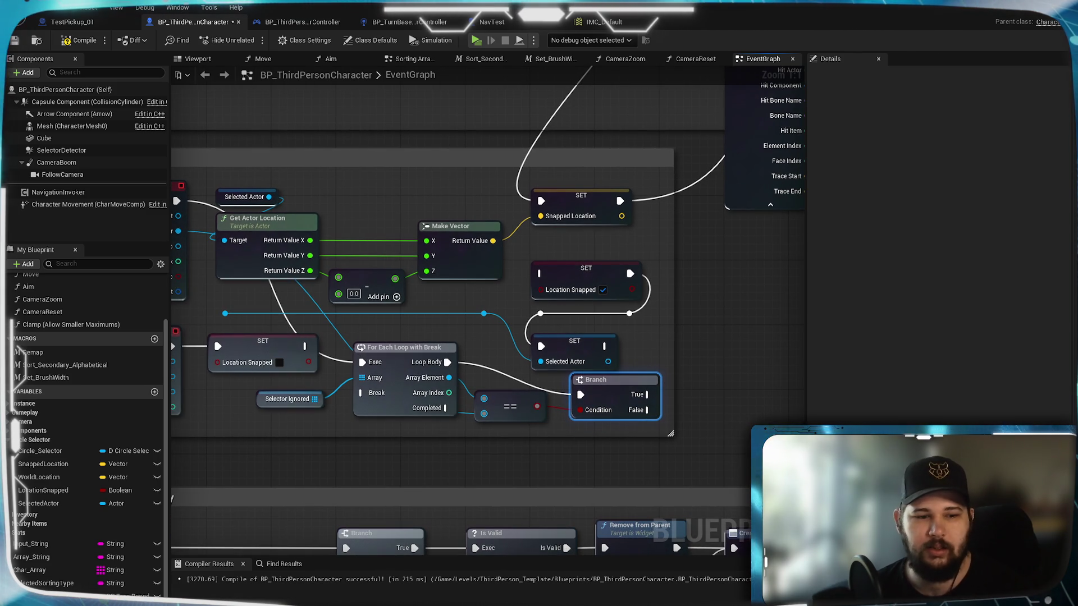
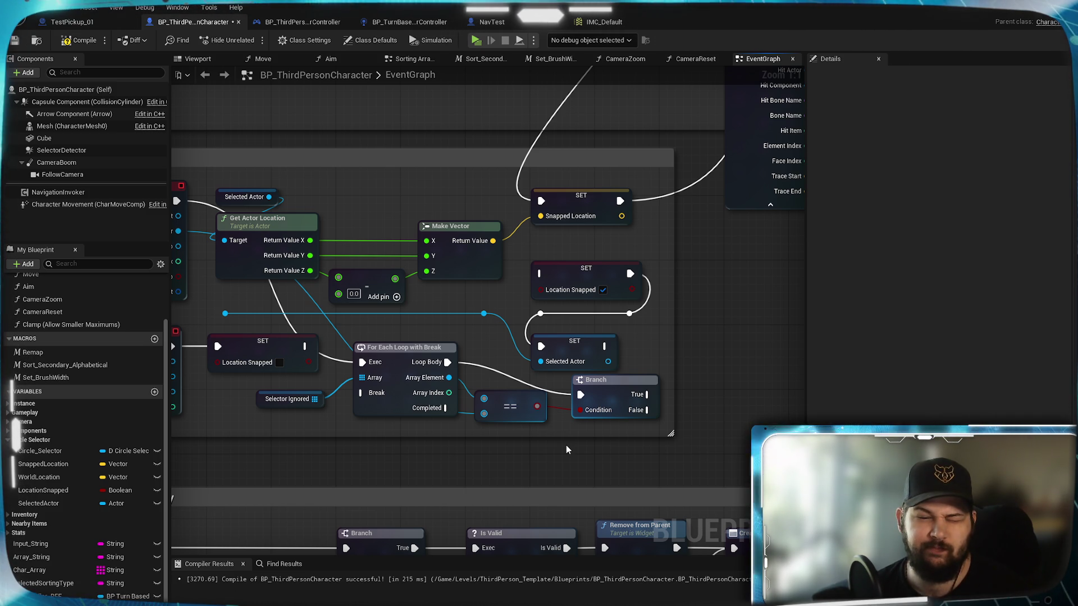
- Add a Cast To BP_ThirdPersonCharacter node fed by the overlap's Other Actor pin
{"action": "scroll", "coordinate": [566, 446], "scroll_direction": "down", "scroll_amount": 3}
{"action": "scroll", "coordinate": [554, 434], "scroll_direction": "up", "scroll_amount": 3}
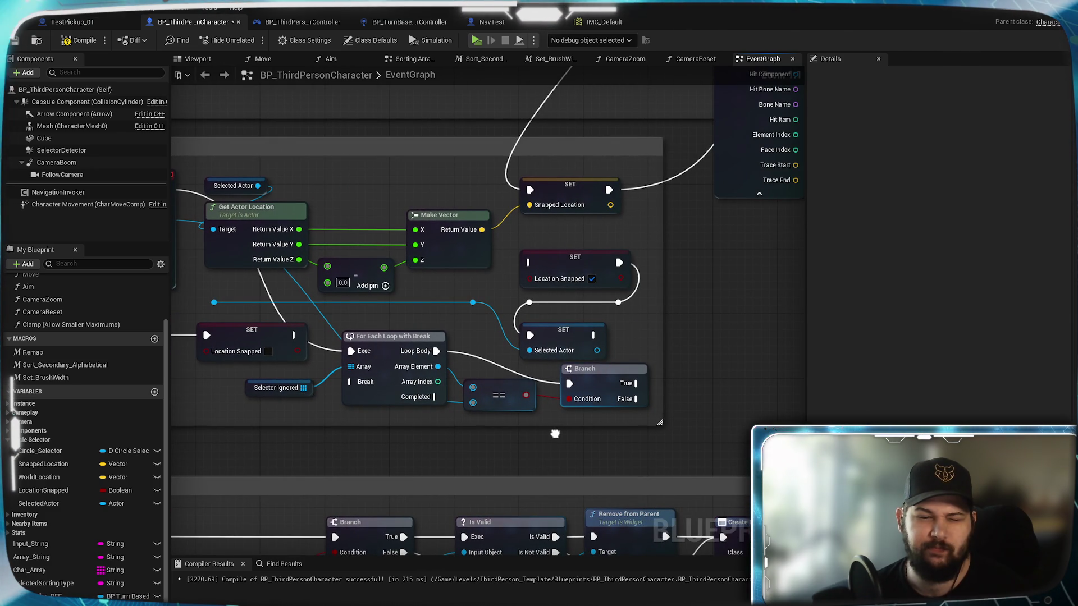
{"action": "left_click_drag", "start_coordinate": [555, 434], "coordinate": [593, 448]}
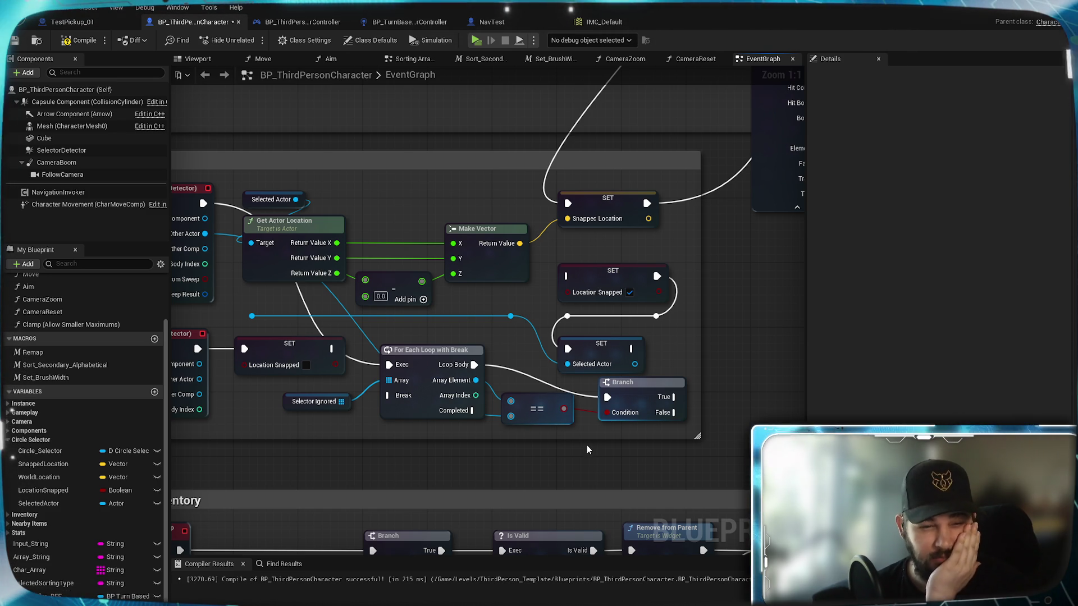
{"action": "left_click_drag", "start_coordinate": [577, 417], "coordinate": [603, 420]}
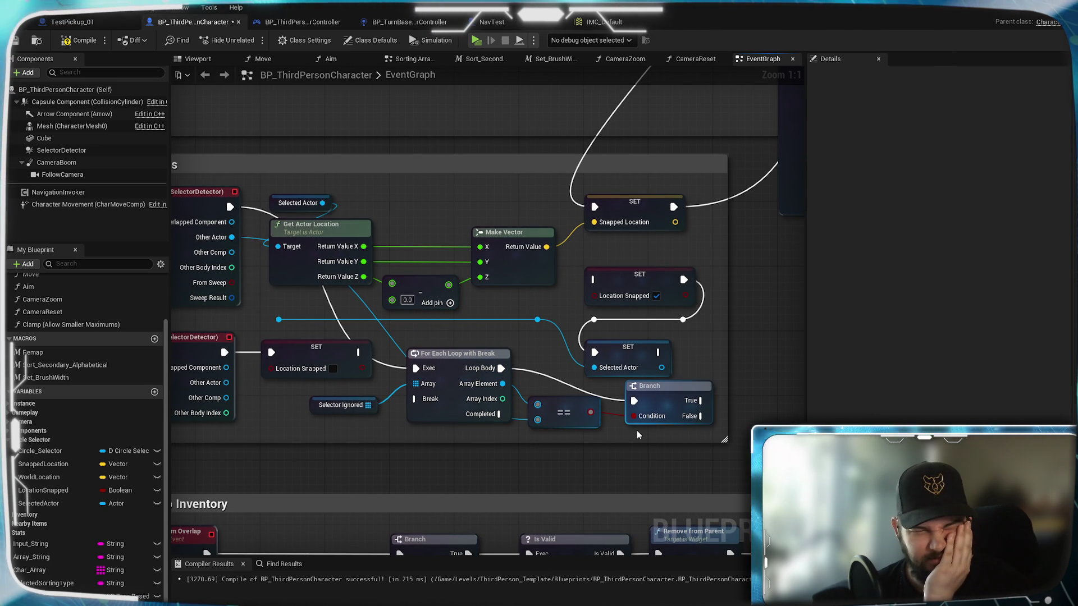
{"action": "left_click_drag", "start_coordinate": [593, 484], "coordinate": [617, 379]}
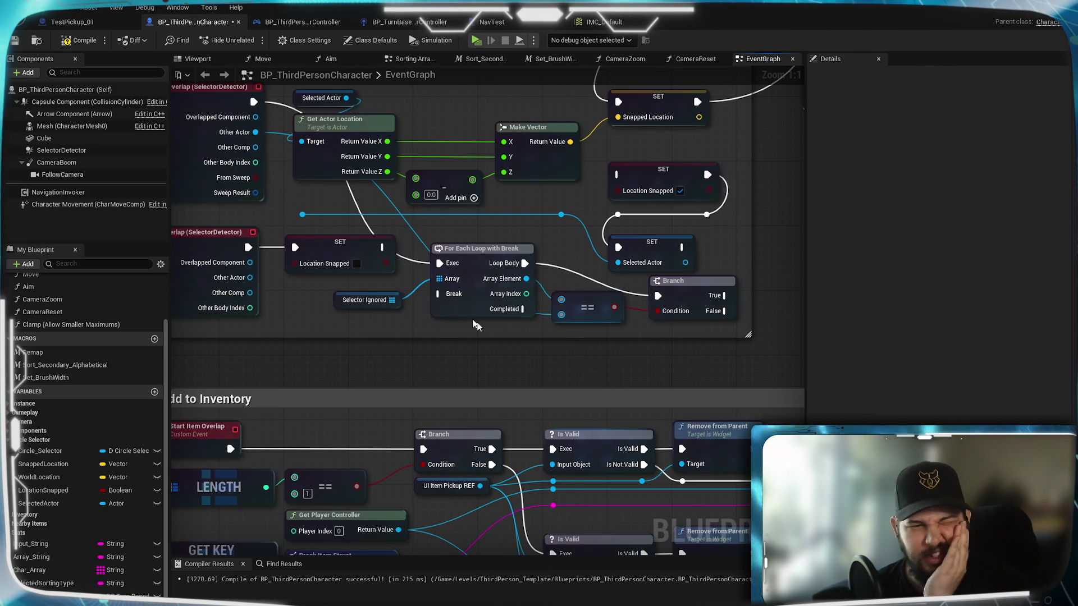
{"action": "mouse_move", "coordinate": [256, 132]}
{"action": "left_mouse_down"}
{"action": "mouse_move", "coordinate": [476, 369]}
{"action": "mouse_move", "coordinate": [458, 355]}
{"action": "left_mouse_up"}
{"action": "type", "text": "cast t"}
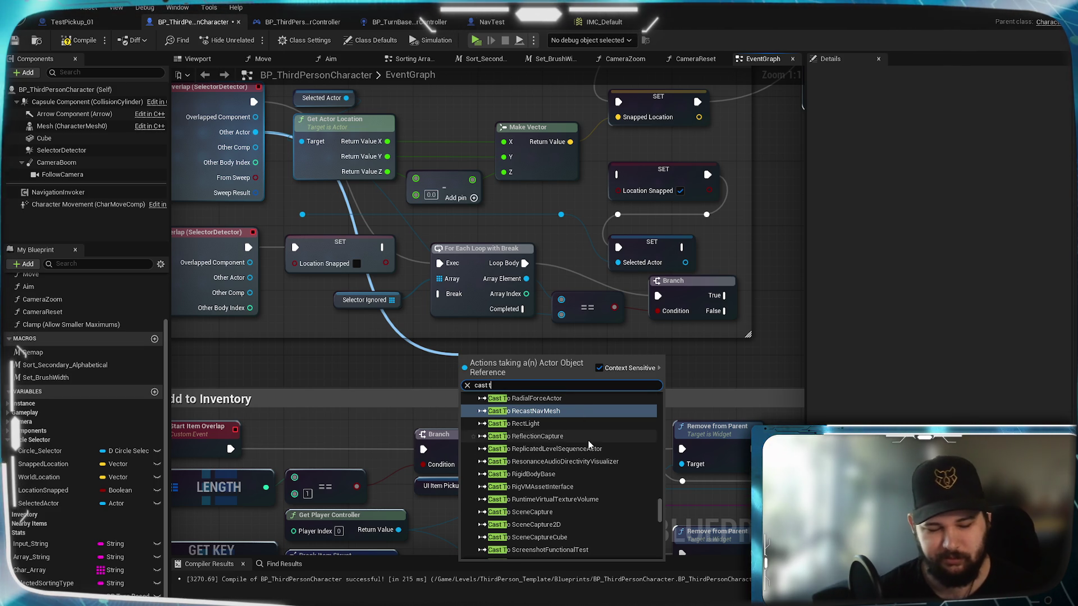
{"action": "type", "text": "o"}
{"action": "type", "text": "bp"}
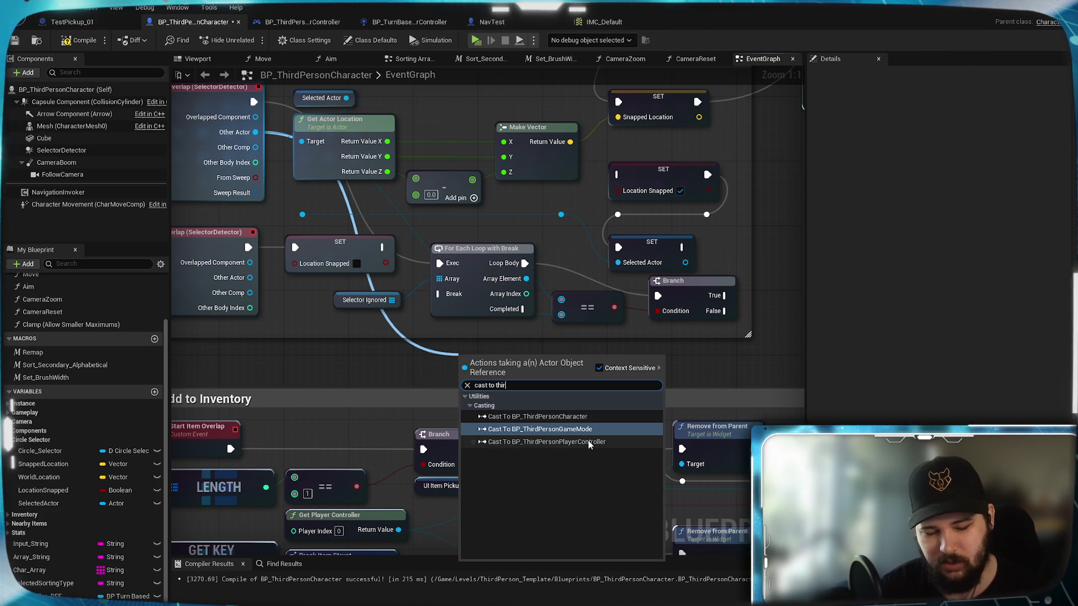
{"action": "left_click", "coordinate": [575, 416]}
- Place the Cast node below the loop, wire Cast Failed into SET Location Snapped, and save
{"action": "left_click_drag", "start_coordinate": [533, 356], "coordinate": [496, 342]}
{"action": "mouse_move", "coordinate": [392, 332]}
{"action": "left_mouse_down"}
{"action": "mouse_move", "coordinate": [212, 221]}
{"action": "mouse_move", "coordinate": [365, 457]}
{"action": "left_mouse_up"}
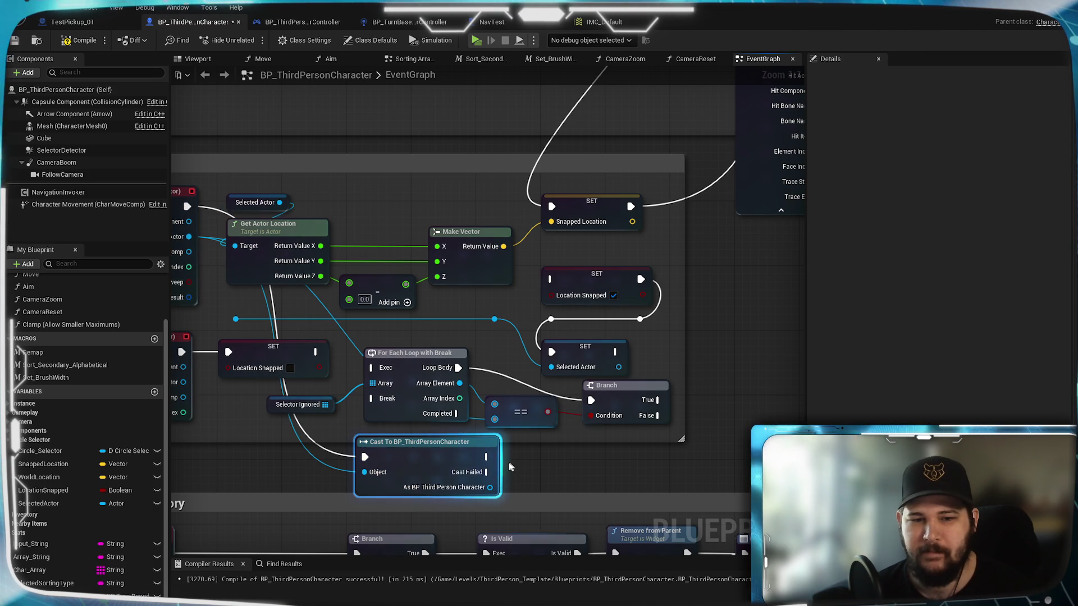
{"action": "left_click_drag", "start_coordinate": [552, 292], "coordinate": [550, 280]}
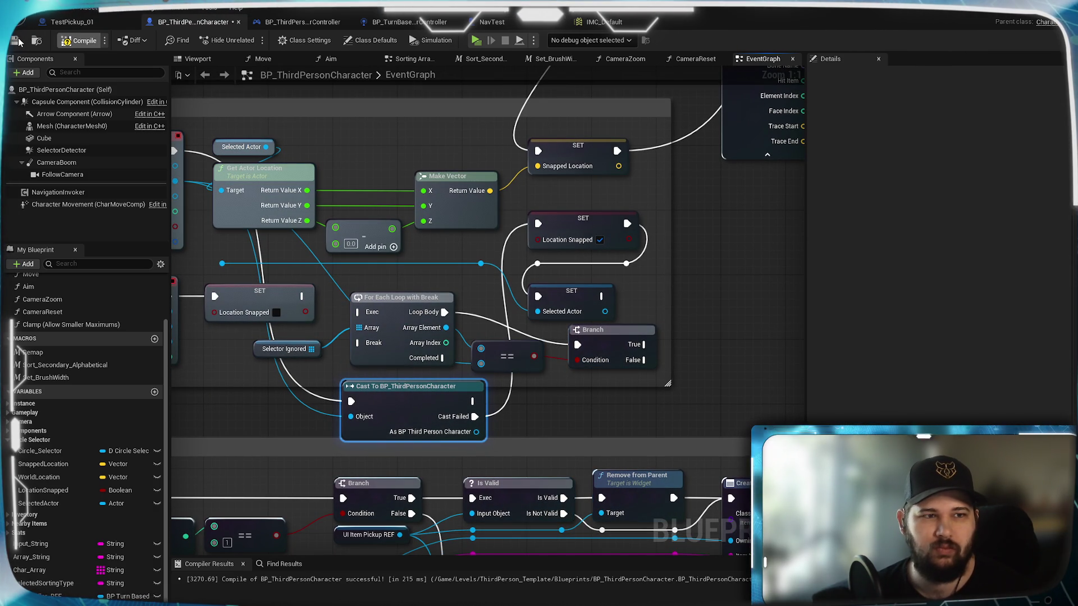
{"action": "key", "text": "ctrl+s"}
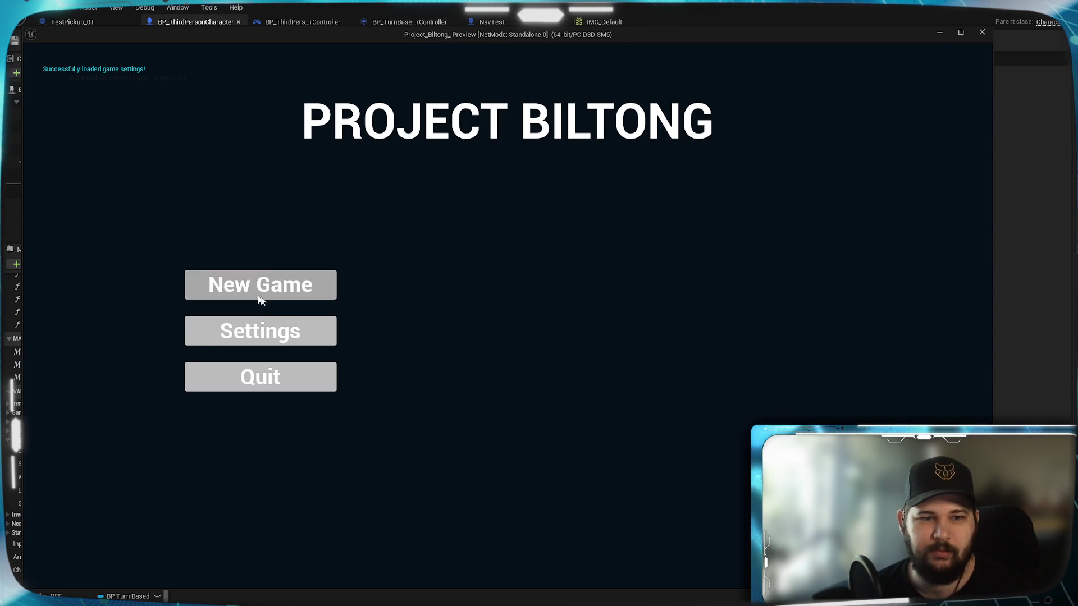
- Play-test standalone, running the character onto the green platform to try the snap cursor, then exit with Esc
{"action": "left_click", "coordinate": [263, 288]}
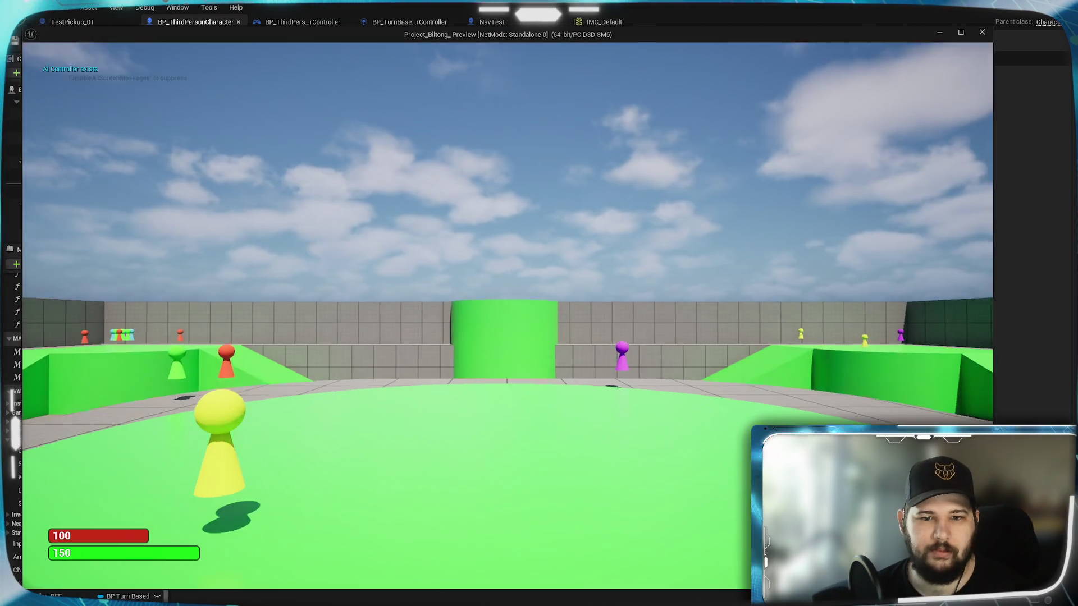
{"action": "key", "text": "w"}
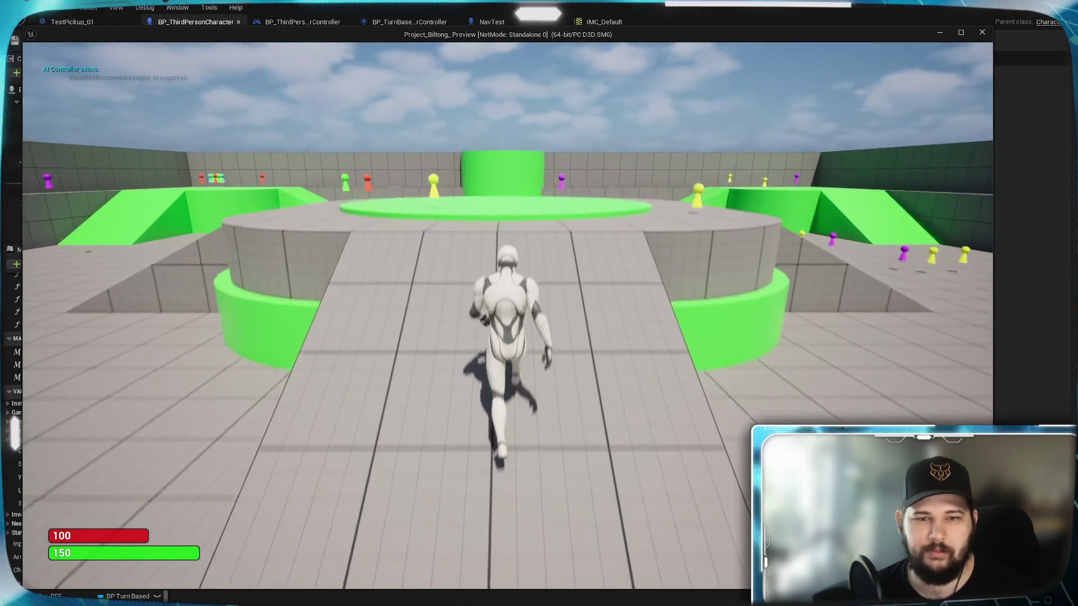
{"action": "key", "text": "w"}
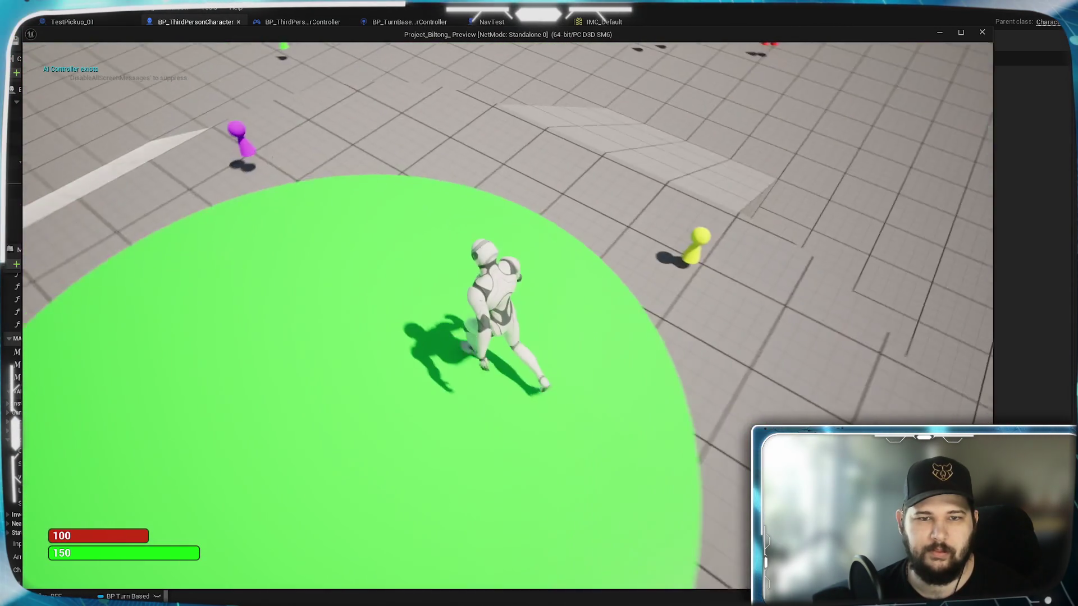
{"action": "scroll", "coordinate": [471, 413], "scroll_direction": "down", "scroll_amount": 5}
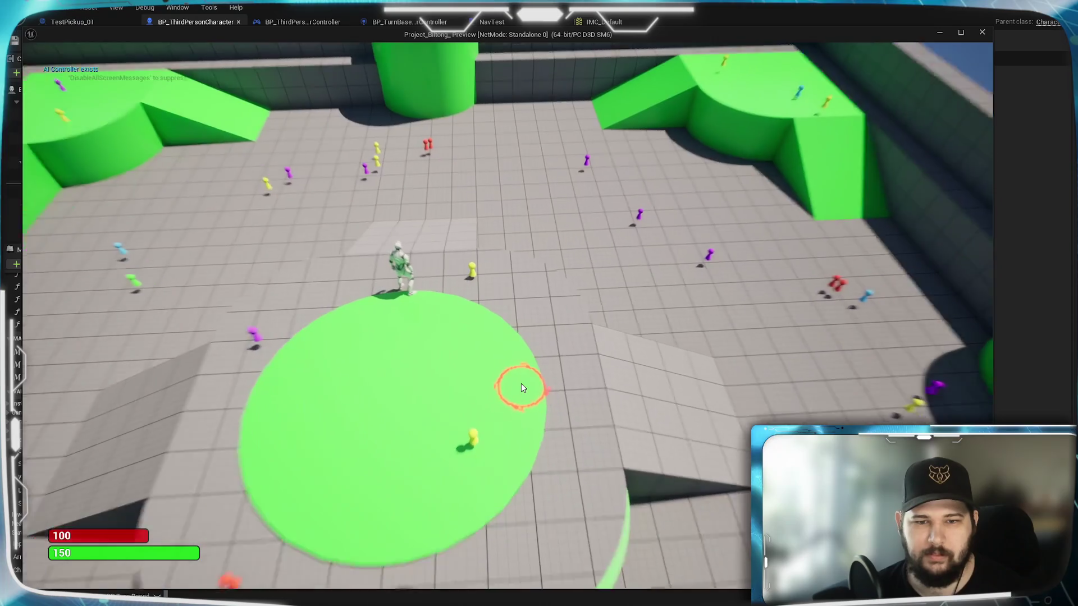
{"action": "scroll", "coordinate": [521, 382], "scroll_direction": "up", "scroll_amount": 5}
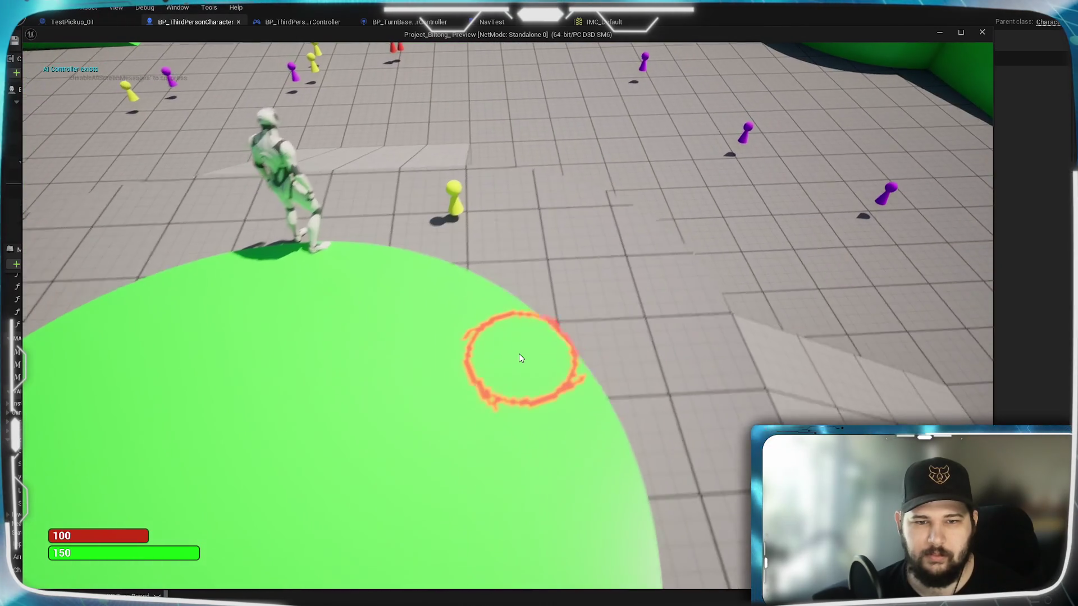
{"action": "scroll", "coordinate": [520, 356], "scroll_direction": "down", "scroll_amount": 3}
{"action": "scroll", "coordinate": [500, 373], "scroll_direction": "up", "scroll_amount": 2}
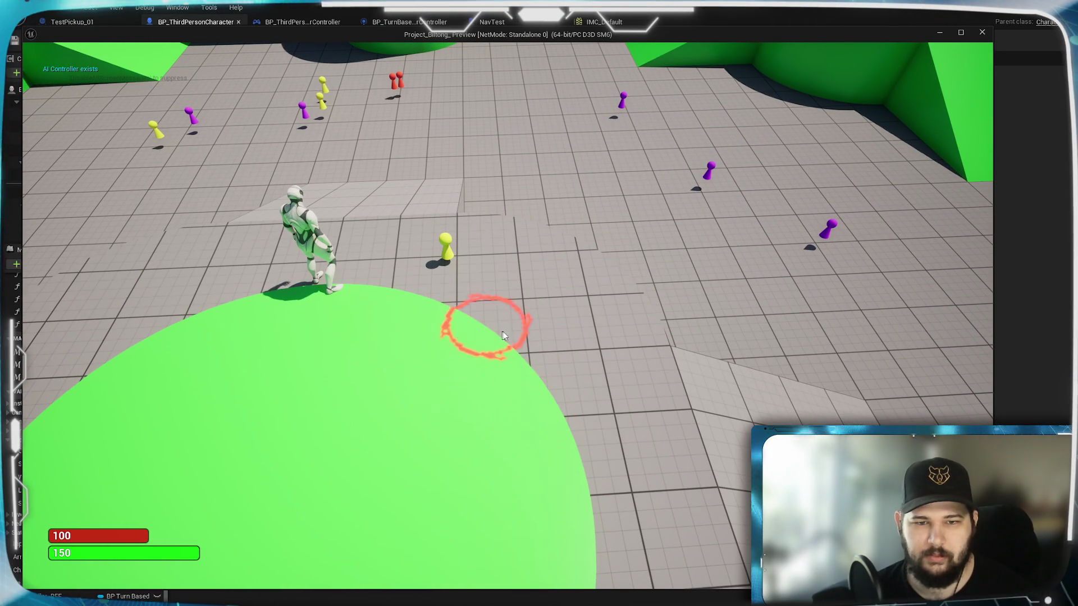
{"action": "scroll", "coordinate": [547, 380], "scroll_direction": "up", "scroll_amount": 3}
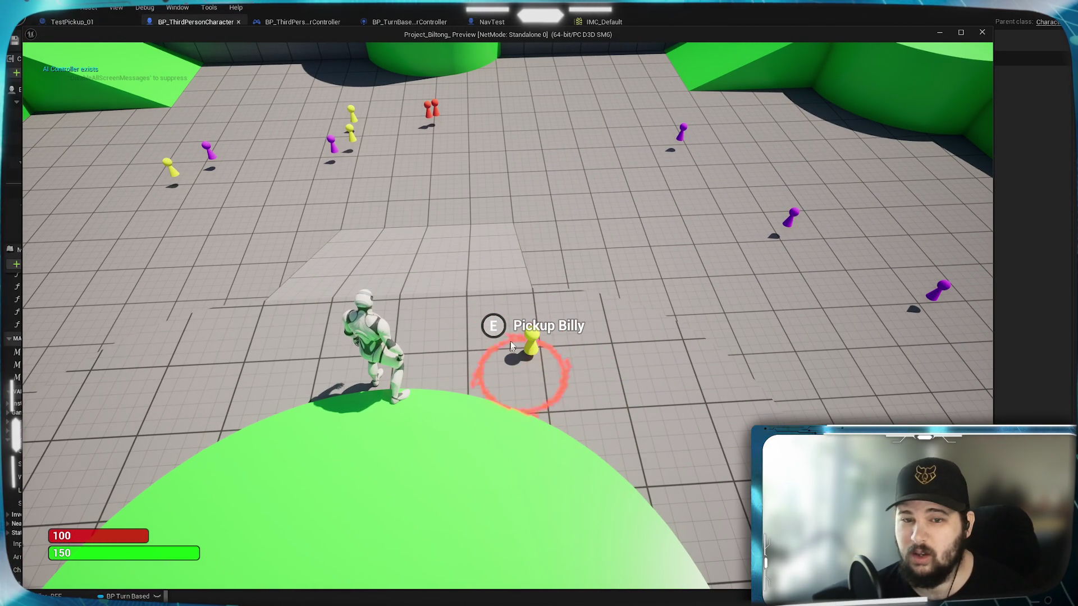
{"action": "scroll", "coordinate": [501, 323], "scroll_direction": "down", "scroll_amount": 1}
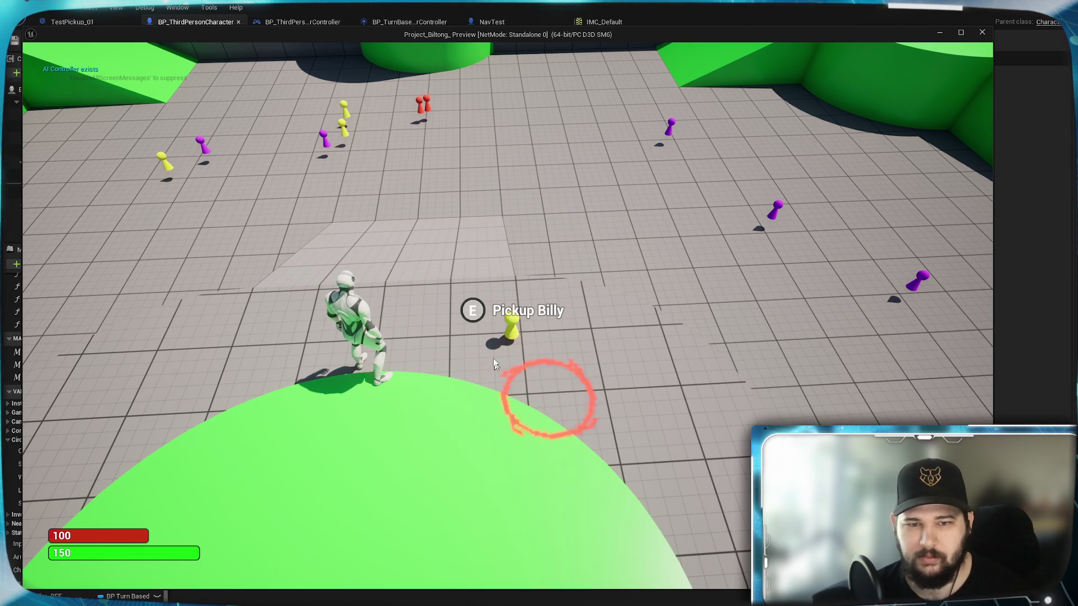
{"action": "scroll", "coordinate": [477, 365], "scroll_direction": "down", "scroll_amount": 2}
{"action": "scroll", "coordinate": [524, 376], "scroll_direction": "up", "scroll_amount": 3}
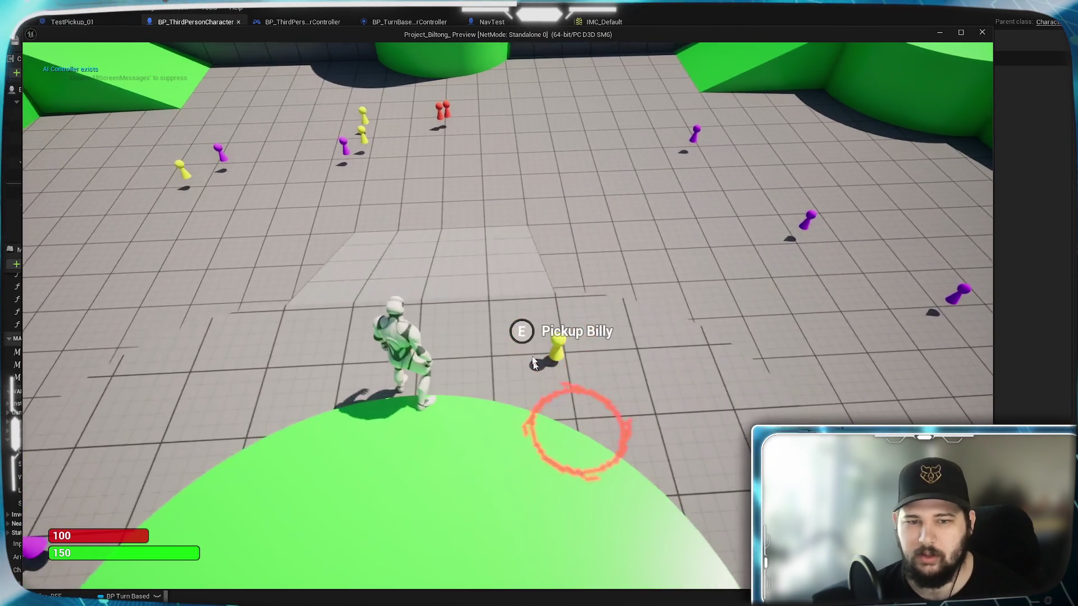
{"action": "key", "text": "Escape"}
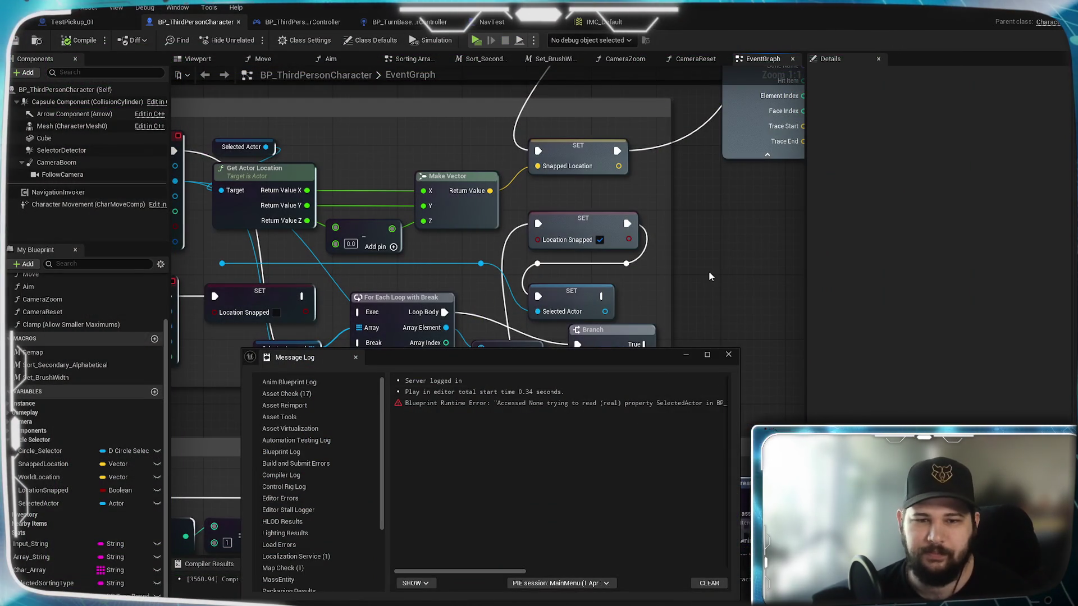
- Inspect the Blueprint Runtime Error entry in the Message Log, then close the log
{"action": "left_click", "coordinate": [709, 272]}
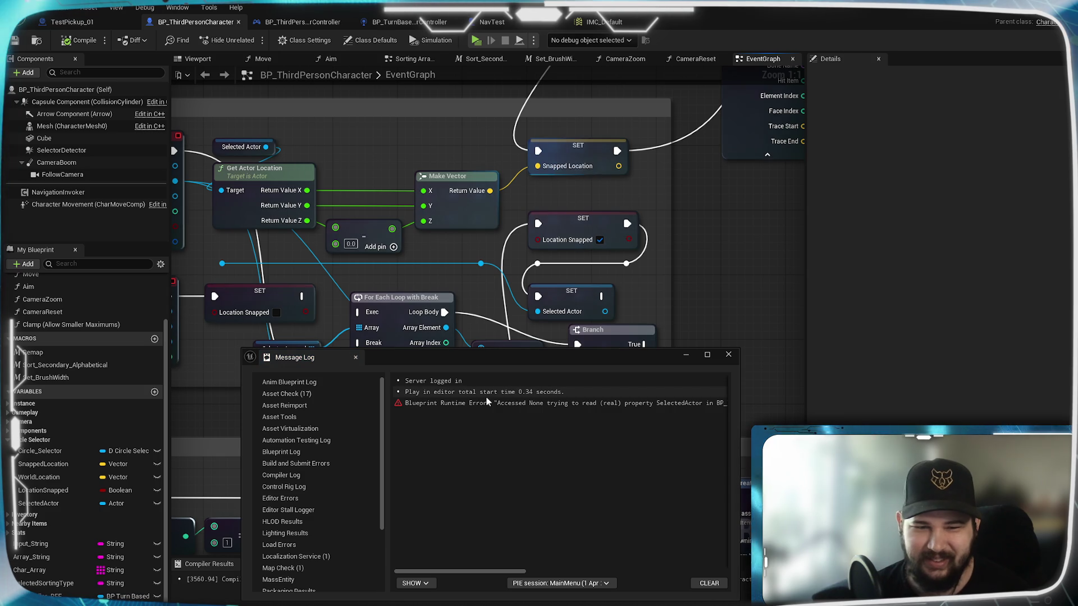
{"action": "left_click", "coordinate": [480, 403]}
{"action": "left_click_drag", "start_coordinate": [469, 572], "coordinate": [512, 581]}
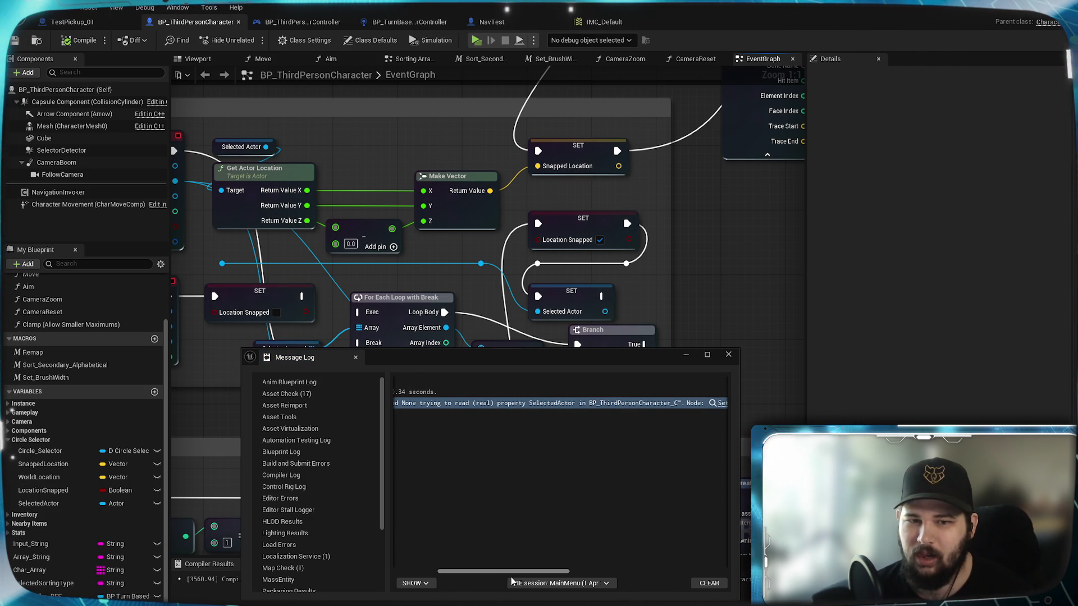
{"action": "left_click_drag", "start_coordinate": [512, 581], "coordinate": [514, 582]}
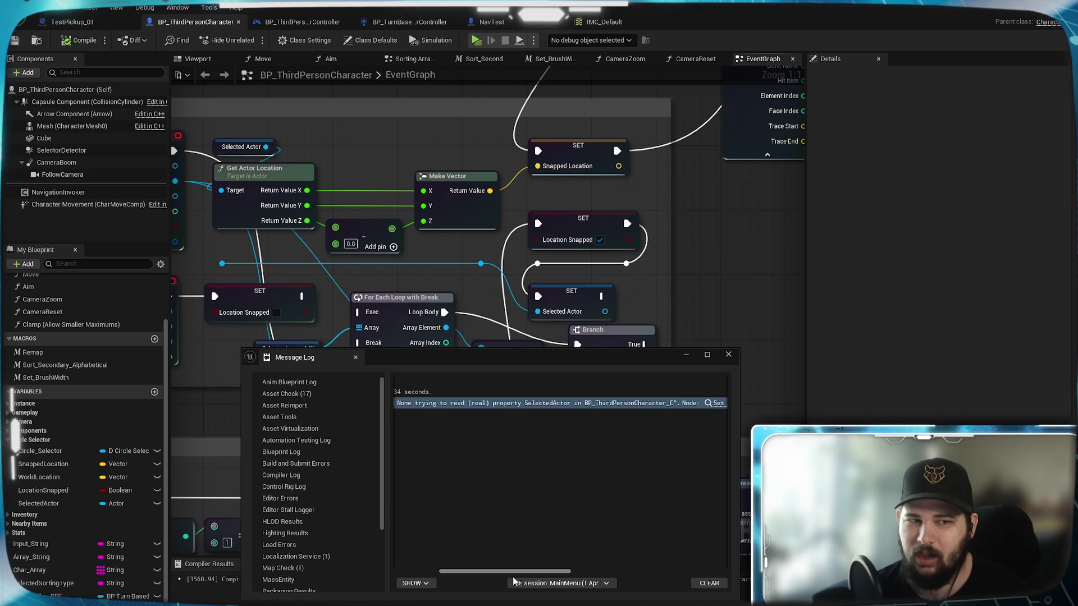
{"action": "left_click", "coordinate": [728, 354]}
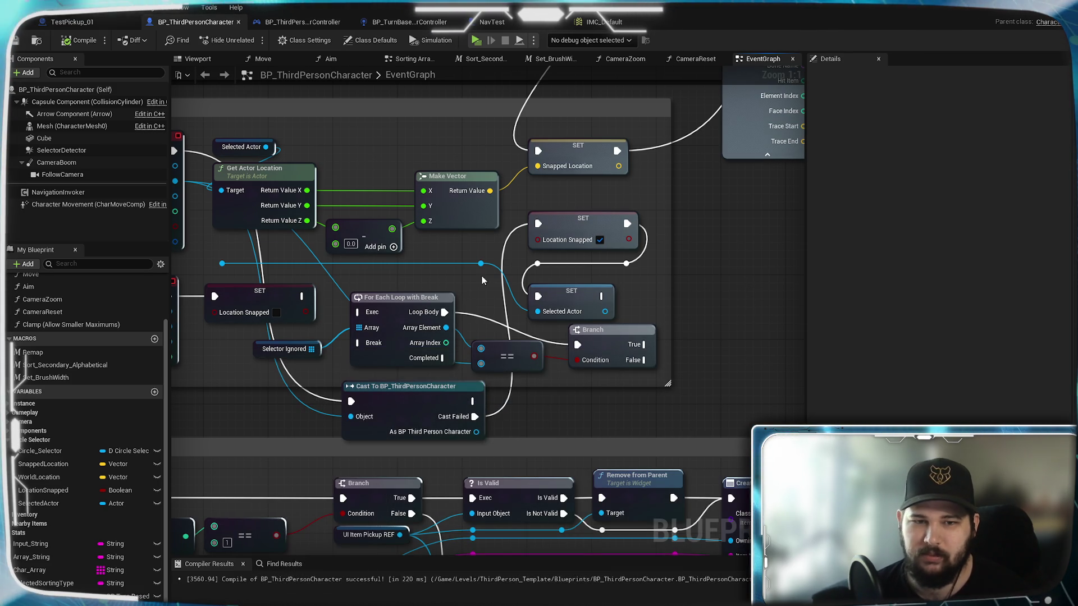
- Feed Get Actor Location from Other Actor instead of Selected Actor, compile, save, and relaunch the test
{"action": "left_click_drag", "start_coordinate": [410, 264], "coordinate": [470, 273]}
{"action": "left_click_drag", "start_coordinate": [235, 190], "coordinate": [282, 273]}
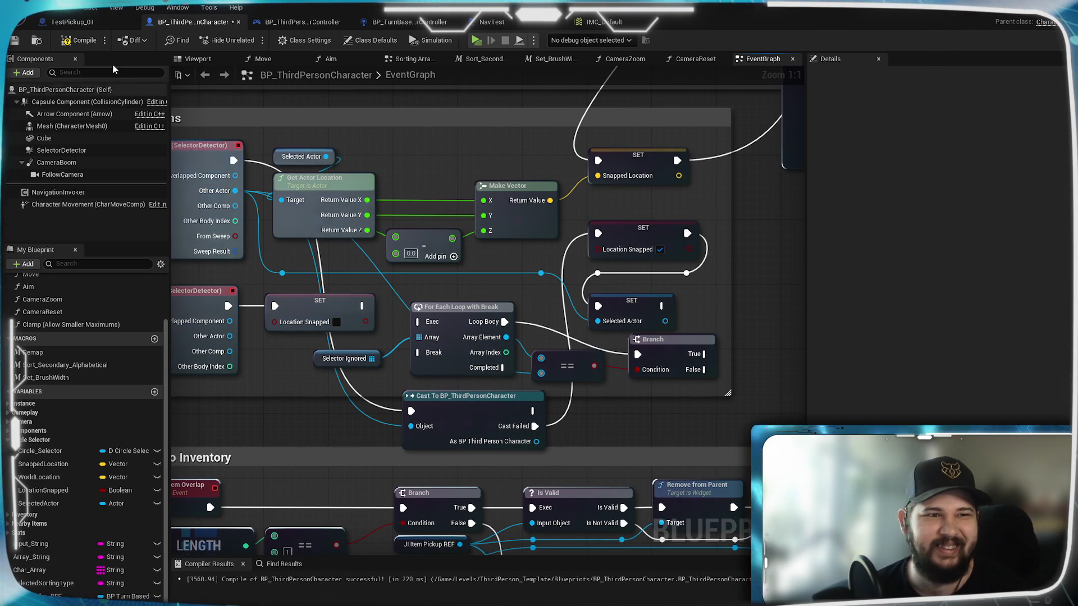
{"action": "key", "text": "F7"}
{"action": "key", "text": "ctrl+s"}
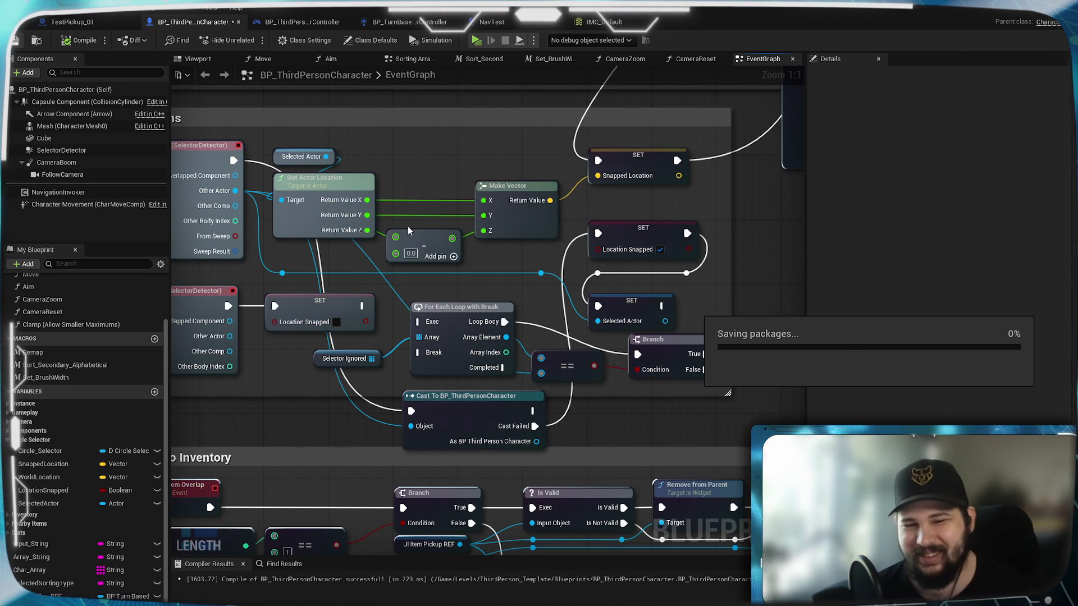
{"action": "left_click", "coordinate": [475, 40]}
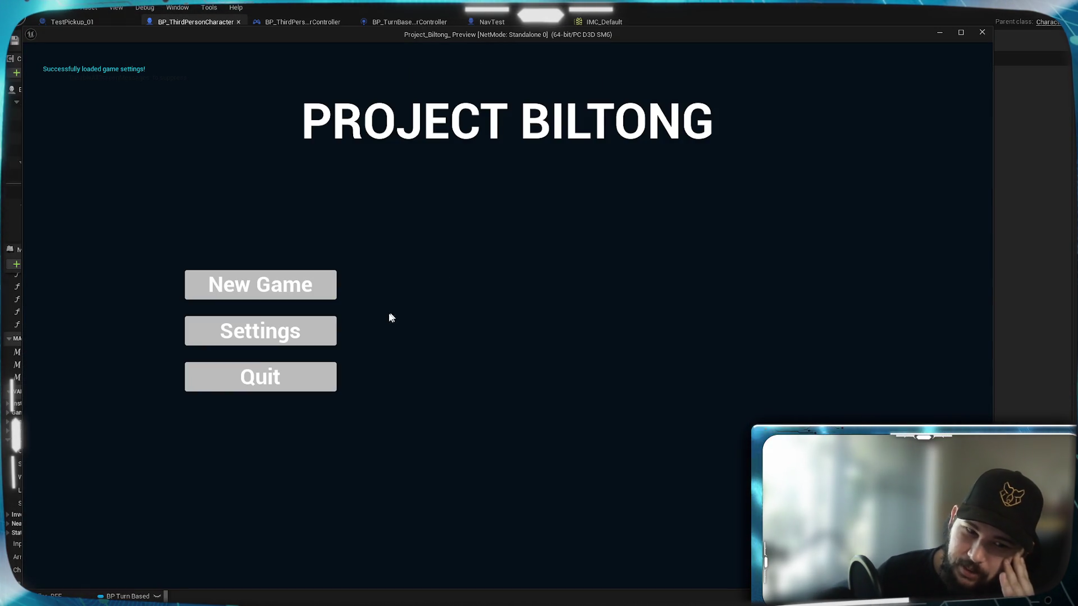
{"action": "left_click", "coordinate": [326, 292]}
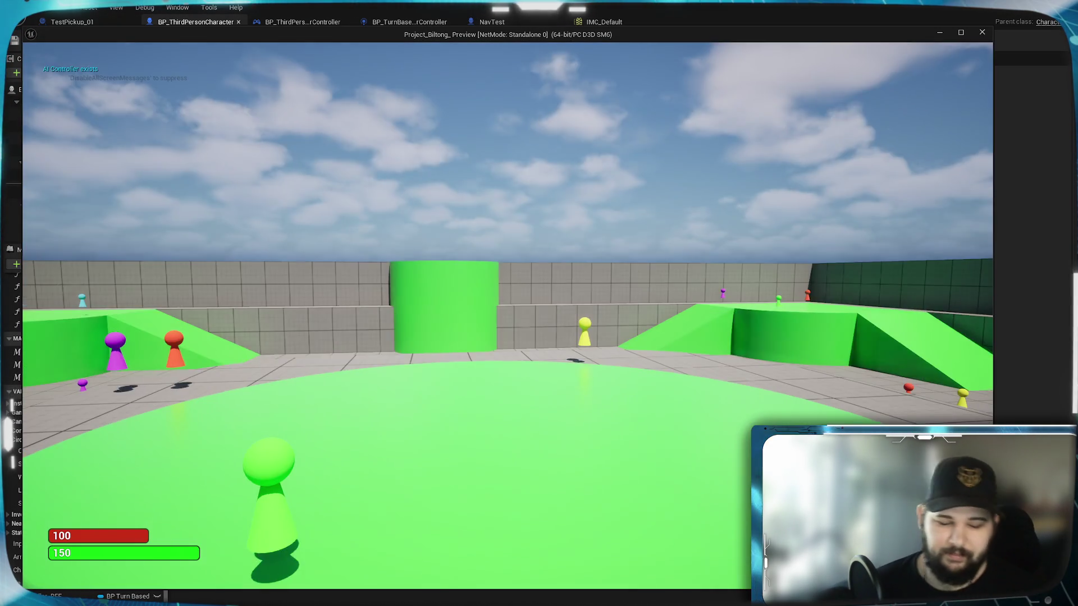
{"action": "key", "text": "w"}
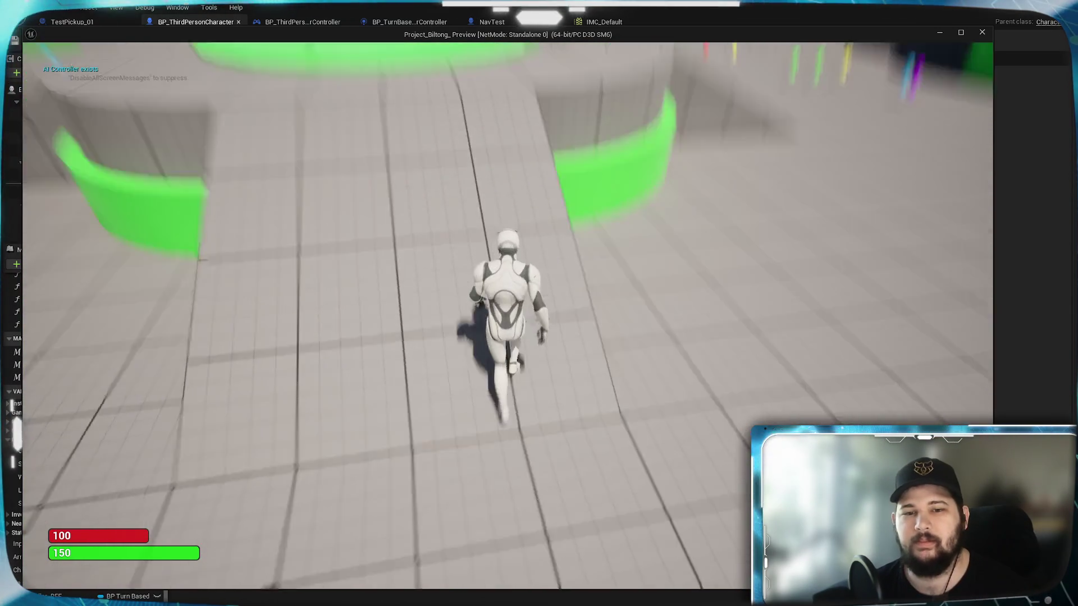
{"action": "key", "text": "w"}
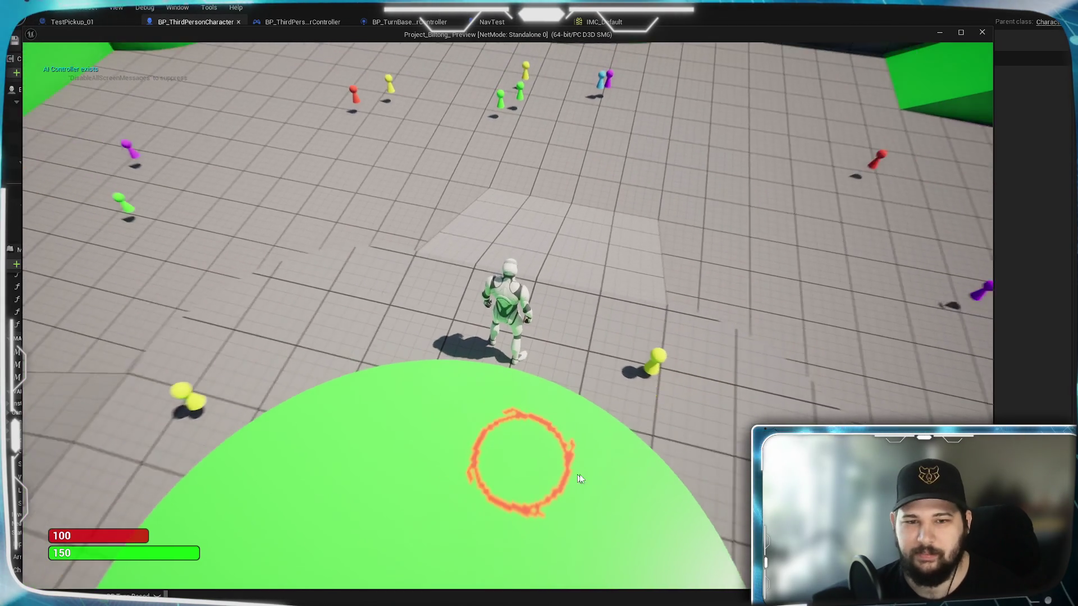
{"action": "scroll", "coordinate": [563, 427], "scroll_direction": "up", "scroll_amount": 5}
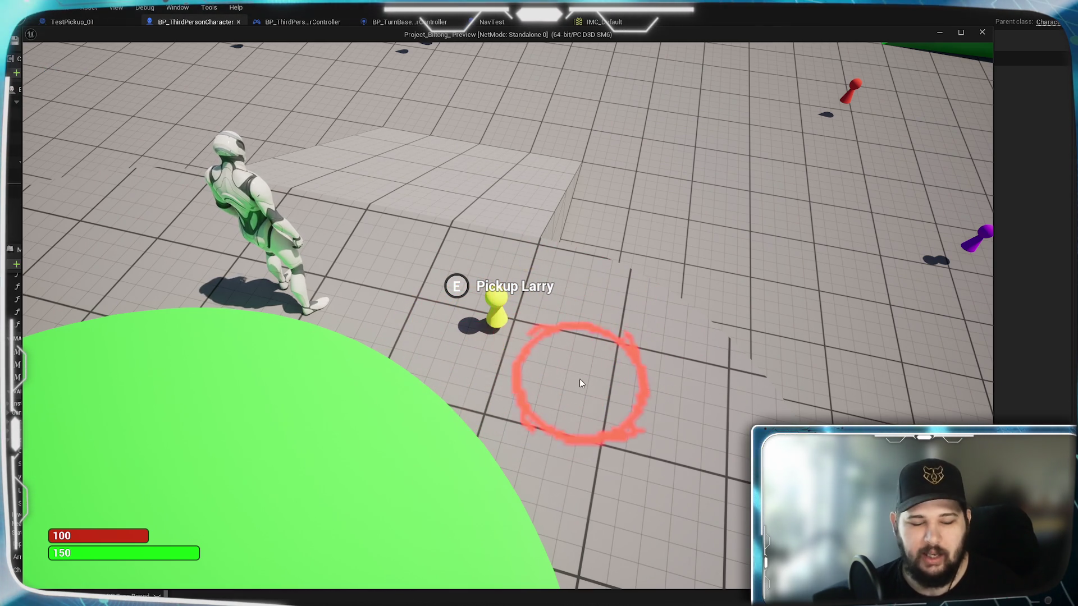
{"action": "key", "text": "s"}
{"action": "key", "text": "Escape"}
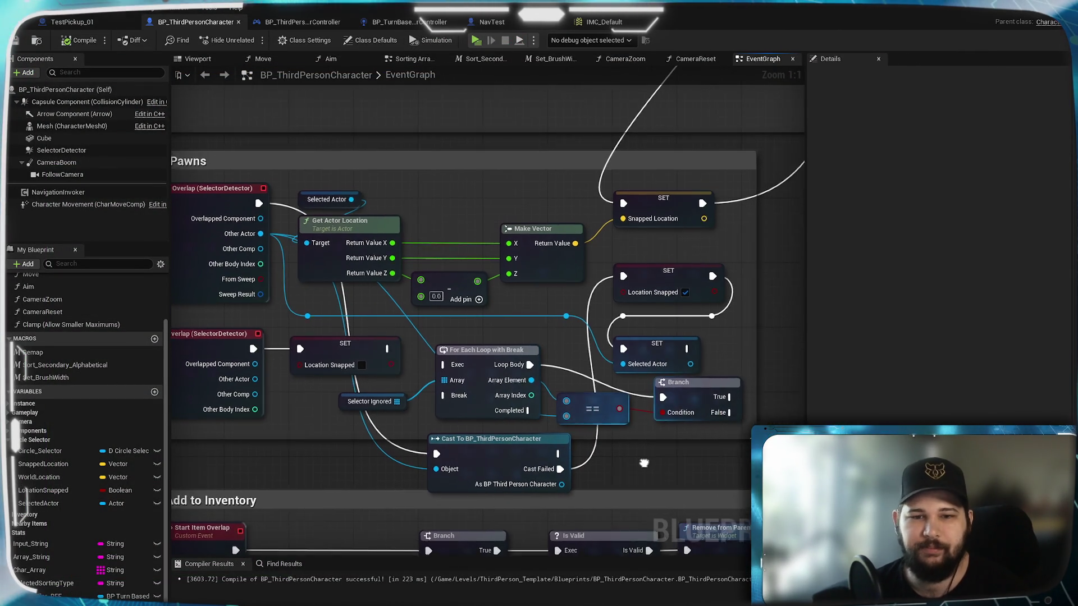
{"action": "left_click_drag", "start_coordinate": [472, 444], "coordinate": [480, 443]}
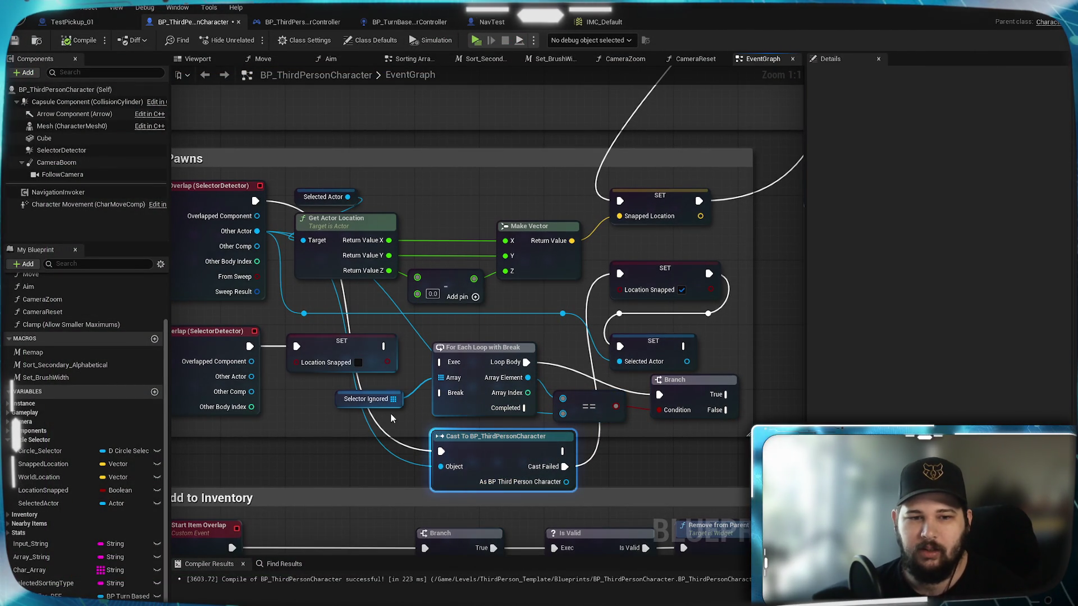
- Delete the Selector Ignored, For Each Loop with Break, == and Branch nodes, moving the Cast To node beside SET
{"action": "left_click", "coordinate": [368, 398]}
{"action": "left_click", "coordinate": [483, 347], "text": "ctrl"}
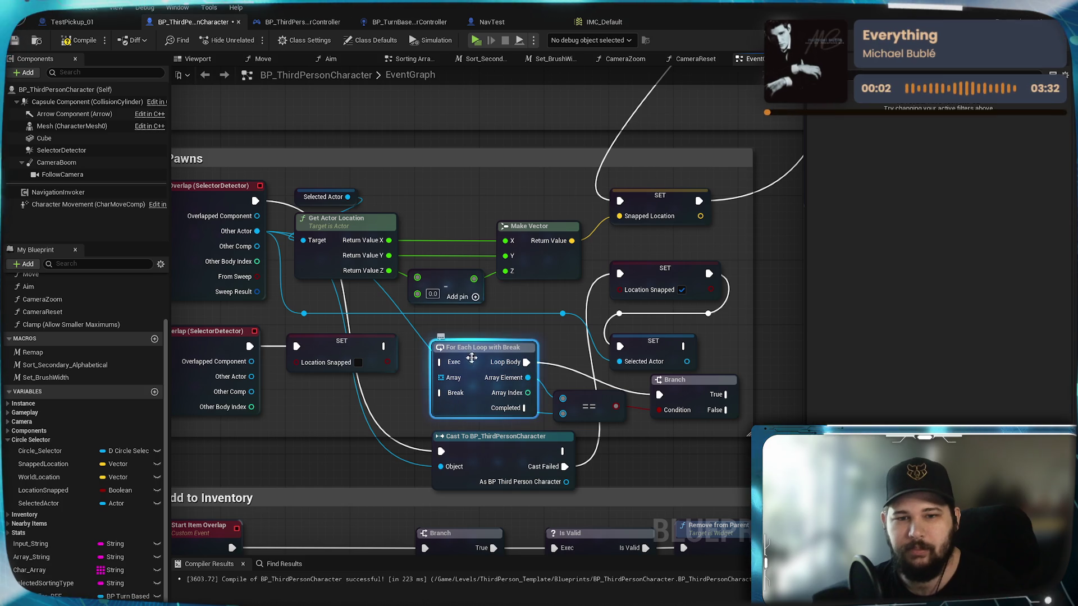
{"action": "key", "text": "Delete"}
{"action": "key", "text": "Delete"}
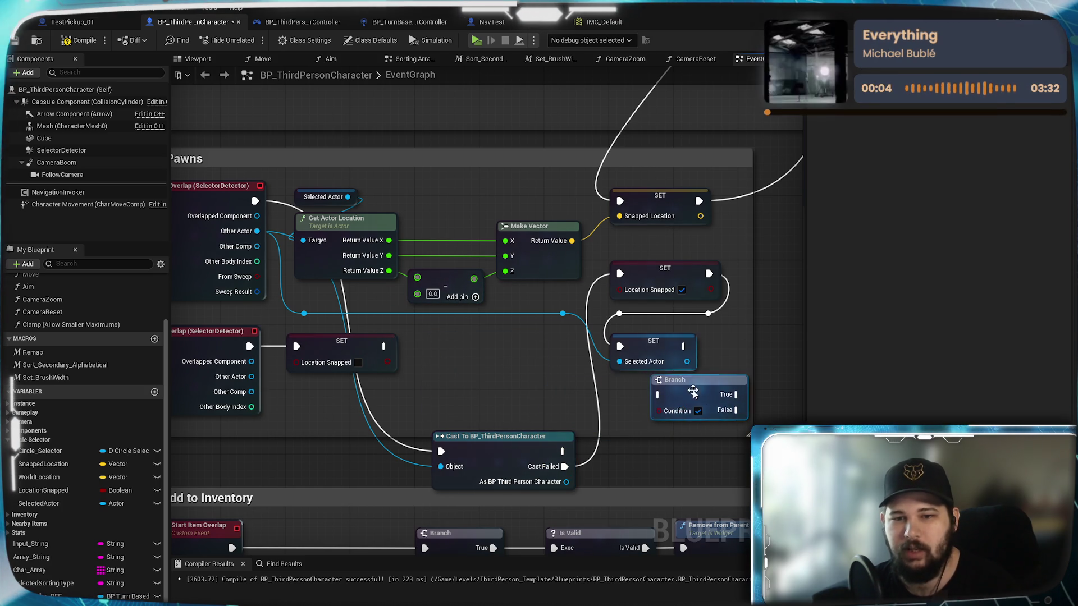
{"action": "left_click", "coordinate": [673, 380]}
{"action": "key", "text": "Delete"}
{"action": "left_click_drag", "start_coordinate": [510, 444], "coordinate": [501, 347]}
{"action": "mouse_move", "coordinate": [522, 288]}
{"action": "left_mouse_down"}
{"action": "mouse_move", "coordinate": [525, 414]}
{"action": "mouse_move", "coordinate": [427, 446]}
{"action": "mouse_move", "coordinate": [535, 380]}
{"action": "left_mouse_up"}
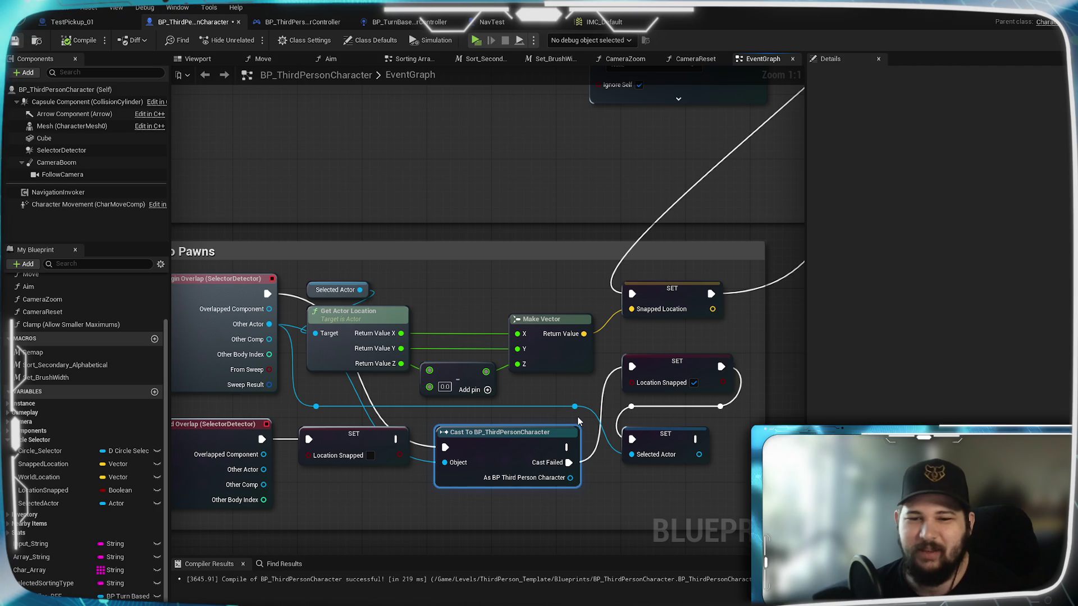
{"action": "scroll", "coordinate": [386, 484], "scroll_direction": "down", "scroll_amount": 4}
{"action": "left_click_drag", "start_coordinate": [386, 484], "coordinate": [450, 230]}
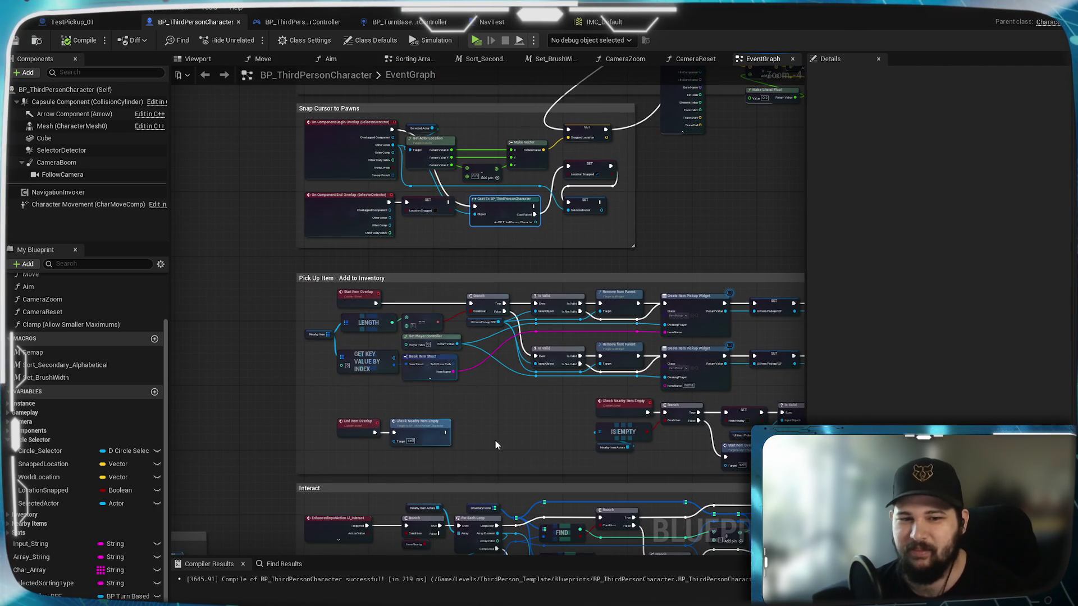
{"action": "left_click_drag", "start_coordinate": [515, 414], "coordinate": [505, 257]}
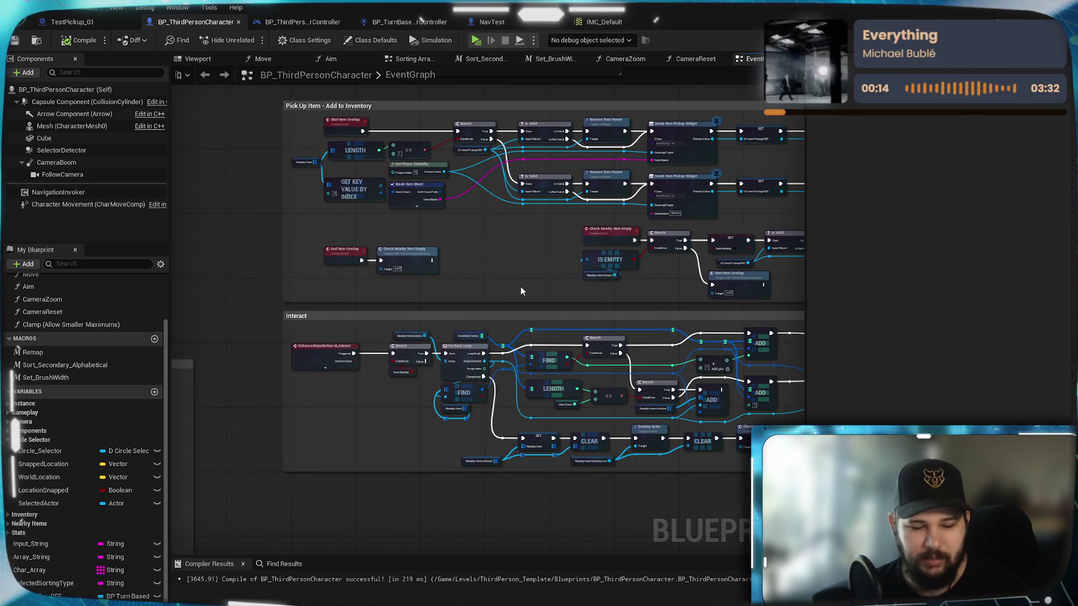
{"action": "mouse_move", "coordinate": [521, 309]}
{"action": "left_mouse_down"}
{"action": "mouse_move", "coordinate": [508, 404]}
{"action": "mouse_move", "coordinate": [482, 373]}
{"action": "left_mouse_up"}
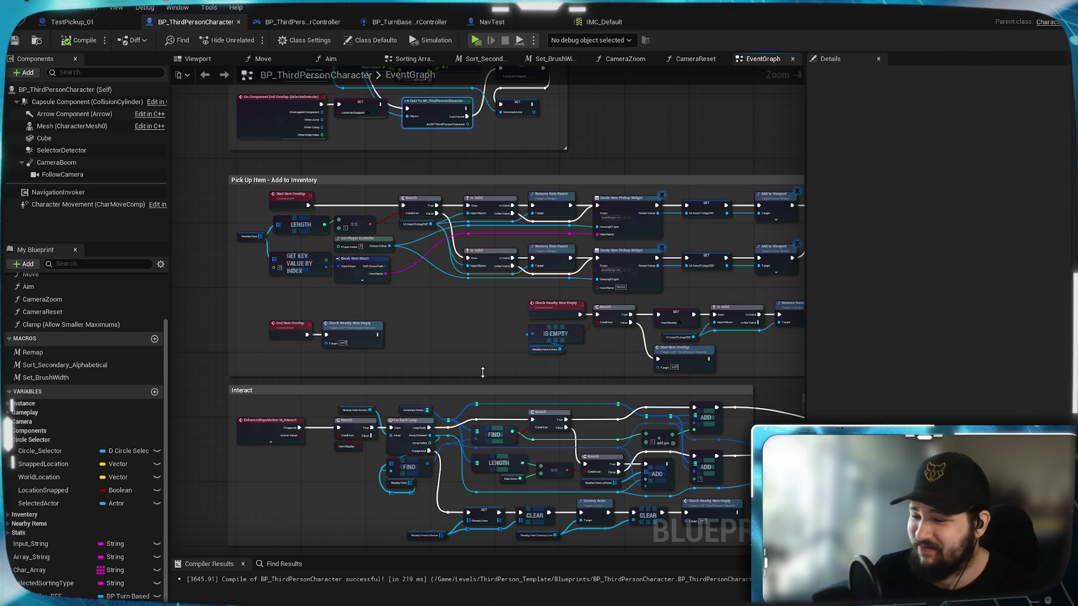
{"action": "left_click_drag", "start_coordinate": [482, 372], "coordinate": [586, 189]}
{"action": "left_click_drag", "start_coordinate": [466, 358], "coordinate": [426, 221]}
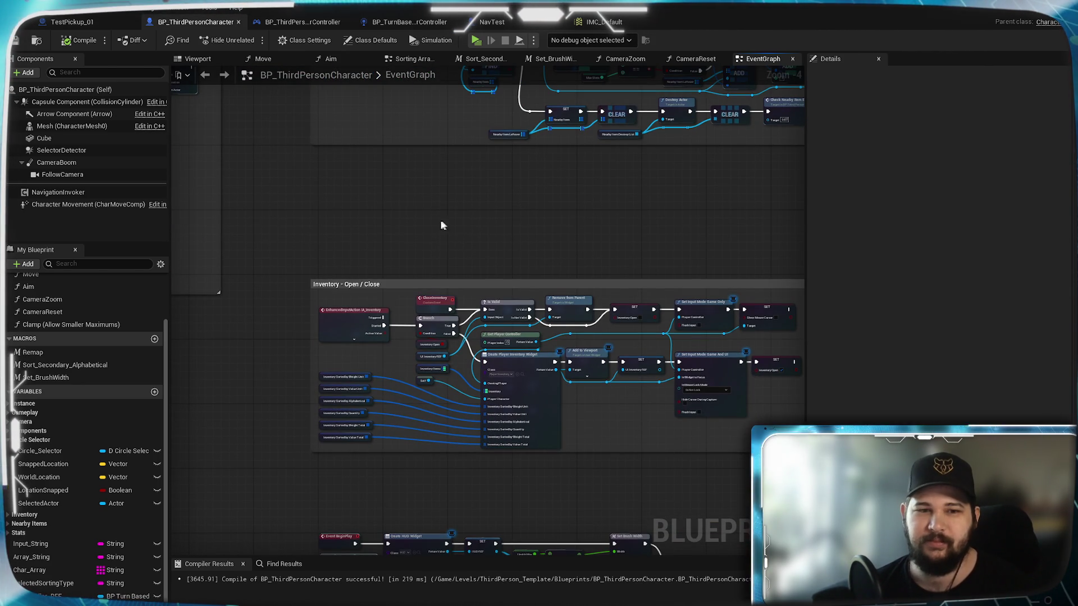
{"action": "mouse_move", "coordinate": [430, 259]}
{"action": "left_mouse_down"}
{"action": "mouse_move", "coordinate": [430, 83]}
{"action": "mouse_move", "coordinate": [431, 481]}
{"action": "mouse_move", "coordinate": [373, 396]}
{"action": "mouse_move", "coordinate": [400, 552]}
{"action": "left_mouse_up"}
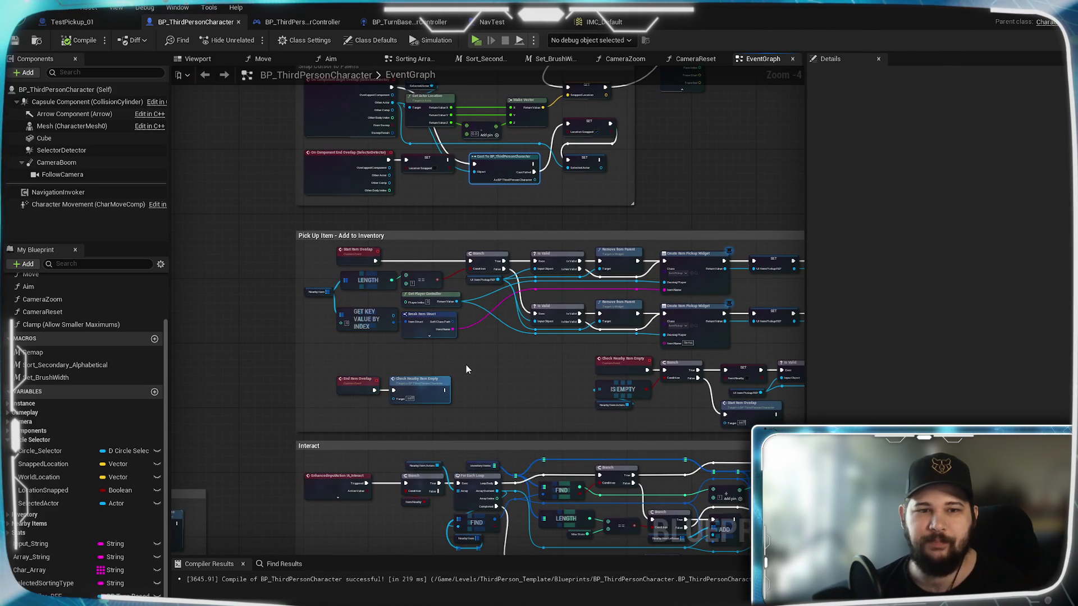
{"action": "scroll", "coordinate": [466, 365], "scroll_direction": "up", "scroll_amount": 4}
{"action": "left_click_drag", "start_coordinate": [372, 343], "coordinate": [489, 335]}
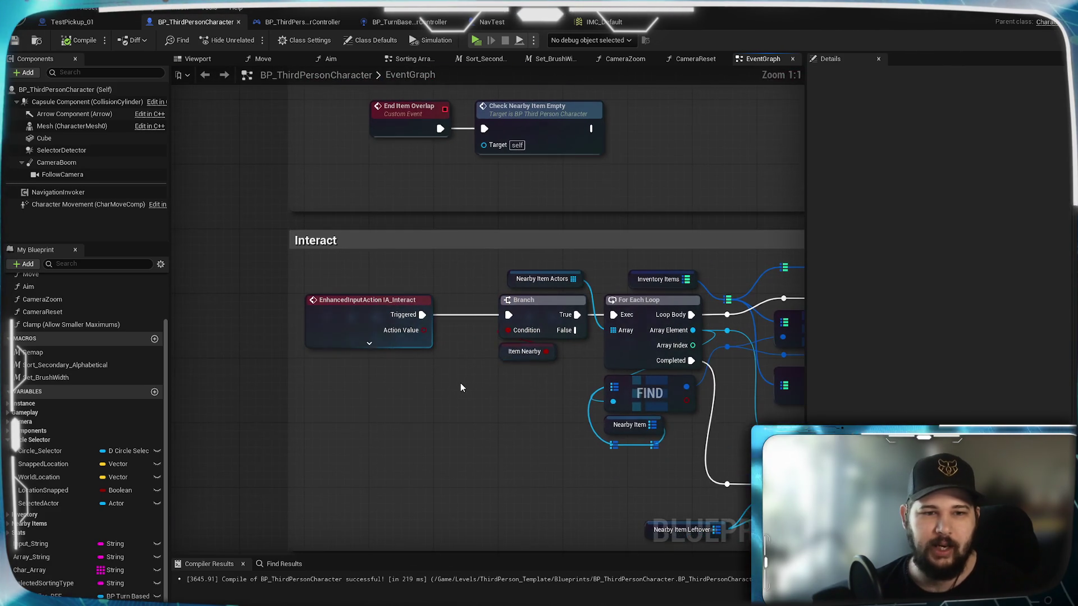
{"action": "left_click", "coordinate": [392, 344]}
{"action": "mouse_move", "coordinate": [589, 173]}
{"action": "left_mouse_down"}
{"action": "mouse_move", "coordinate": [512, 529]}
{"action": "mouse_move", "coordinate": [628, 473]}
{"action": "left_mouse_up"}
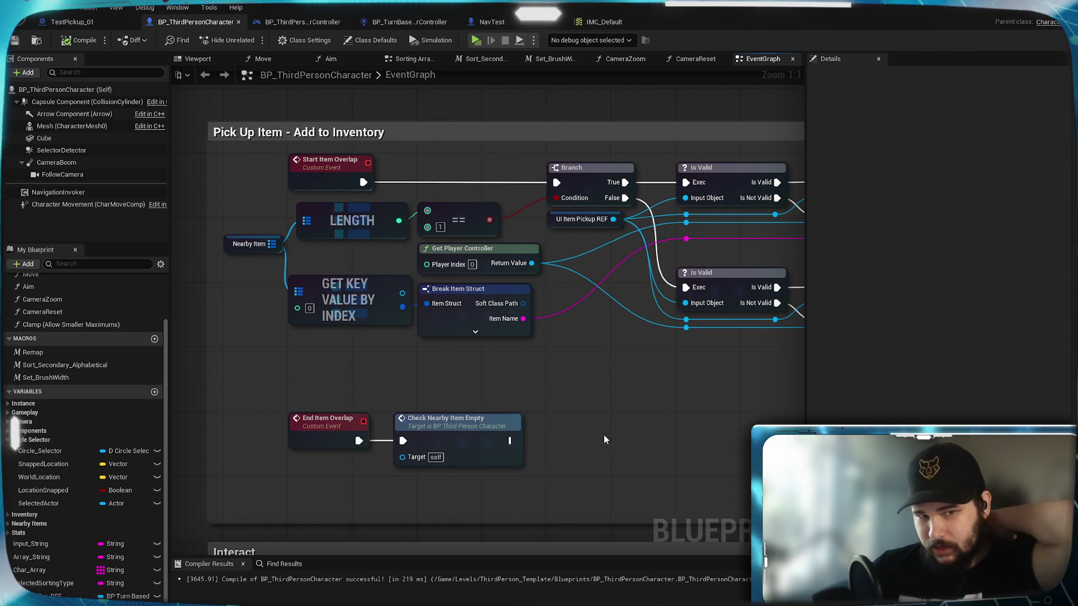
{"action": "left_click_drag", "start_coordinate": [605, 434], "coordinate": [571, 391]}
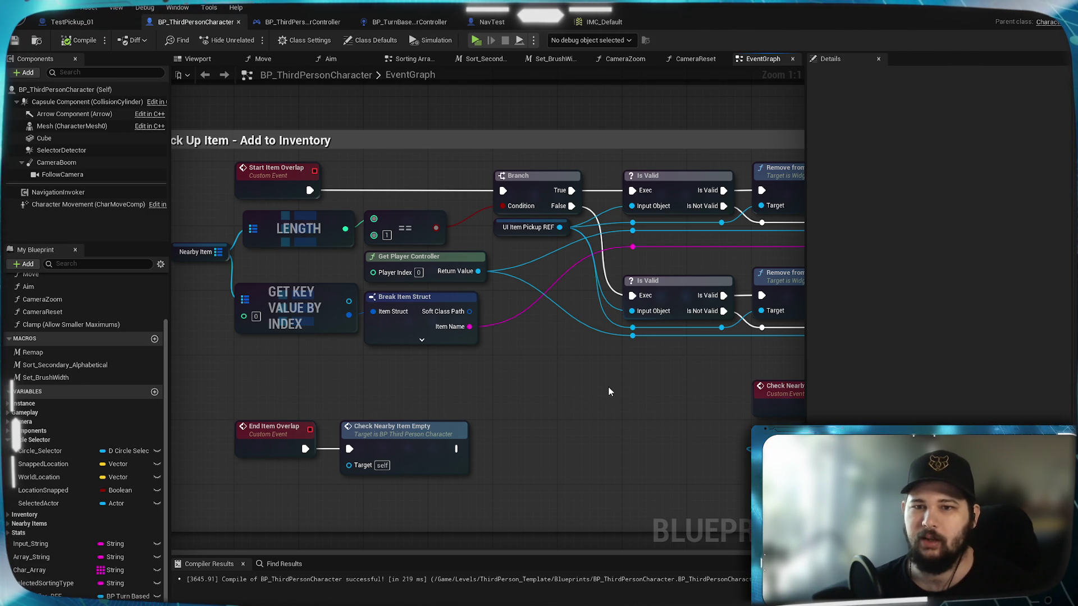
{"action": "left_click_drag", "start_coordinate": [608, 387], "coordinate": [608, 562]}
{"action": "mouse_move", "coordinate": [570, 288]}
{"action": "left_mouse_down"}
{"action": "mouse_move", "coordinate": [609, 408]}
{"action": "mouse_move", "coordinate": [461, 441]}
{"action": "mouse_move", "coordinate": [465, 428]}
{"action": "mouse_move", "coordinate": [392, 336]}
{"action": "mouse_move", "coordinate": [475, 328]}
{"action": "left_mouse_up"}
{"action": "mouse_move", "coordinate": [943, 260]}
{"action": "left_mouse_down"}
{"action": "mouse_move", "coordinate": [861, 281]}
{"action": "mouse_move", "coordinate": [603, 304]}
{"action": "mouse_move", "coordinate": [1066, 275]}
{"action": "mouse_move", "coordinate": [638, 304]}
{"action": "mouse_move", "coordinate": [904, 249]}
{"action": "mouse_move", "coordinate": [1067, 250]}
{"action": "mouse_move", "coordinate": [855, 286]}
{"action": "mouse_move", "coordinate": [718, 294]}
{"action": "mouse_move", "coordinate": [837, 255]}
{"action": "mouse_move", "coordinate": [1040, 248]}
{"action": "left_mouse_up"}
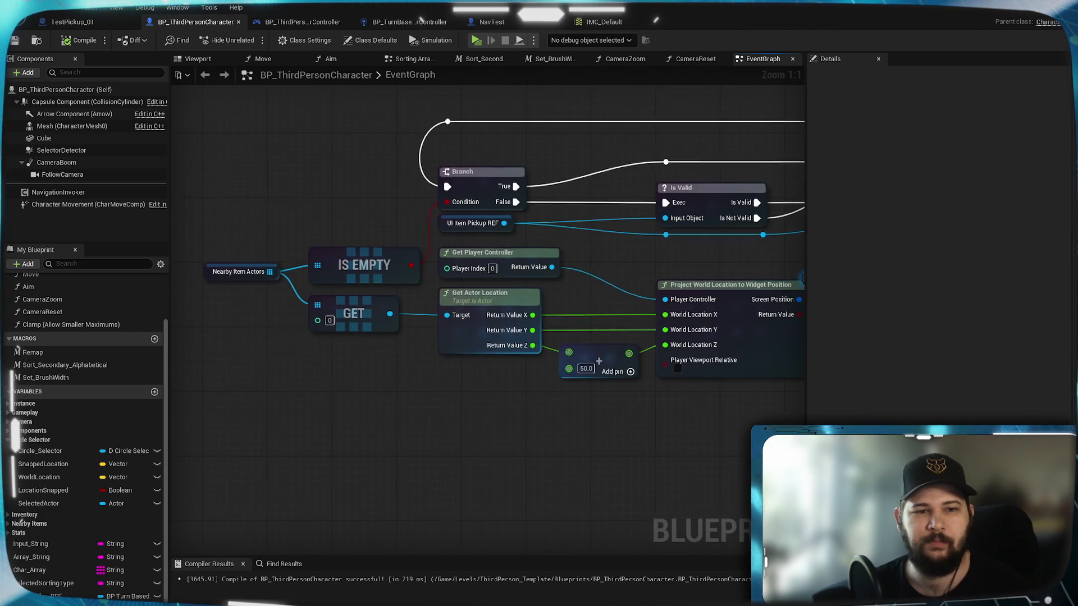
{"action": "scroll", "coordinate": [248, 493], "scroll_direction": "down", "scroll_amount": 2}
{"action": "left_click_drag", "start_coordinate": [450, 432], "coordinate": [403, 115]}
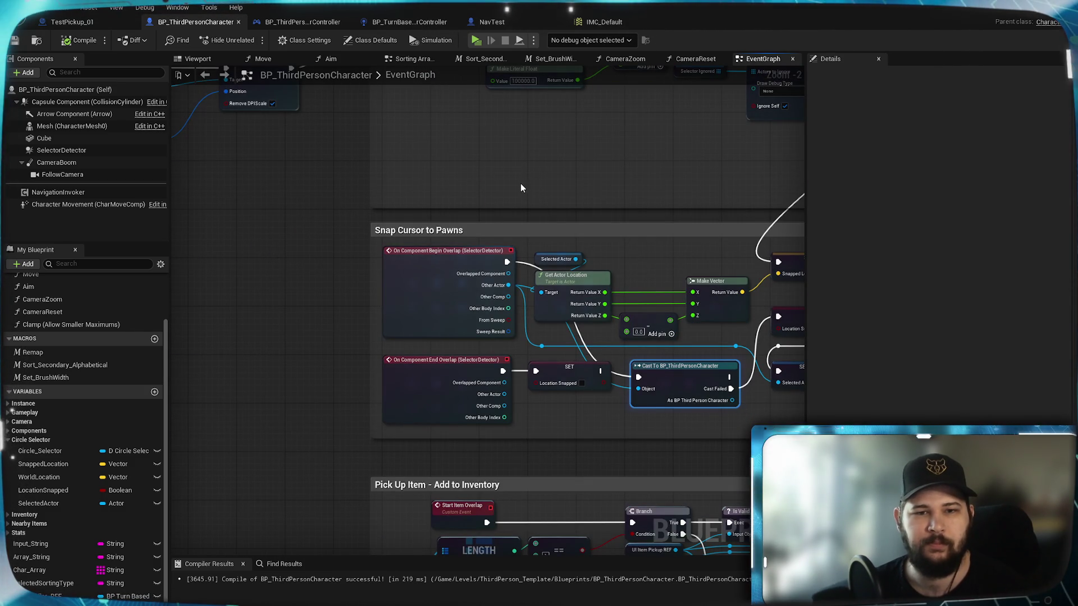
{"action": "left_click_drag", "start_coordinate": [611, 193], "coordinate": [325, 147]}
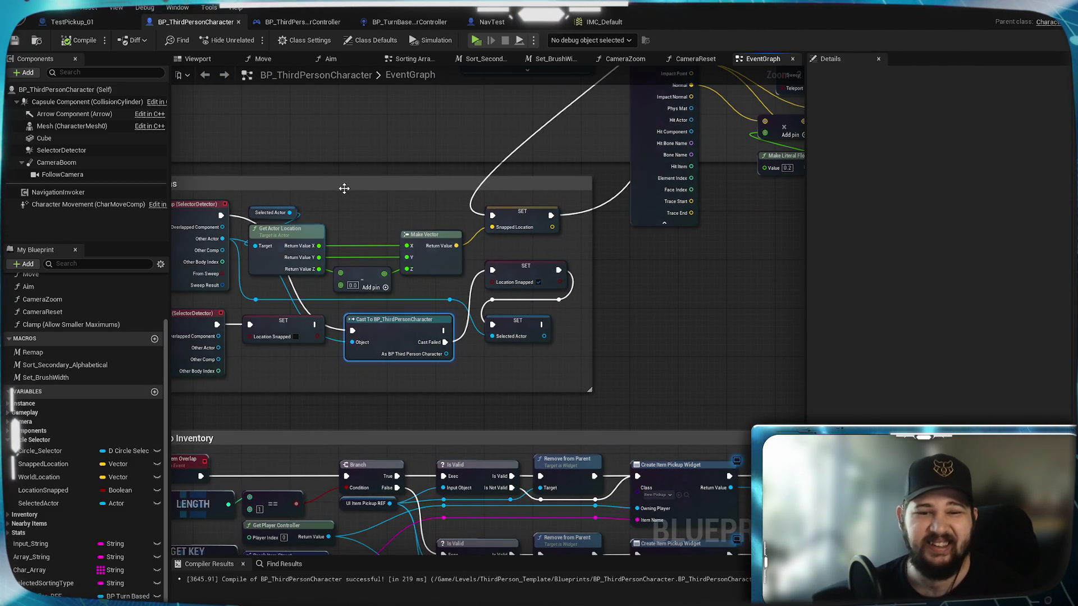
{"action": "scroll", "coordinate": [651, 313], "scroll_direction": "down", "scroll_amount": 3}
{"action": "left_click_drag", "start_coordinate": [655, 369], "coordinate": [651, 231]}
{"action": "scroll", "coordinate": [337, 379], "scroll_direction": "up", "scroll_amount": 2}
{"action": "mouse_move", "coordinate": [337, 380]}
{"action": "left_mouse_down"}
{"action": "mouse_move", "coordinate": [689, 270]}
{"action": "mouse_move", "coordinate": [365, 218]}
{"action": "mouse_move", "coordinate": [323, 75]}
{"action": "left_mouse_up"}
{"action": "scroll", "coordinate": [669, 267], "scroll_direction": "down", "scroll_amount": 2}
{"action": "scroll", "coordinate": [510, 234], "scroll_direction": "up", "scroll_amount": 1}
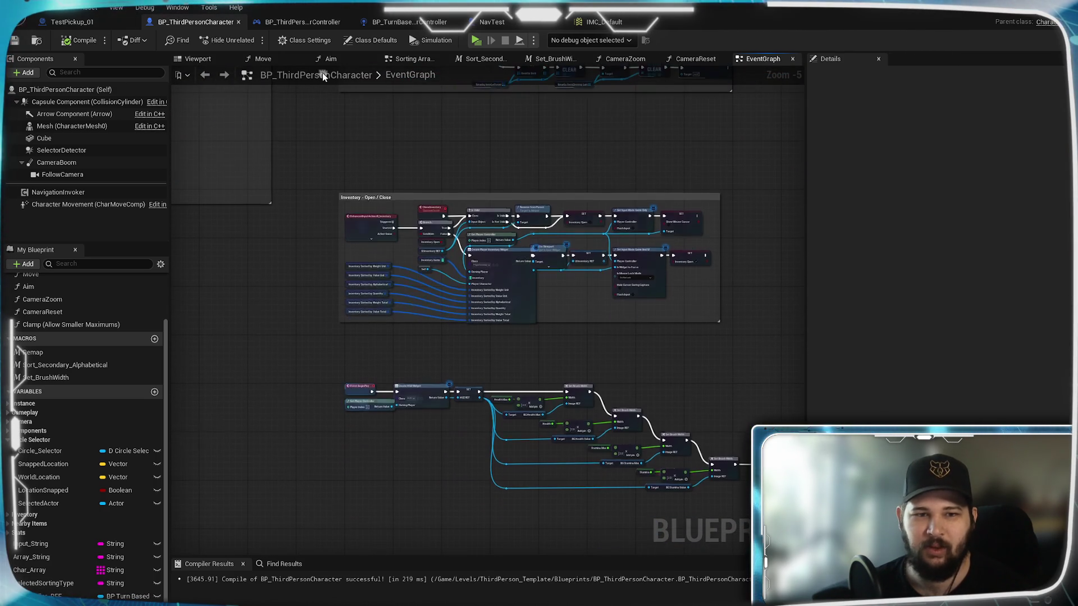
{"action": "left_click_drag", "start_coordinate": [607, 169], "coordinate": [578, 369]}
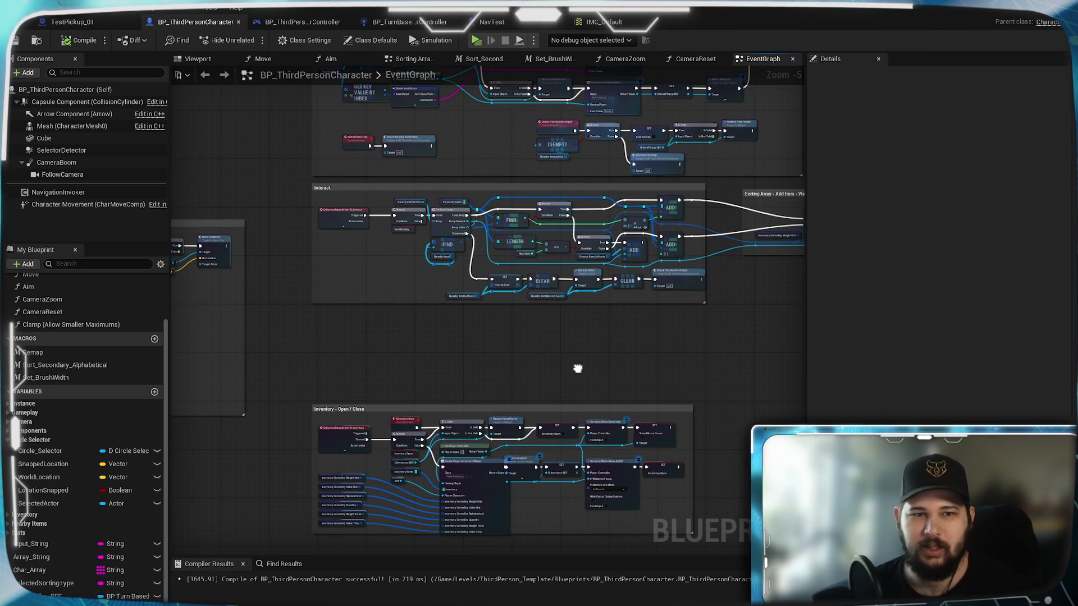
{"action": "scroll", "coordinate": [356, 301], "scroll_direction": "up", "scroll_amount": 5}
{"action": "mouse_move", "coordinate": [432, 264]}
{"action": "left_mouse_down"}
{"action": "mouse_move", "coordinate": [436, 433]}
{"action": "mouse_move", "coordinate": [422, 415]}
{"action": "mouse_move", "coordinate": [384, 419]}
{"action": "mouse_move", "coordinate": [618, 438]}
{"action": "mouse_move", "coordinate": [284, 452]}
{"action": "left_mouse_up"}
{"action": "mouse_move", "coordinate": [755, 237]}
{"action": "left_mouse_down"}
{"action": "mouse_move", "coordinate": [436, 319]}
{"action": "mouse_move", "coordinate": [716, 446]}
{"action": "left_mouse_up"}
{"action": "scroll", "coordinate": [541, 281], "scroll_direction": "down", "scroll_amount": 5}
{"action": "scroll", "coordinate": [448, 281], "scroll_direction": "up", "scroll_amount": 3}
{"action": "left_click_drag", "start_coordinate": [448, 281], "coordinate": [636, 317]}
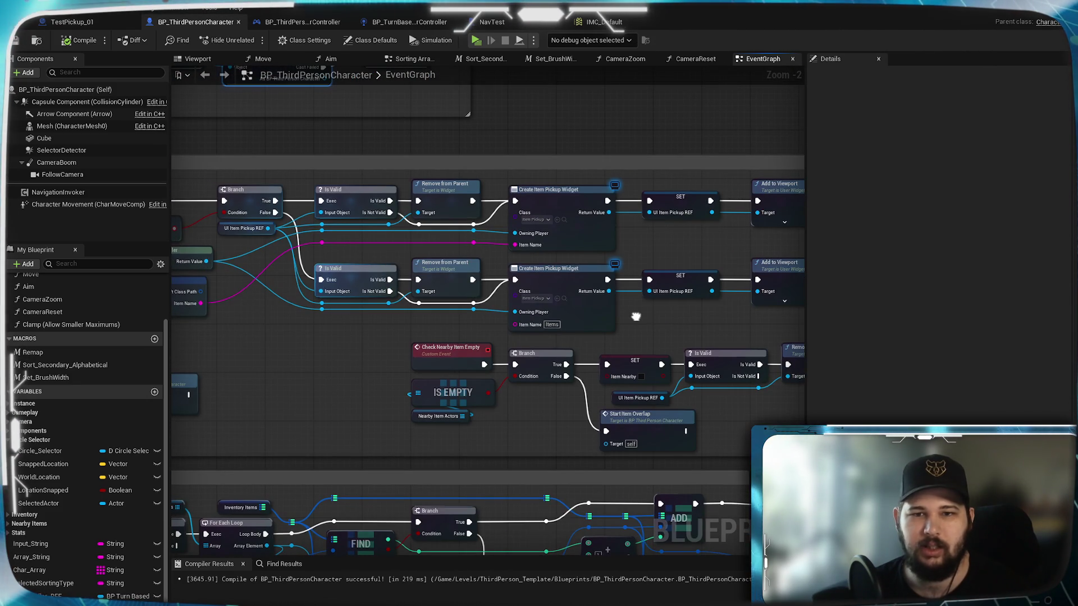
{"action": "left_click_drag", "start_coordinate": [373, 325], "coordinate": [592, 384]}
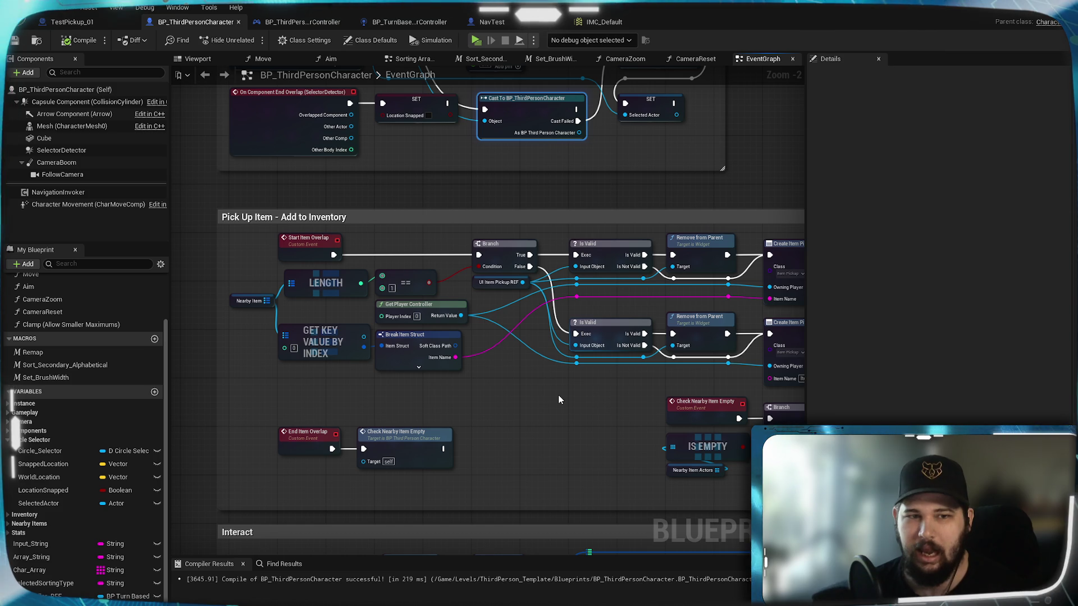
{"action": "left_click_drag", "start_coordinate": [618, 394], "coordinate": [583, 526]}
{"action": "scroll", "coordinate": [801, 238], "scroll_direction": "down", "scroll_amount": 1}
{"action": "mouse_move", "coordinate": [800, 238]}
{"action": "left_mouse_down"}
{"action": "mouse_move", "coordinate": [720, 356]}
{"action": "mouse_move", "coordinate": [712, 416]}
{"action": "mouse_move", "coordinate": [582, 448]}
{"action": "mouse_move", "coordinate": [784, 409]}
{"action": "mouse_move", "coordinate": [780, 543]}
{"action": "left_mouse_up"}
{"action": "left_click_drag", "start_coordinate": [536, 359], "coordinate": [534, 438]}
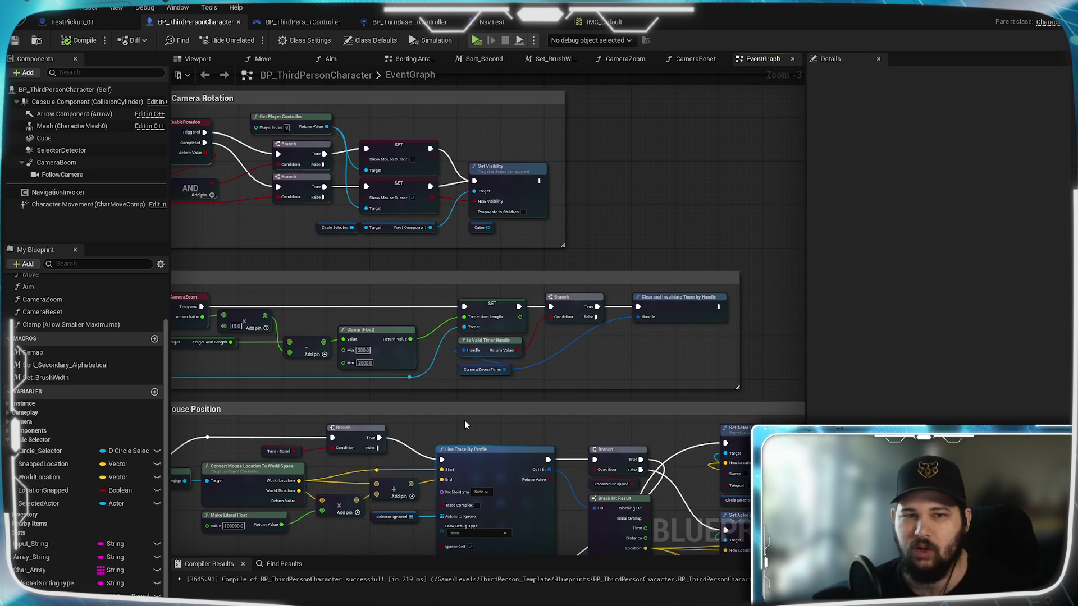
{"action": "mouse_move", "coordinate": [463, 420]}
{"action": "left_mouse_down"}
{"action": "mouse_move", "coordinate": [701, 488]}
{"action": "mouse_move", "coordinate": [619, 460]}
{"action": "mouse_move", "coordinate": [729, 505]}
{"action": "left_mouse_up"}
{"action": "left_click_drag", "start_coordinate": [594, 354], "coordinate": [427, 469]}
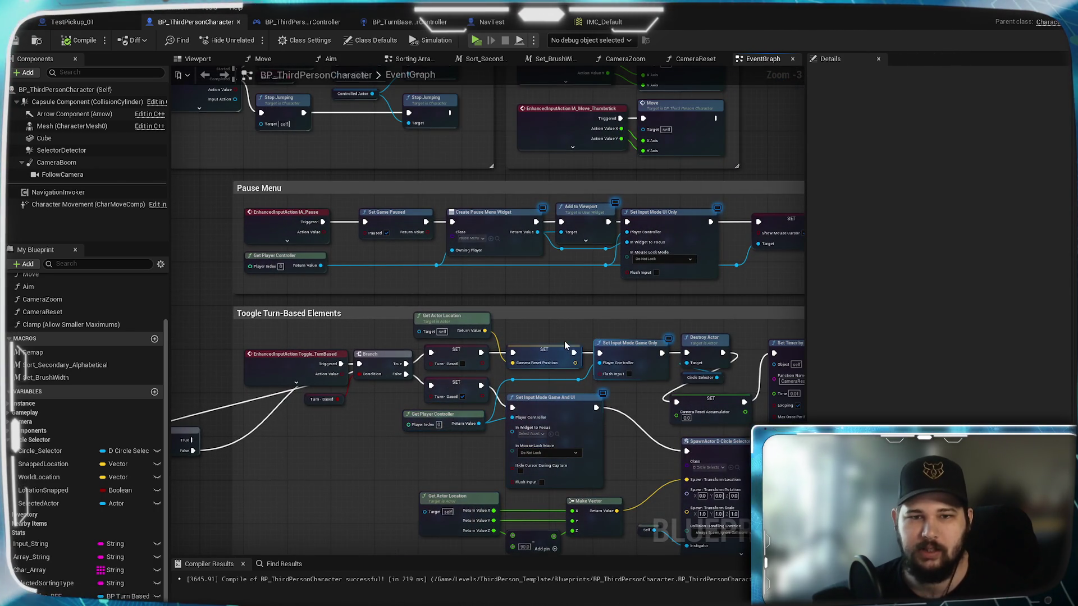
{"action": "left_click_drag", "start_coordinate": [562, 331], "coordinate": [174, 369]}
{"action": "scroll", "coordinate": [368, 531], "scroll_direction": "down", "scroll_amount": 5}
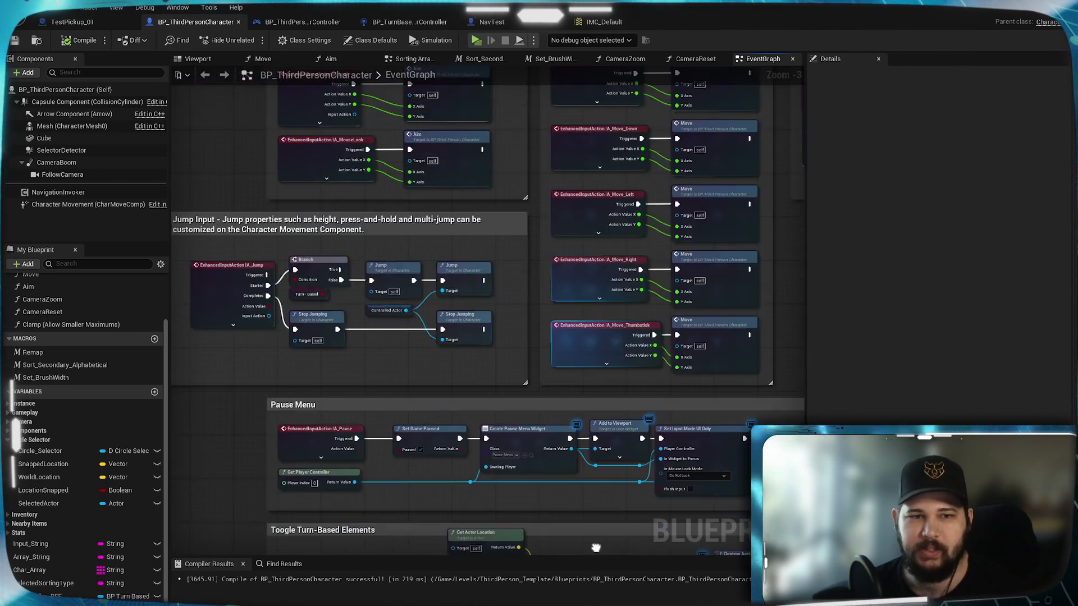
{"action": "scroll", "coordinate": [368, 532], "scroll_direction": "up", "scroll_amount": 4}
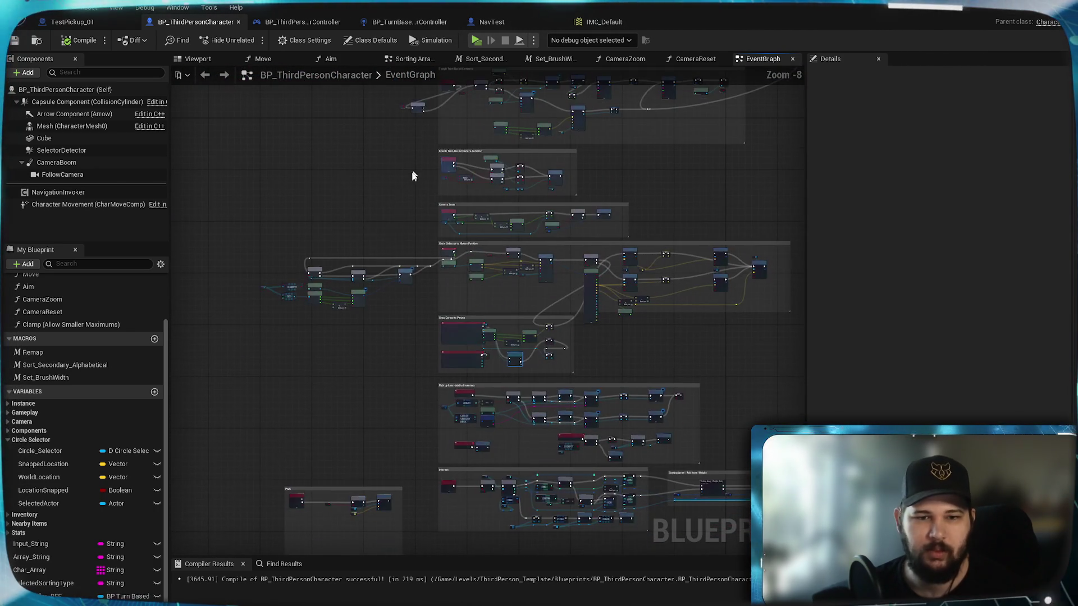
- Pan through the Inventory, Interact, PAIN and Pick Up Item sections and select the Start Item Overlap event
{"action": "mouse_move", "coordinate": [375, 403]}
{"action": "left_mouse_down"}
{"action": "mouse_move", "coordinate": [373, 385]}
{"action": "mouse_move", "coordinate": [437, 321]}
{"action": "left_mouse_up"}
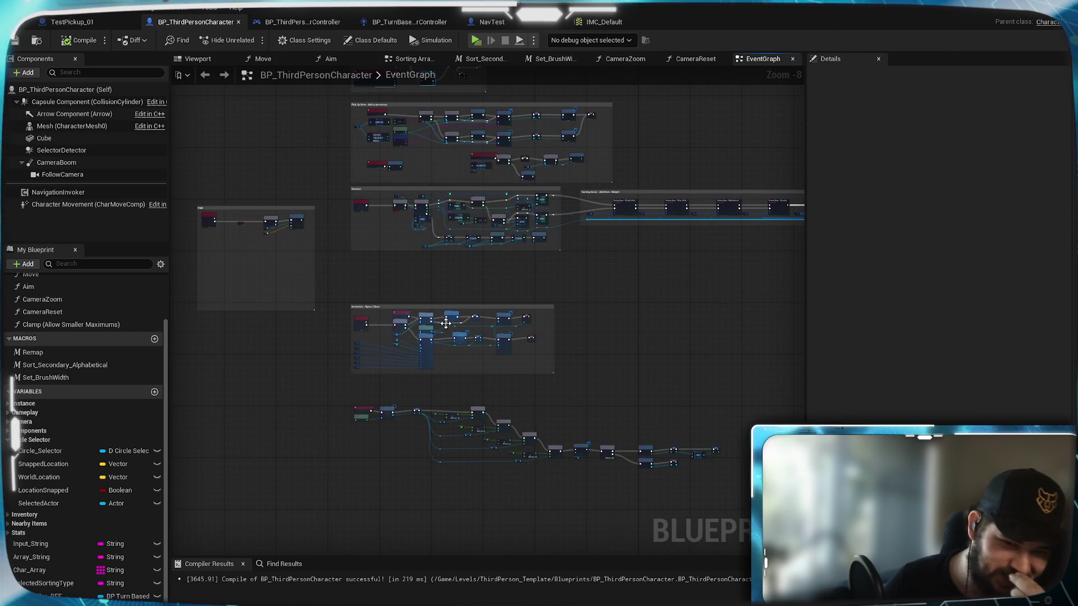
{"action": "scroll", "coordinate": [436, 321], "scroll_direction": "up", "scroll_amount": 5}
{"action": "left_click_drag", "start_coordinate": [421, 437], "coordinate": [598, 461]}
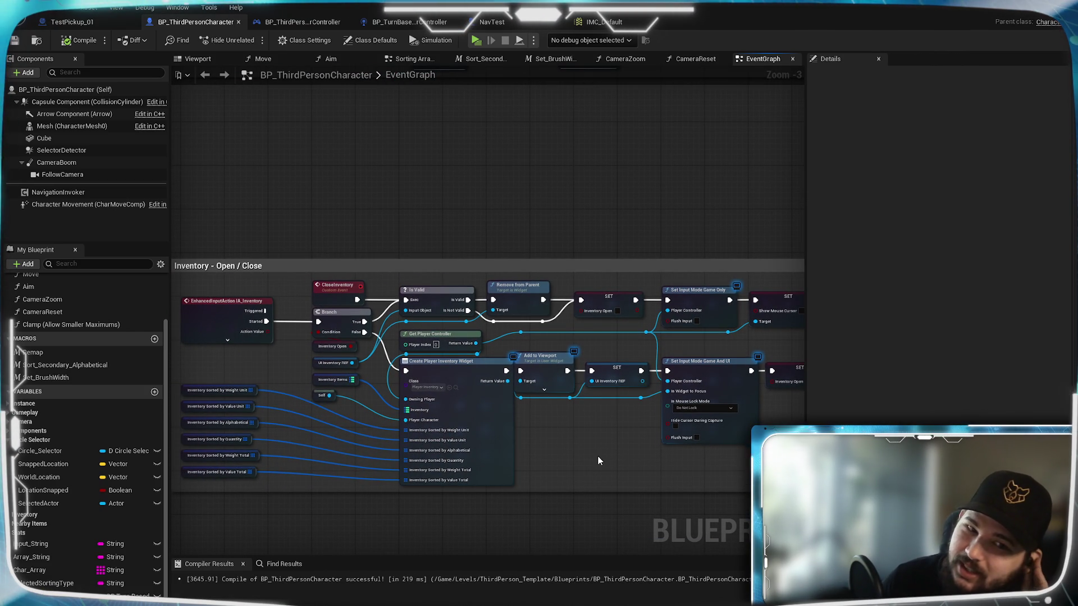
{"action": "left_click_drag", "start_coordinate": [503, 205], "coordinate": [700, 513]}
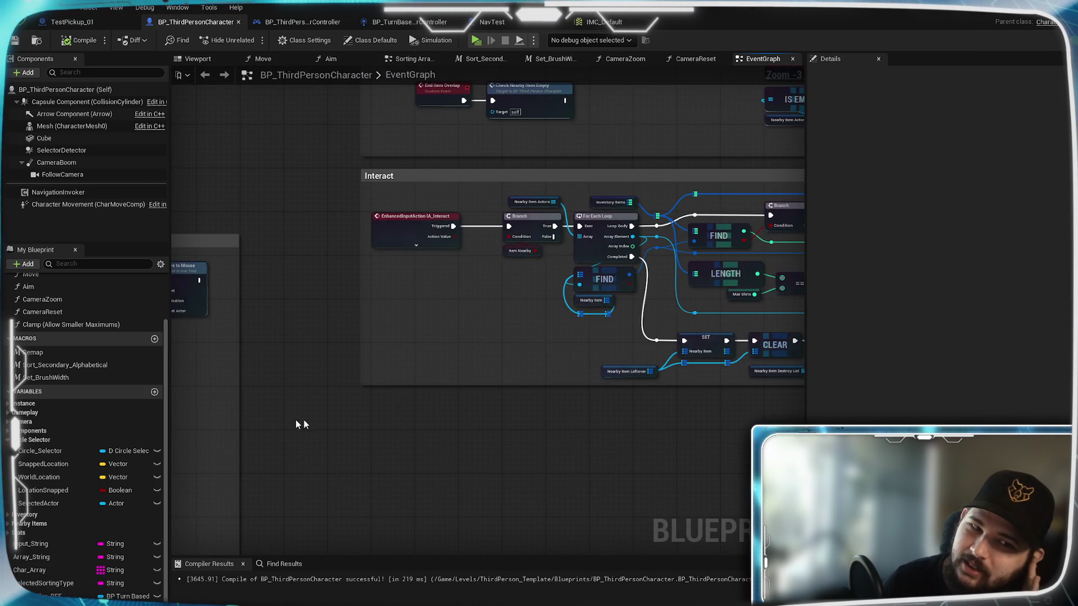
{"action": "left_click_drag", "start_coordinate": [291, 418], "coordinate": [700, 406]}
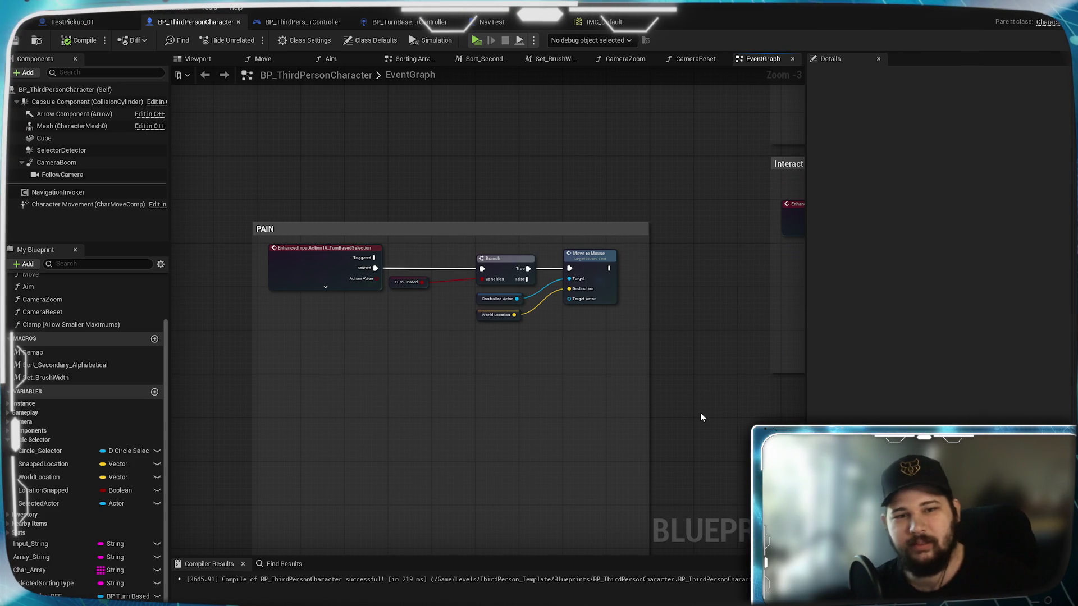
{"action": "left_click_drag", "start_coordinate": [712, 335], "coordinate": [644, 341]}
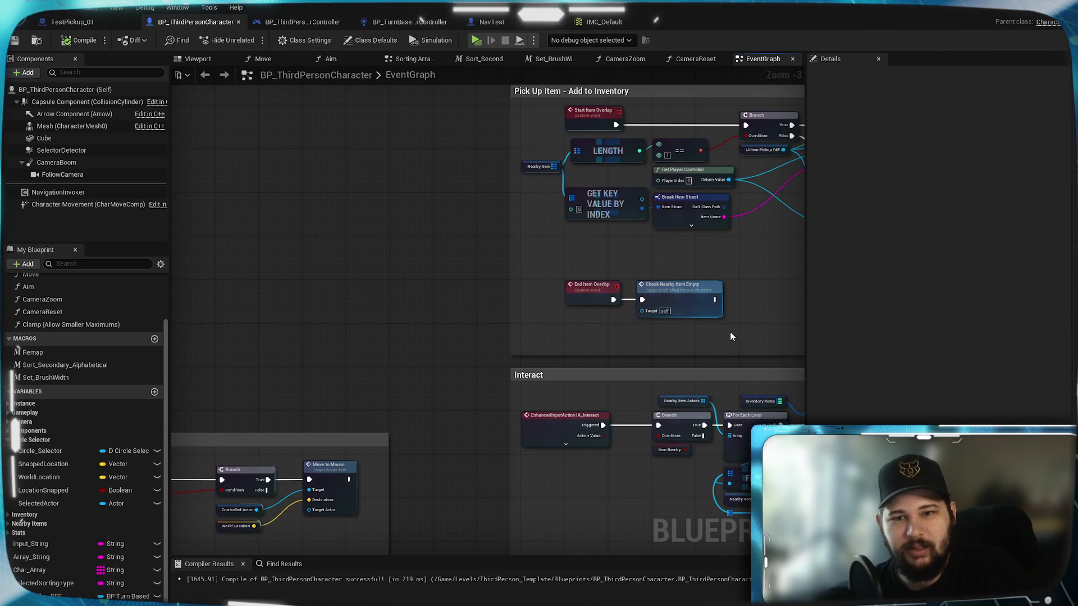
{"action": "left_click_drag", "start_coordinate": [730, 332], "coordinate": [462, 441]}
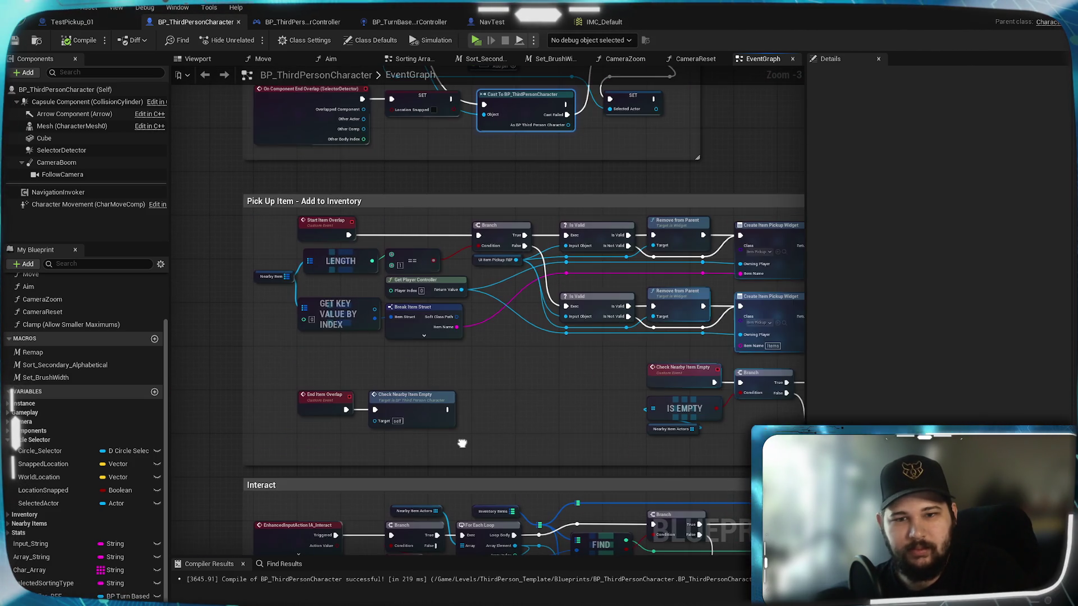
{"action": "left_click", "coordinate": [310, 233]}
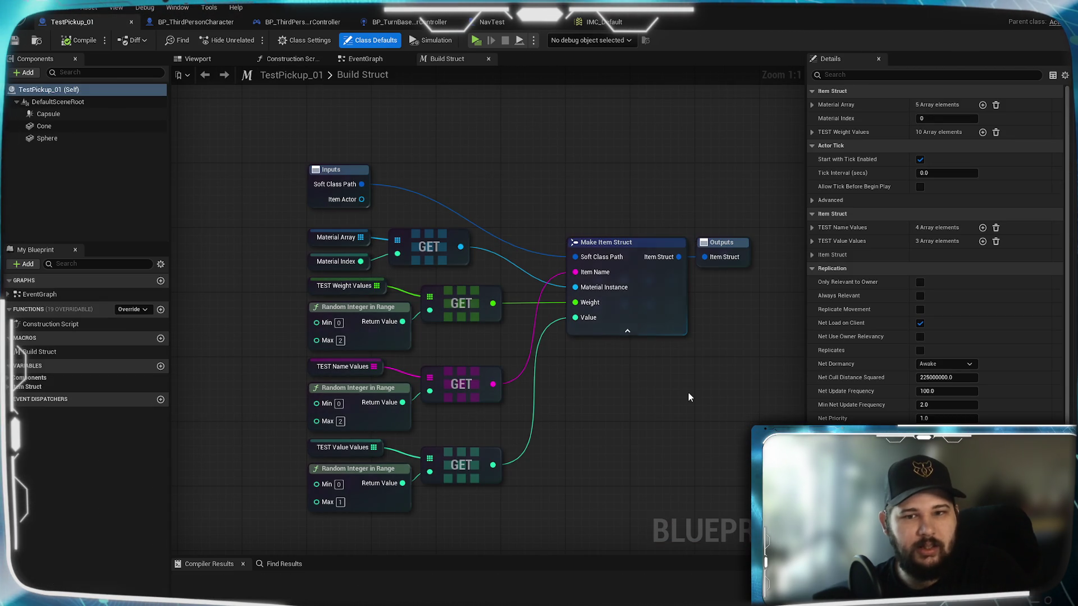
- Show TestPickup_01's EventGraph and inspect its capsule overlap ADD and REMOVE nodes for Nearby Item Actors
{"action": "left_click", "coordinate": [365, 58]}
{"action": "mouse_move", "coordinate": [625, 376]}
{"action": "left_mouse_down"}
{"action": "mouse_move", "coordinate": [372, 320]}
{"action": "mouse_move", "coordinate": [212, 344]}
{"action": "mouse_move", "coordinate": [646, 346]}
{"action": "mouse_move", "coordinate": [702, 333]}
{"action": "left_mouse_up"}
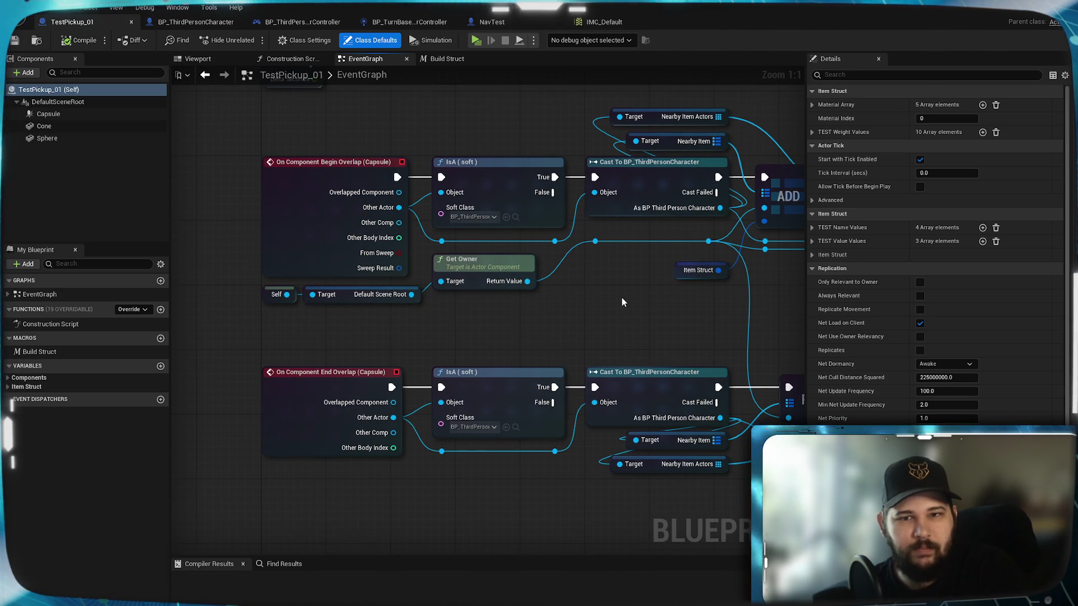
{"action": "left_click_drag", "start_coordinate": [622, 298], "coordinate": [470, 350]}
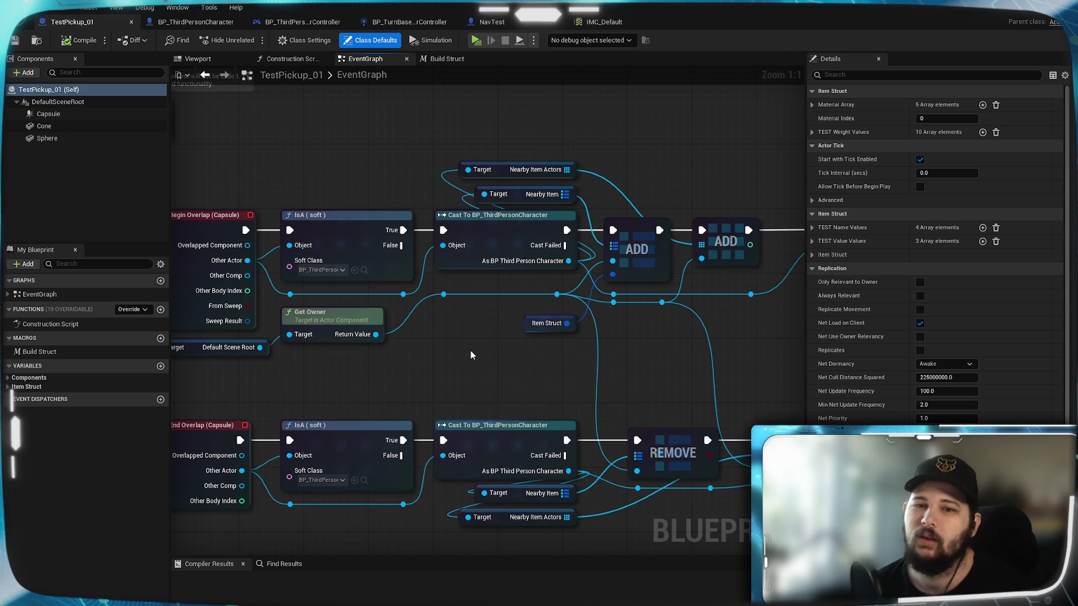
{"action": "scroll", "coordinate": [489, 314], "scroll_direction": "down", "scroll_amount": 1}
{"action": "mouse_move", "coordinate": [495, 332]}
{"action": "left_mouse_down"}
{"action": "mouse_move", "coordinate": [527, 433]}
{"action": "mouse_move", "coordinate": [645, 288]}
{"action": "mouse_move", "coordinate": [584, 476]}
{"action": "mouse_move", "coordinate": [625, 358]}
{"action": "mouse_move", "coordinate": [571, 247]}
{"action": "mouse_move", "coordinate": [517, 299]}
{"action": "mouse_move", "coordinate": [549, 310]}
{"action": "left_mouse_up"}
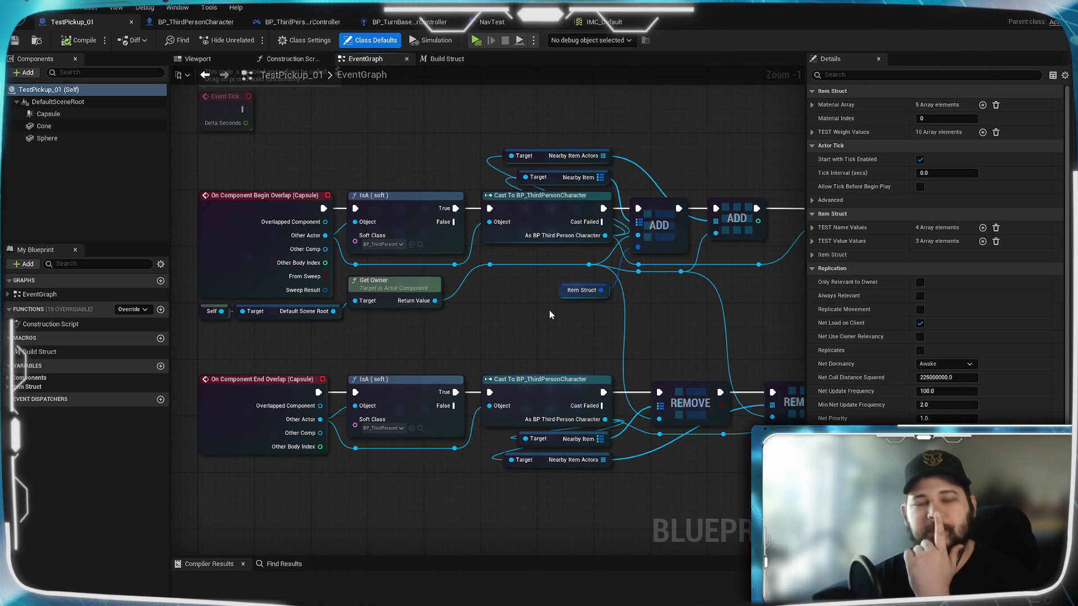